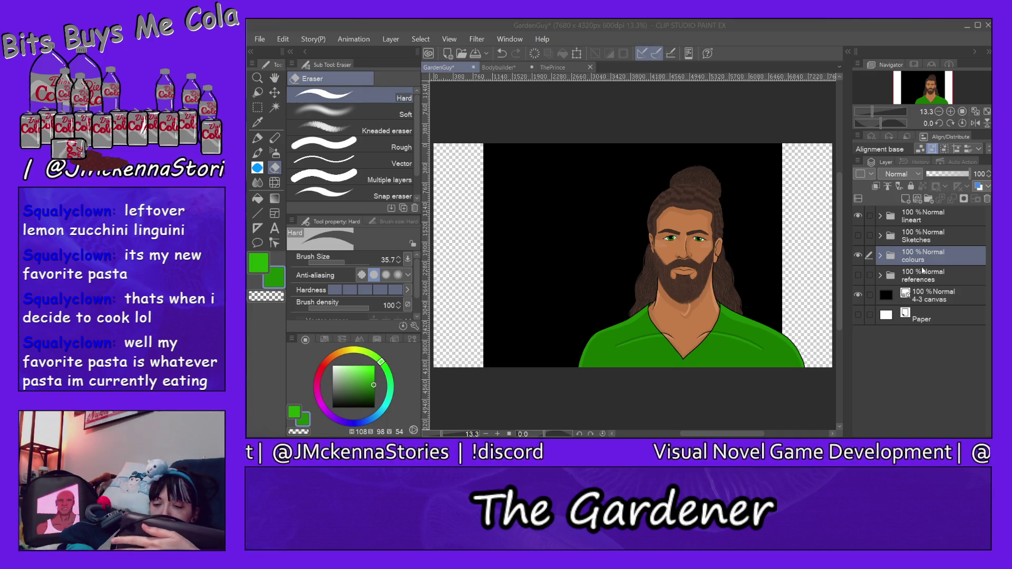
- Add a vector layer named 'scrunchie' inside the shown and expanded Sketches folder
{"action": "left_click", "coordinate": [857, 236]}
{"action": "left_click", "coordinate": [879, 235]}
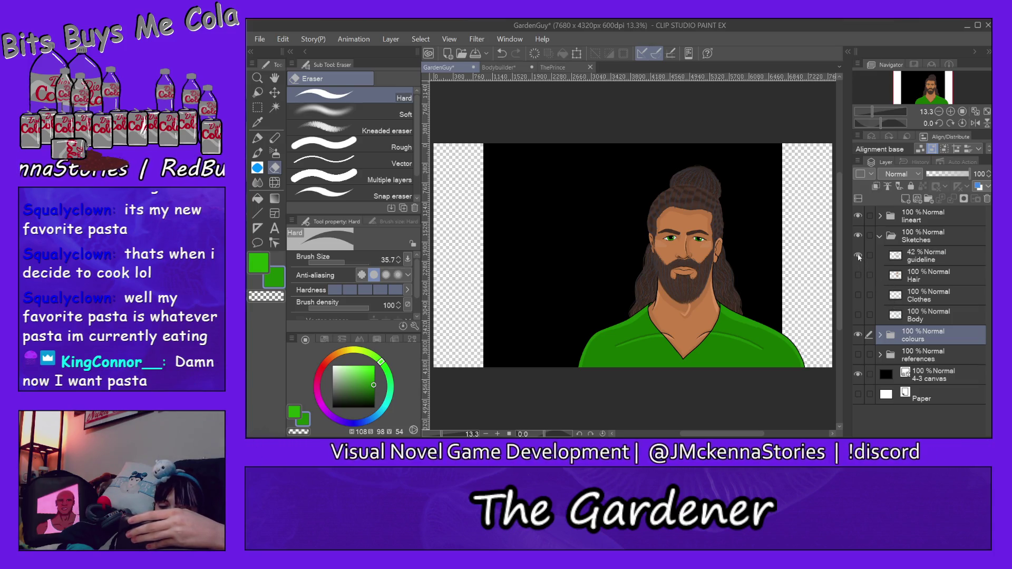
{"action": "left_click", "coordinate": [932, 258]}
{"action": "left_click", "coordinate": [917, 199]}
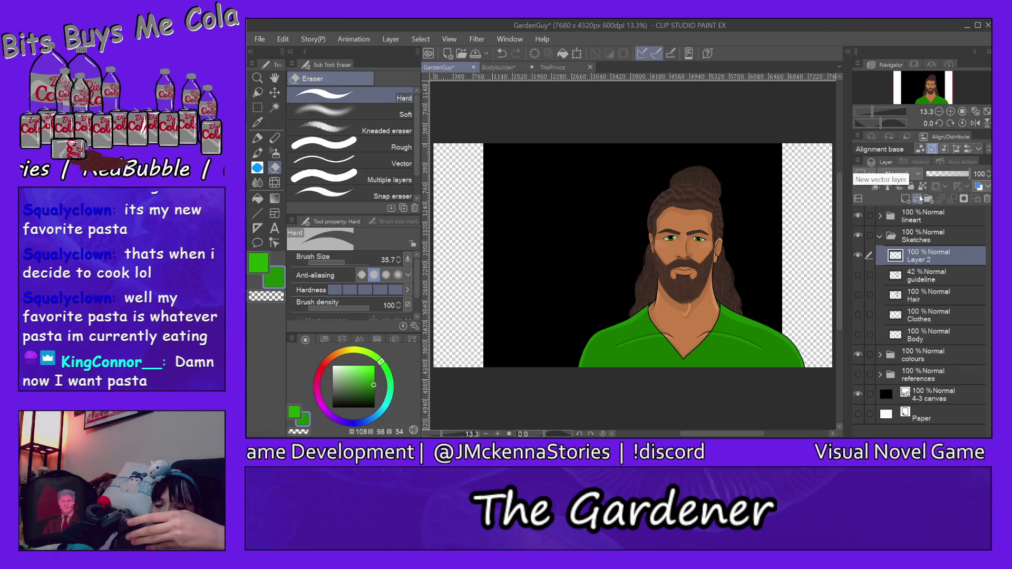
{"action": "double_click", "coordinate": [927, 258]}
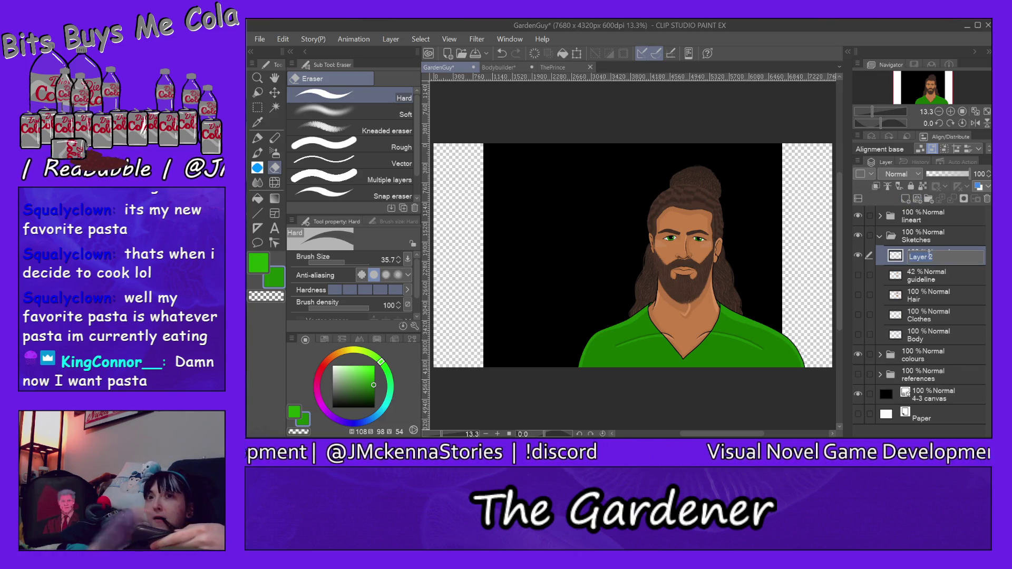
{"action": "type", "text": "scr"}
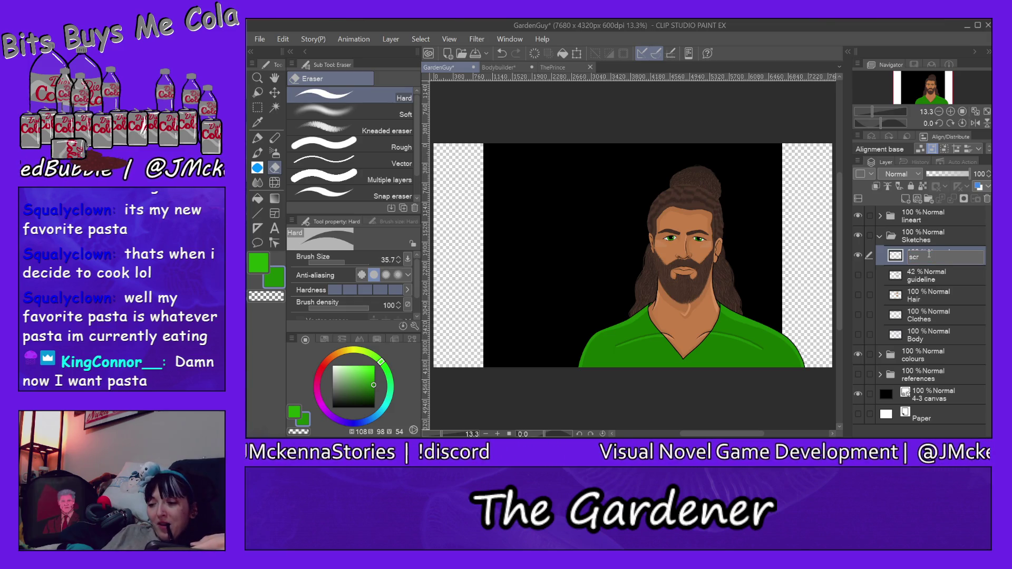
{"action": "type", "text": "d"}
{"action": "type", "text": "e"}
{"action": "key", "text": "Return"}
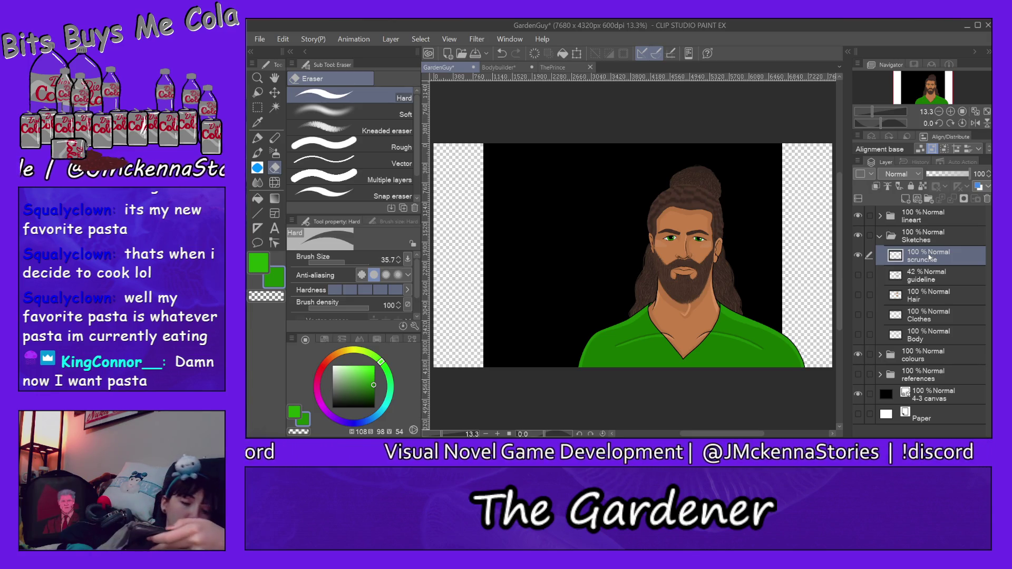
- Pick a fully saturated bright blue and switch to the Milli pen for sketching
{"action": "left_click", "coordinate": [370, 418]}
{"action": "left_click", "coordinate": [374, 365]}
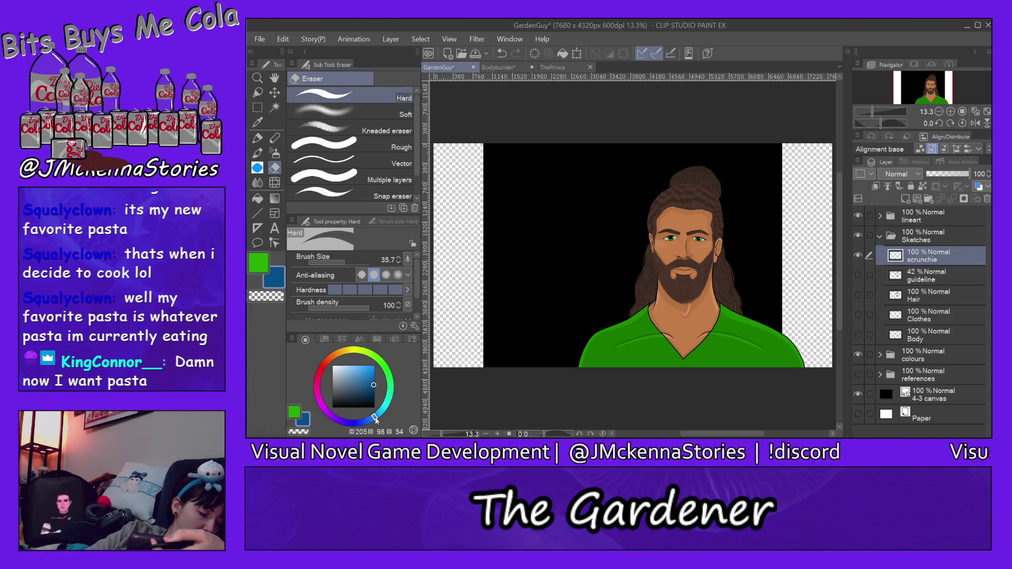
{"action": "left_click", "coordinate": [257, 138]}
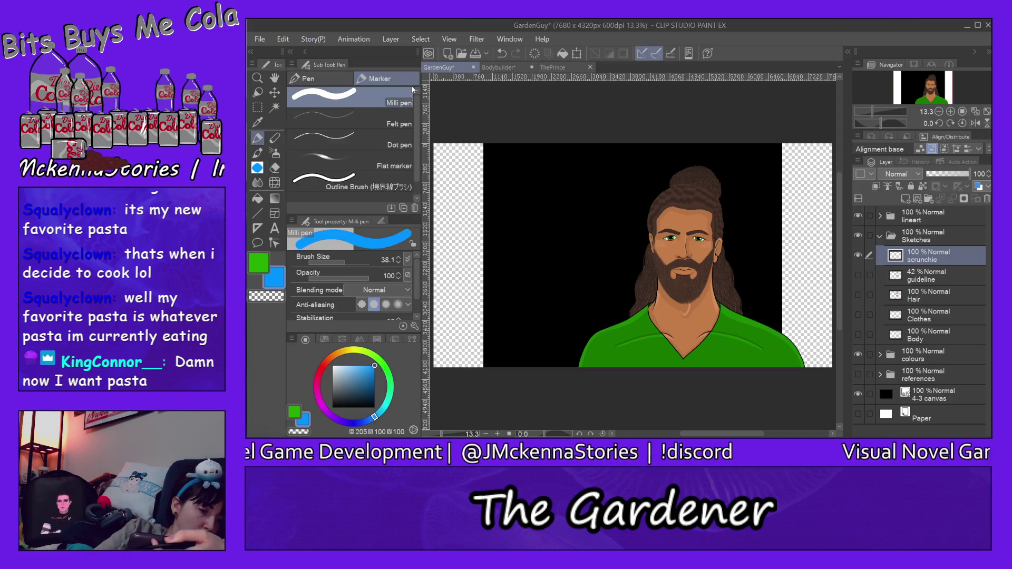
- Zoom in on the hair bun and set the pen size to 21.4
{"action": "left_click", "coordinate": [257, 77]}
{"action": "left_click", "coordinate": [705, 191]}
{"action": "left_click", "coordinate": [705, 190]}
{"action": "left_click", "coordinate": [705, 190]}
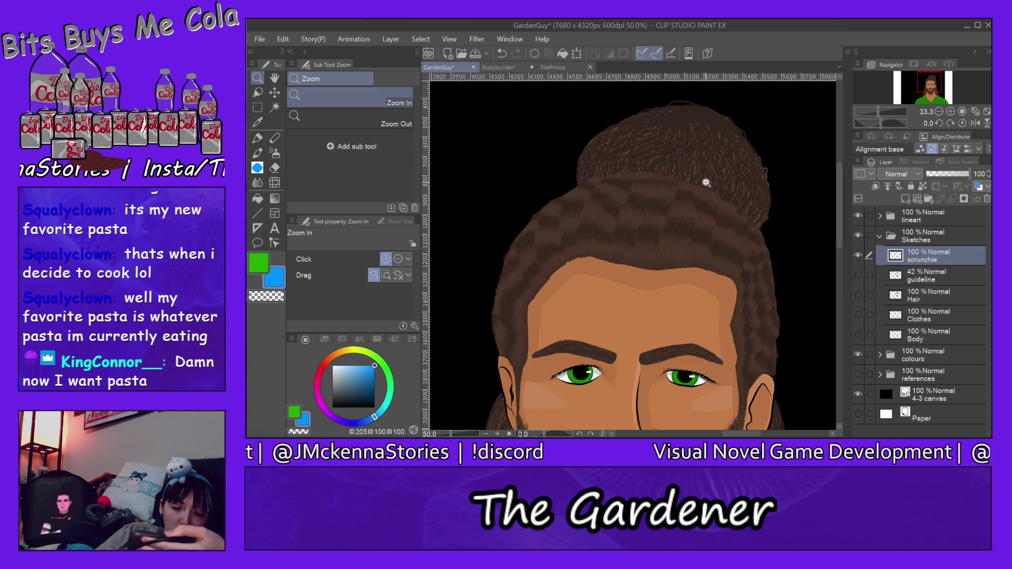
{"action": "left_click", "coordinate": [704, 173]}
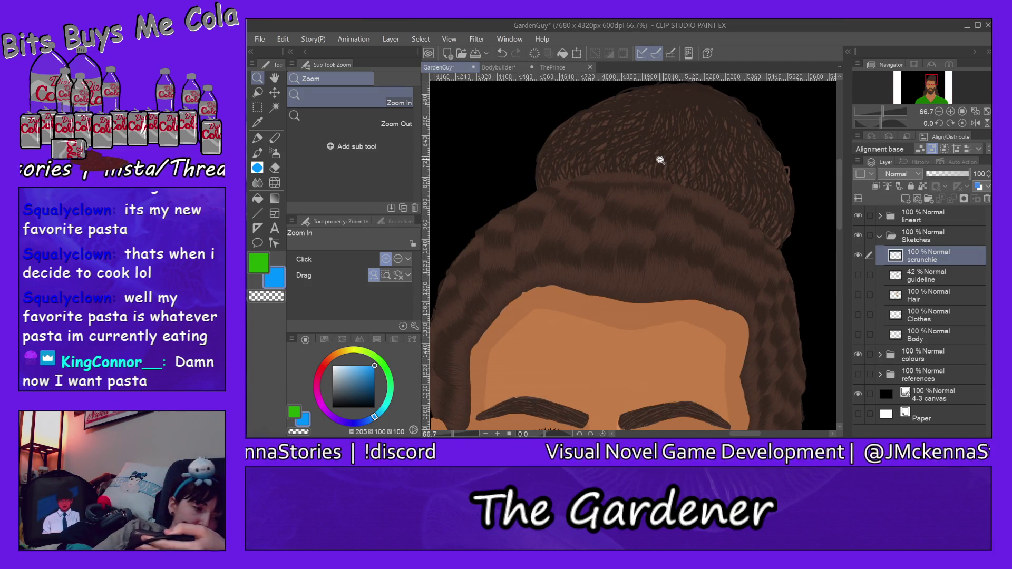
{"action": "left_click", "coordinate": [257, 138]}
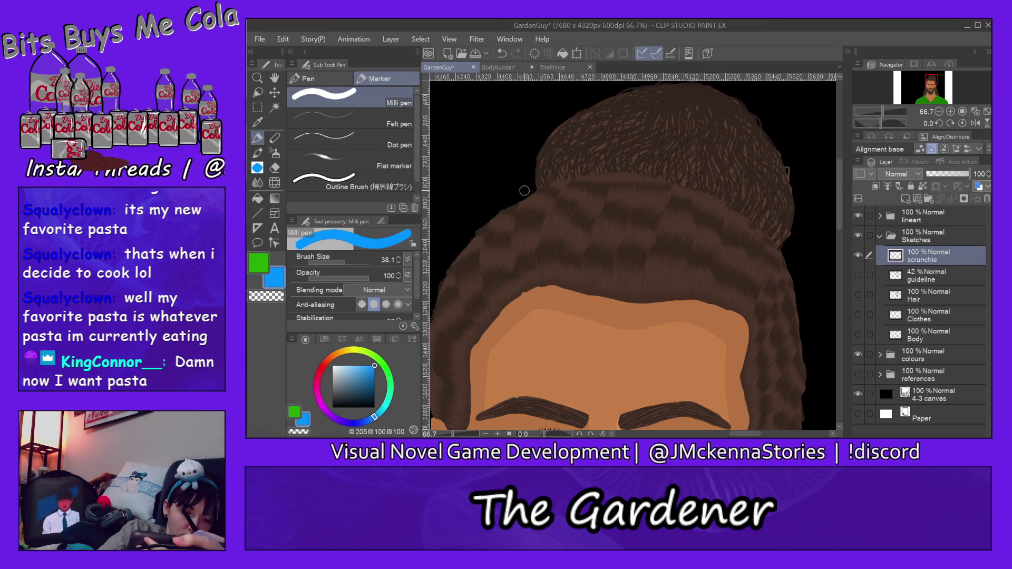
{"action": "left_click_drag", "start_coordinate": [348, 260], "coordinate": [341, 261]}
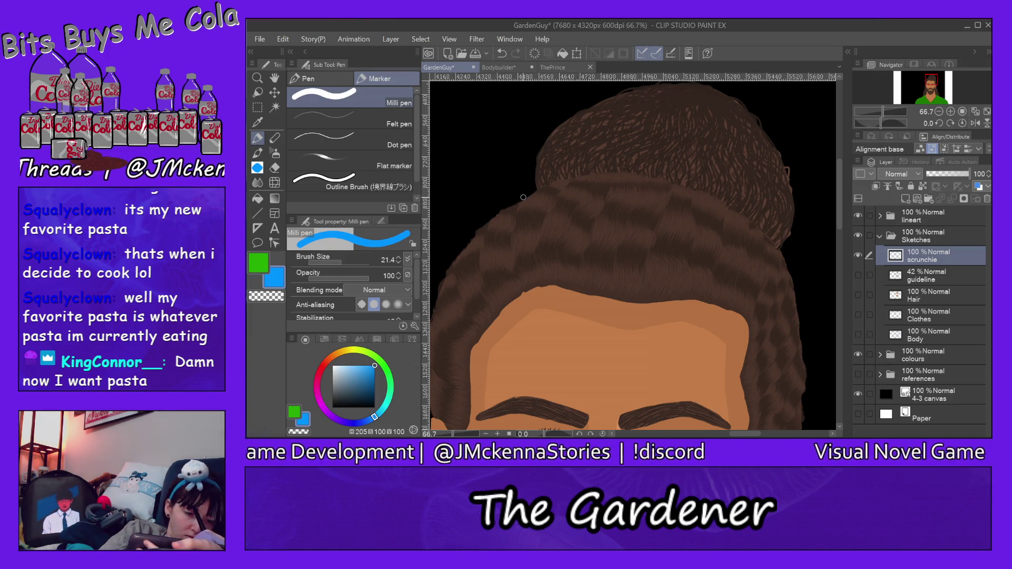
- Sketch the wavy blue scrunchie outline, folds and ruffles around the bun, redoing the left loop
{"action": "mouse_move", "coordinate": [524, 198]}
{"action": "left_mouse_down"}
{"action": "mouse_move", "coordinate": [609, 141]}
{"action": "mouse_move", "coordinate": [628, 144]}
{"action": "left_mouse_up"}
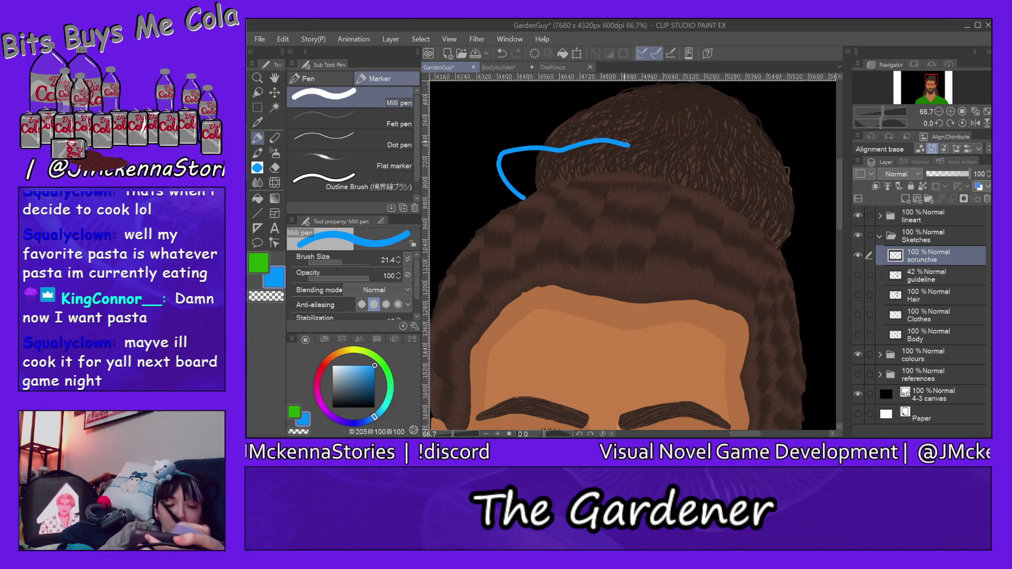
{"action": "mouse_move", "coordinate": [620, 143]}
{"action": "left_mouse_down"}
{"action": "mouse_move", "coordinate": [738, 179]}
{"action": "mouse_move", "coordinate": [785, 220]}
{"action": "mouse_move", "coordinate": [803, 294]}
{"action": "left_mouse_up"}
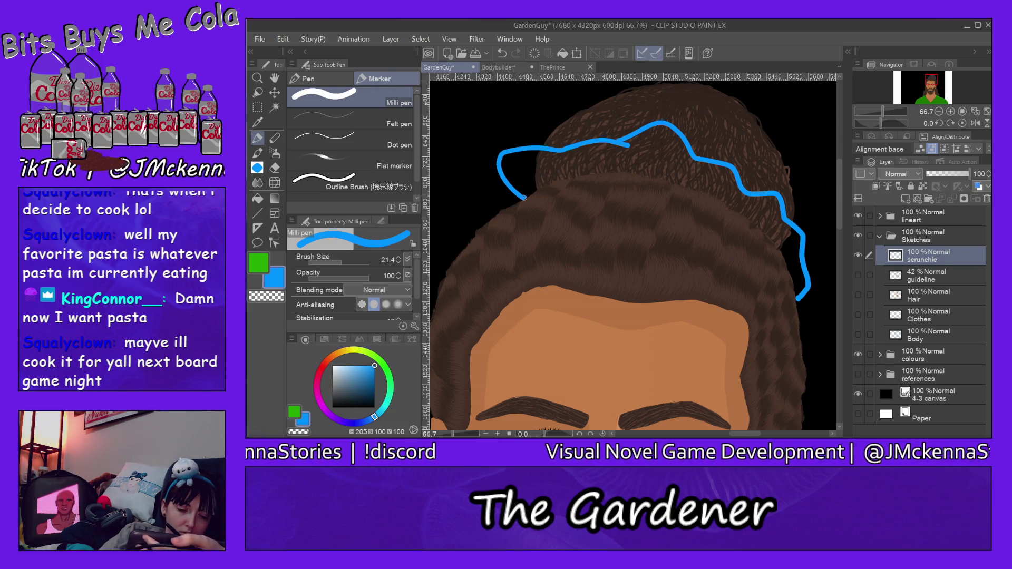
{"action": "mouse_move", "coordinate": [523, 199]}
{"action": "left_mouse_down"}
{"action": "mouse_move", "coordinate": [498, 194]}
{"action": "mouse_move", "coordinate": [554, 179]}
{"action": "left_mouse_up"}
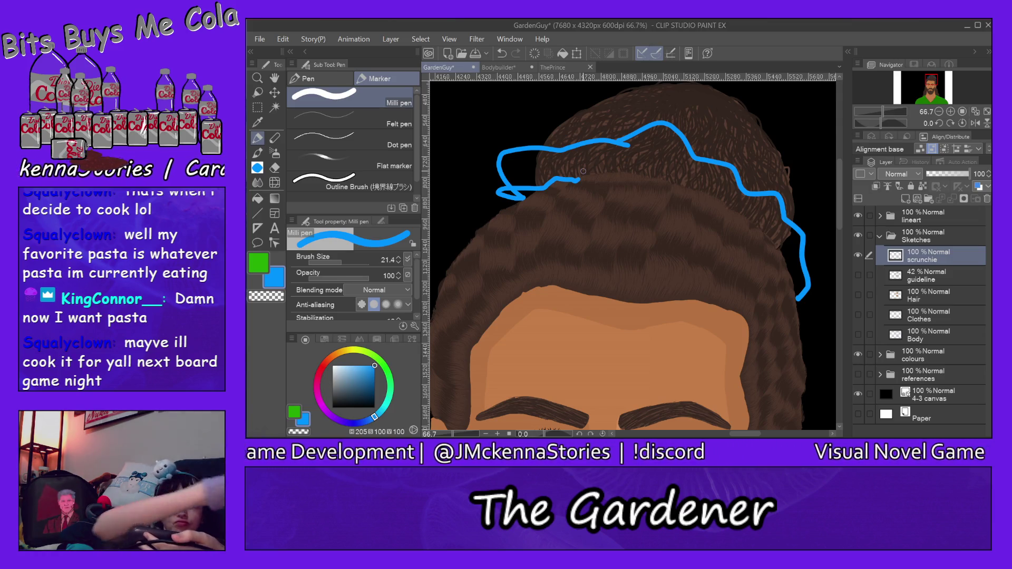
{"action": "key", "text": "ctrl+z"}
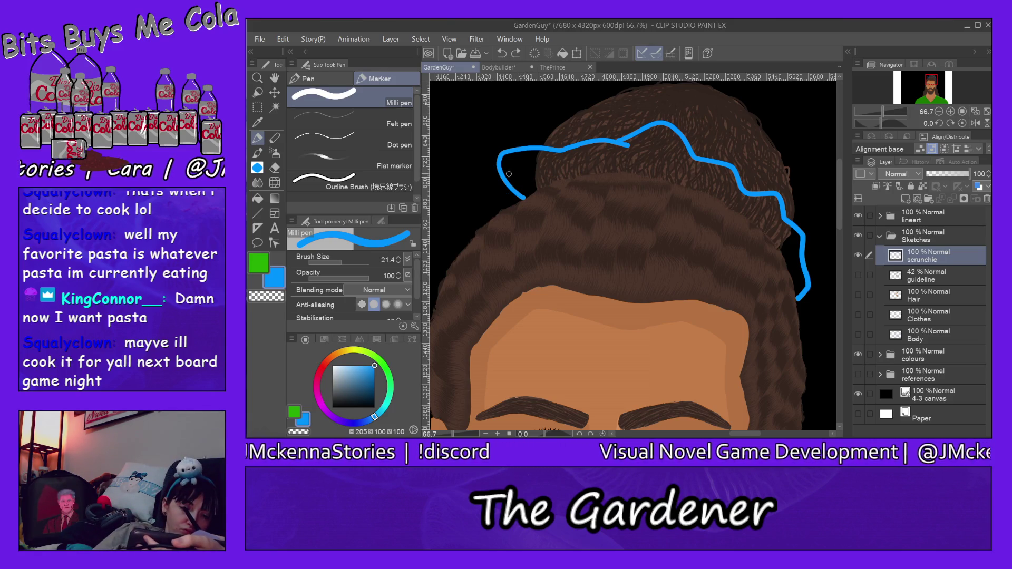
{"action": "left_click_drag", "start_coordinate": [508, 175], "coordinate": [557, 188]}
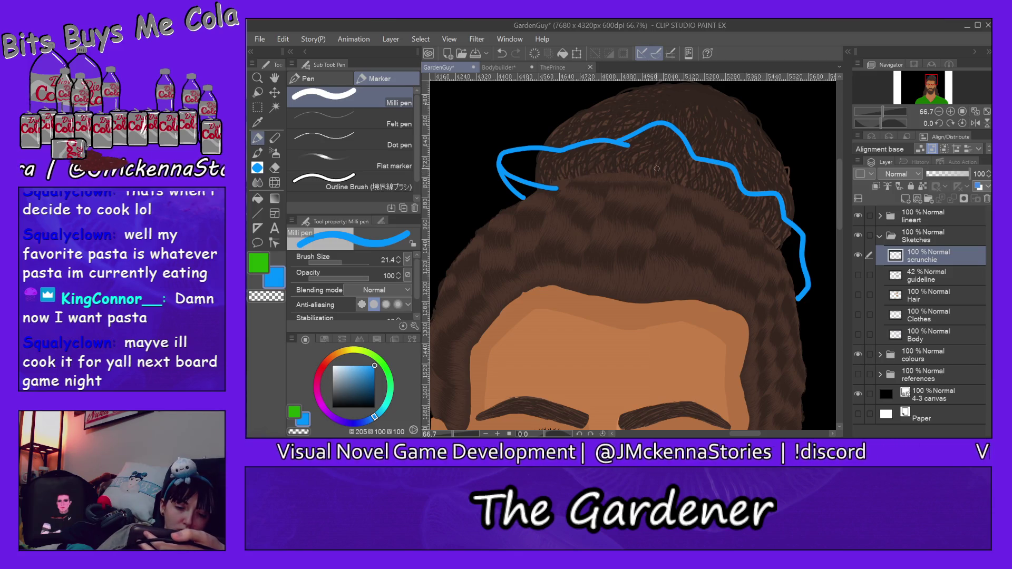
{"action": "mouse_move", "coordinate": [644, 164]}
{"action": "left_mouse_down"}
{"action": "mouse_move", "coordinate": [665, 172]}
{"action": "mouse_move", "coordinate": [683, 162]}
{"action": "left_mouse_up"}
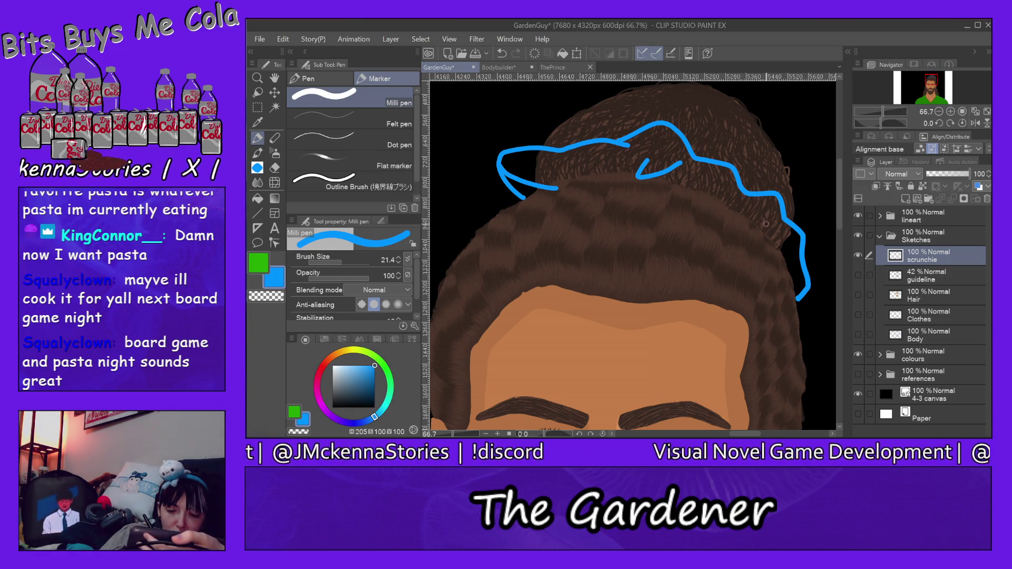
{"action": "left_click_drag", "start_coordinate": [781, 254], "coordinate": [804, 272]}
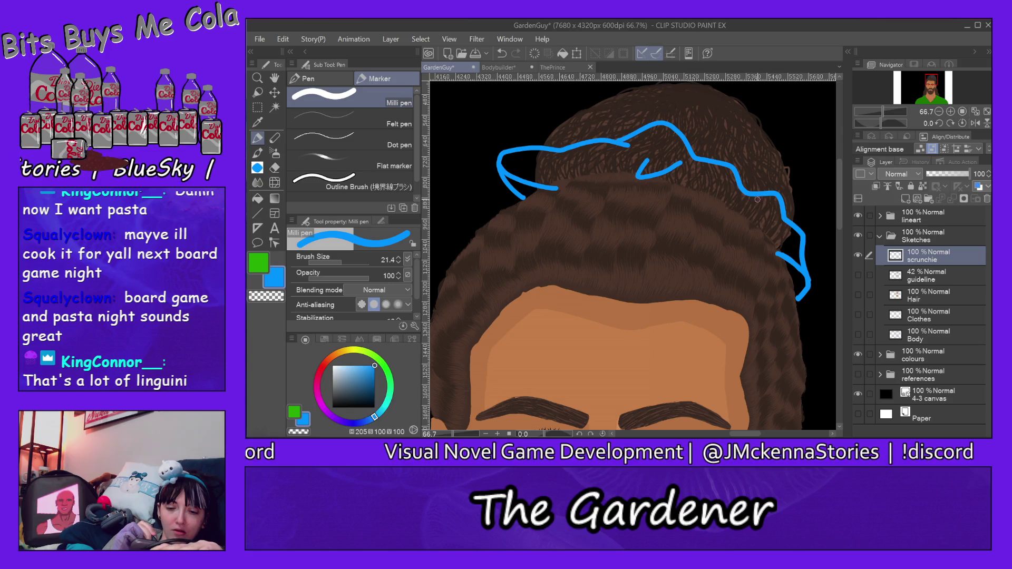
{"action": "left_click_drag", "start_coordinate": [744, 194], "coordinate": [776, 221]}
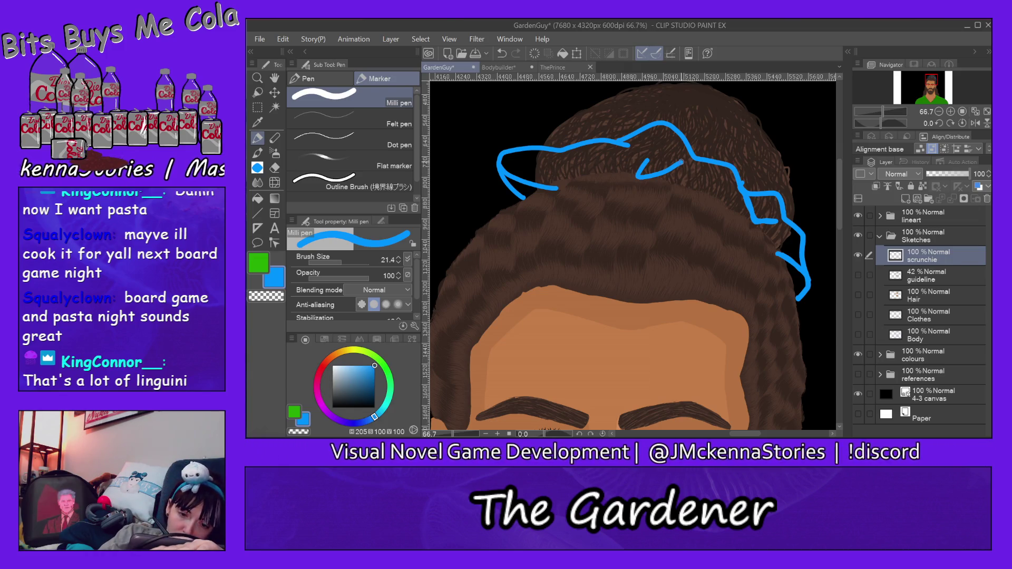
{"action": "left_click_drag", "start_coordinate": [715, 199], "coordinate": [719, 206]}
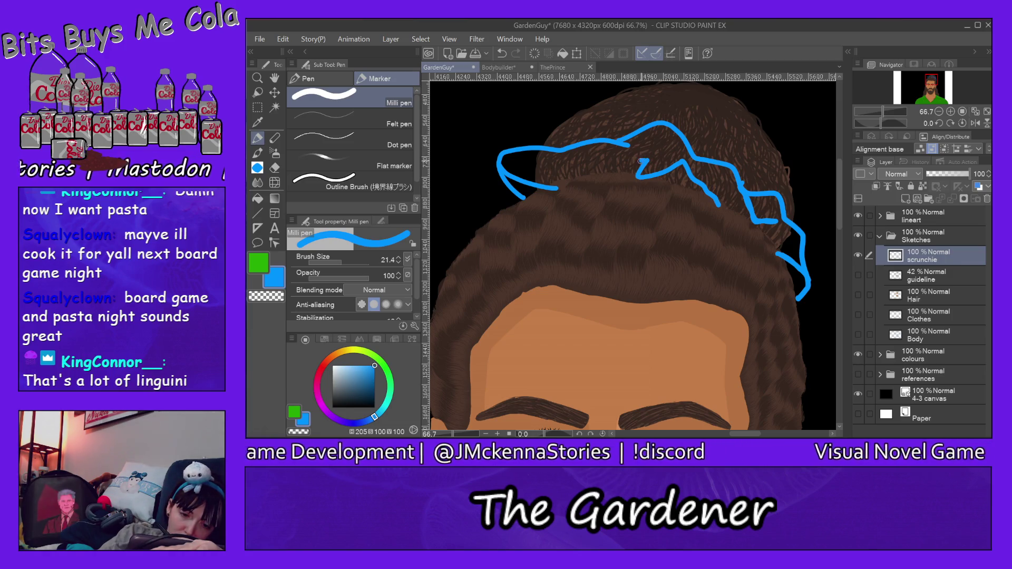
{"action": "left_click_drag", "start_coordinate": [643, 160], "coordinate": [610, 185]}
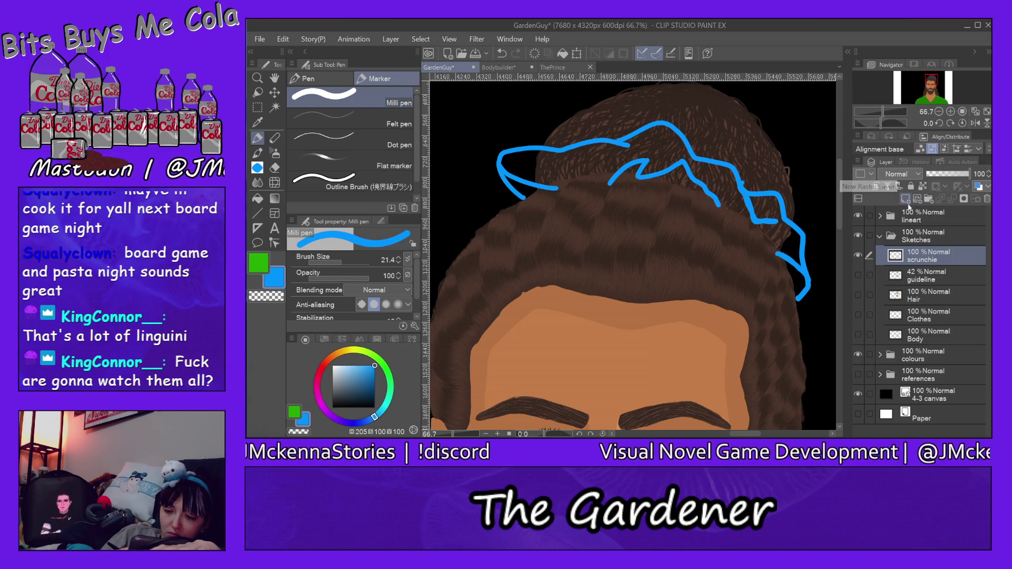
{"action": "left_click", "coordinate": [881, 237]}
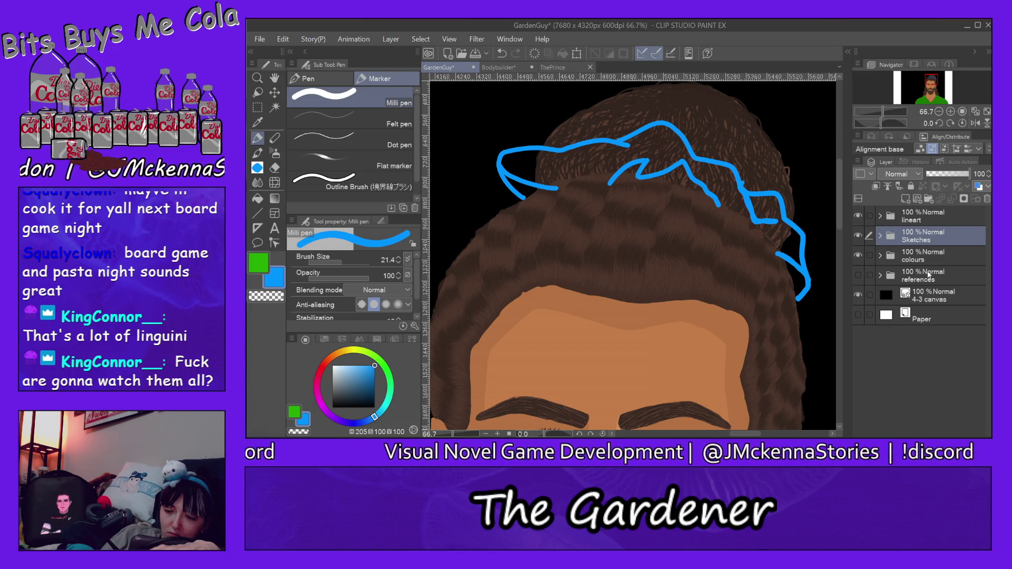
- Select the lineart folder and choose the calligraphy pen brush
{"action": "left_click", "coordinate": [923, 216]}
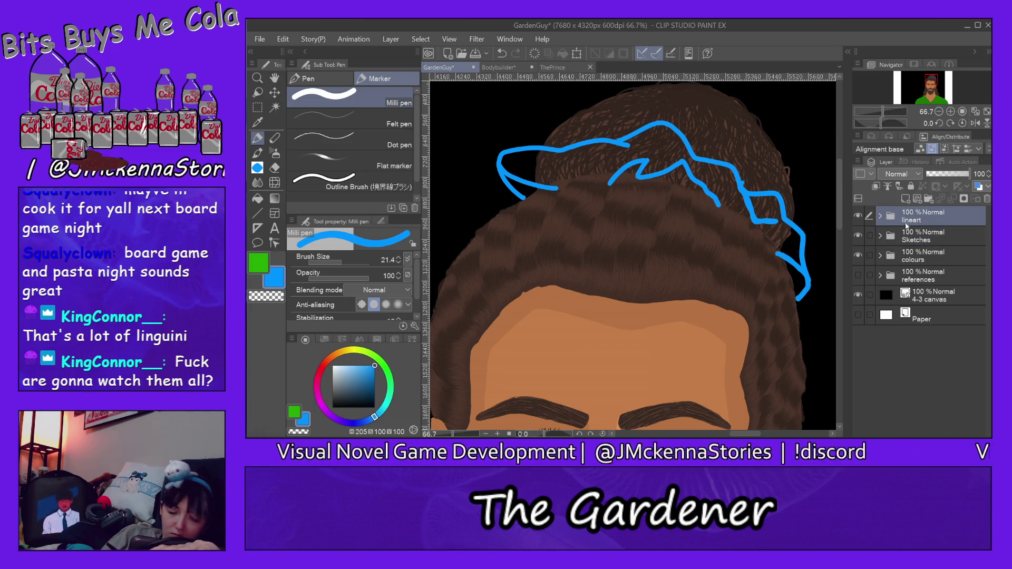
{"action": "left_click", "coordinate": [332, 407]}
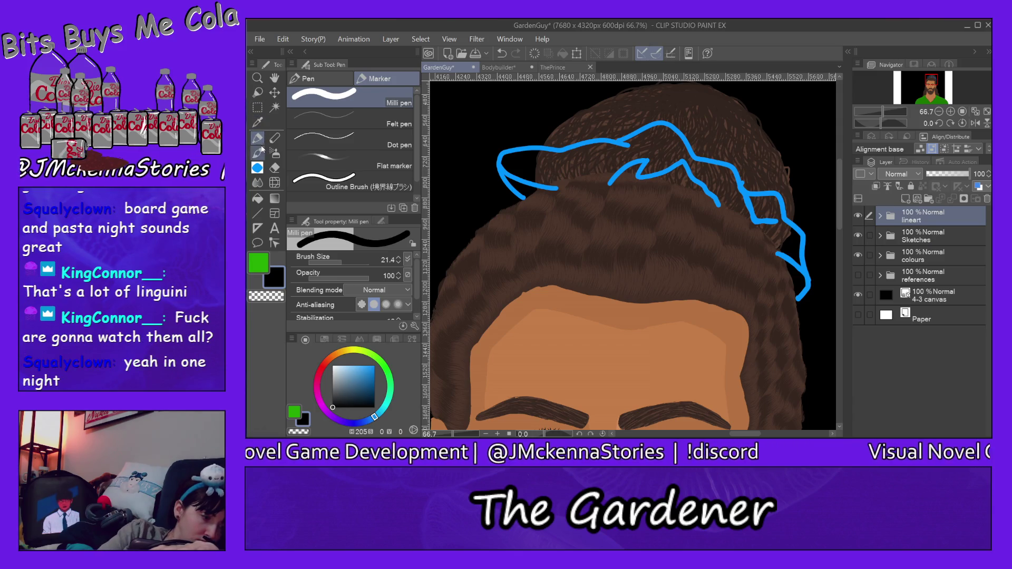
{"action": "left_click", "coordinate": [309, 78]}
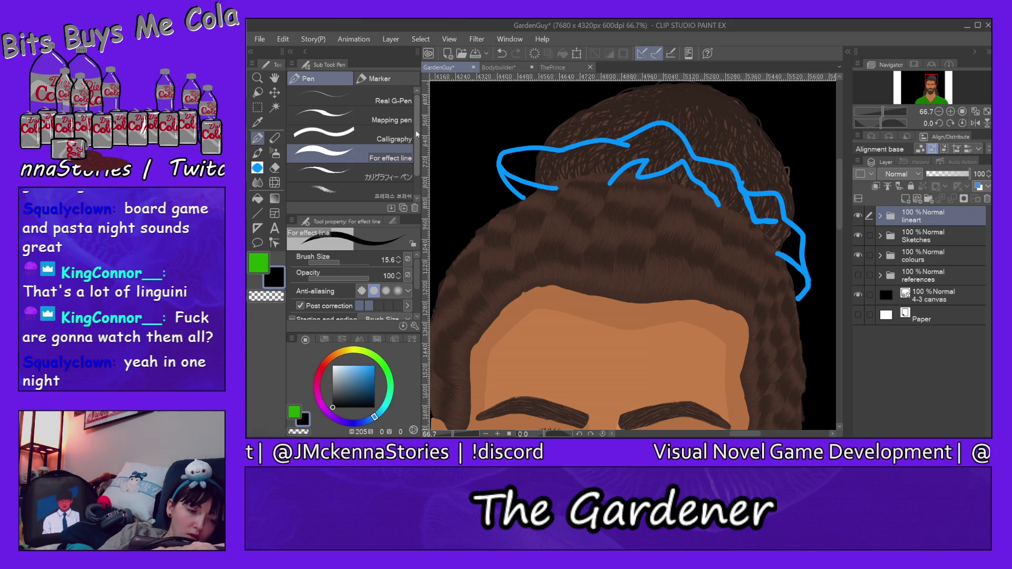
{"action": "left_click", "coordinate": [382, 173]}
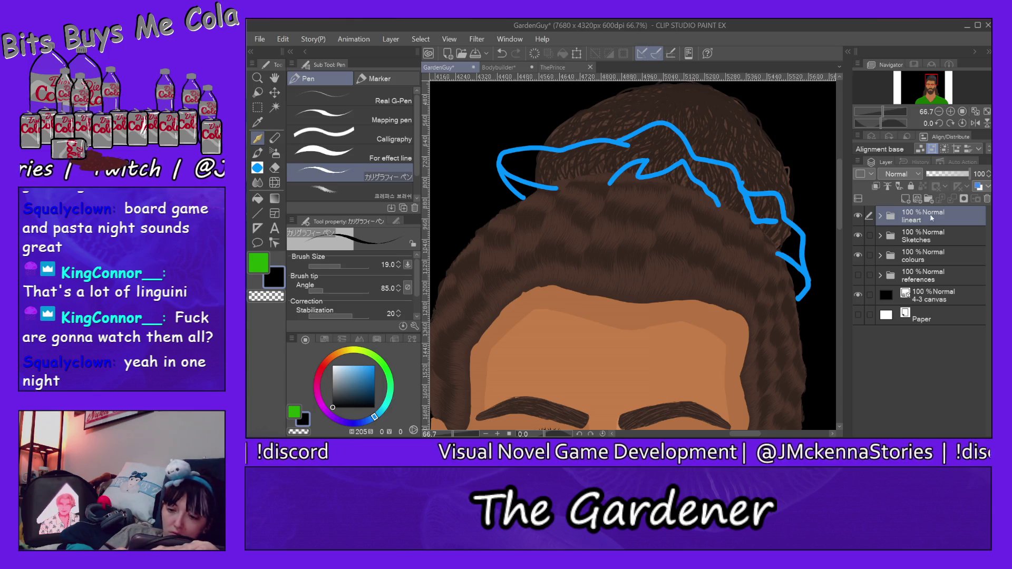
- Add a 'scrunchie' layer inside lineart and begin inking the scrunchie's left end
{"action": "left_click", "coordinate": [880, 216]}
{"action": "left_click", "coordinate": [931, 238]}
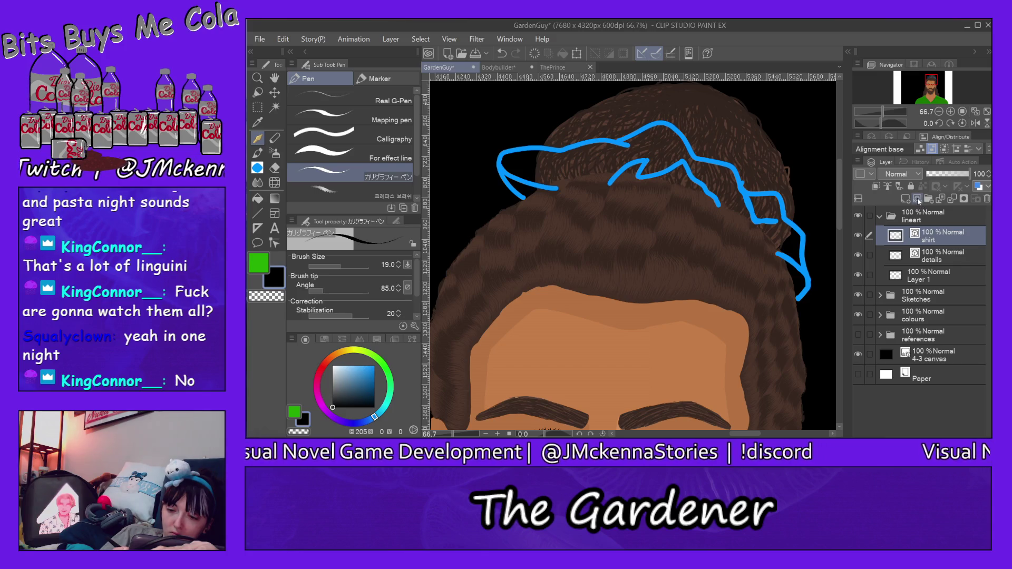
{"action": "left_click", "coordinate": [917, 199]}
{"action": "double_click", "coordinate": [933, 236]}
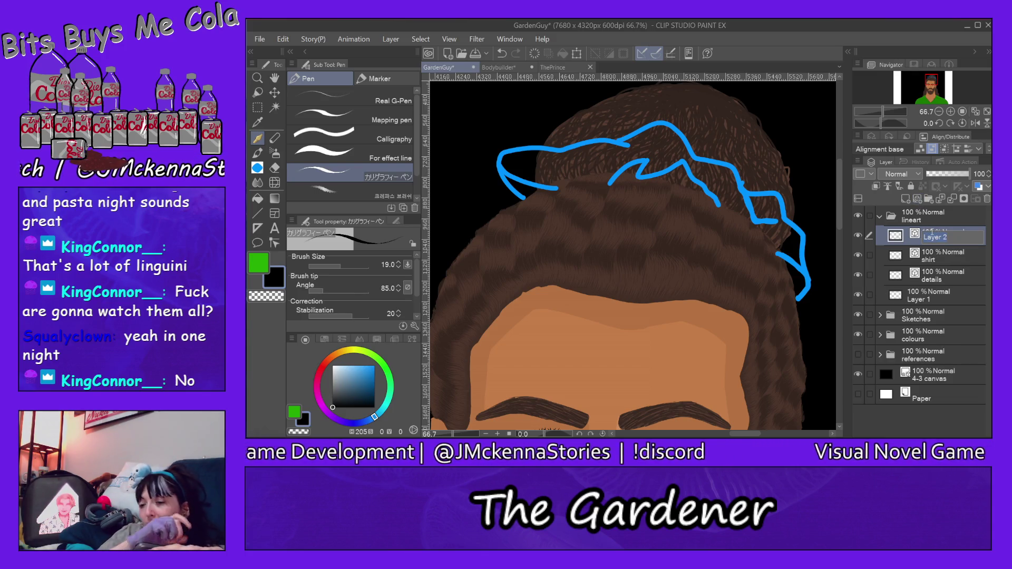
{"action": "type", "text": "scrun"}
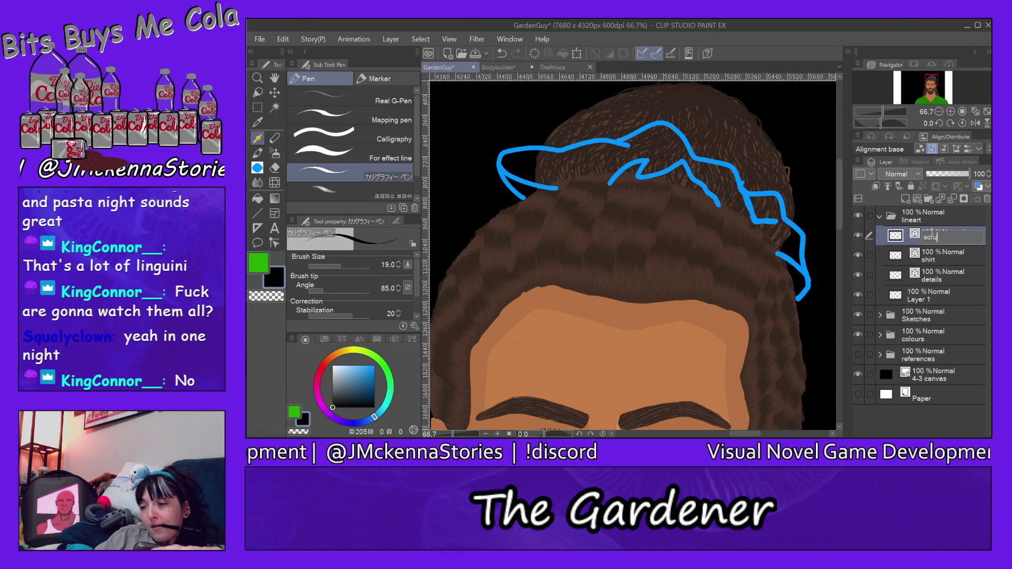
{"action": "type", "text": "chie"}
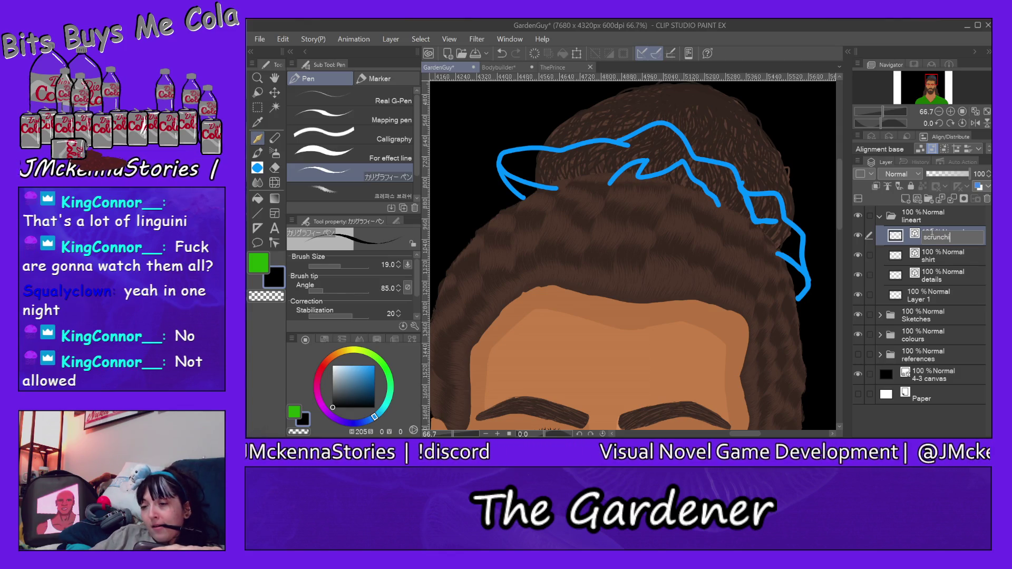
{"action": "key", "text": "Return"}
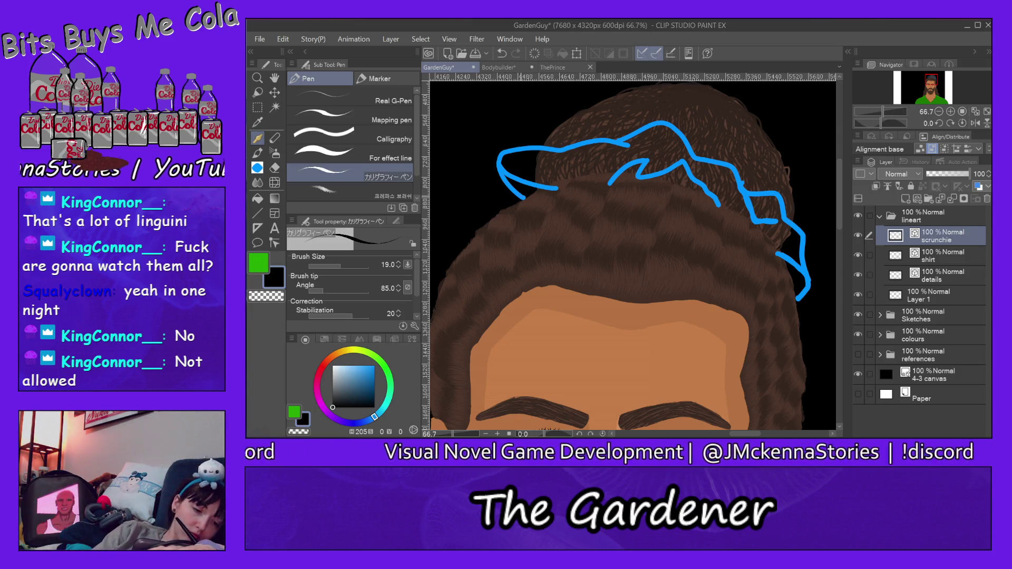
{"action": "left_click_drag", "start_coordinate": [524, 199], "coordinate": [500, 168]}
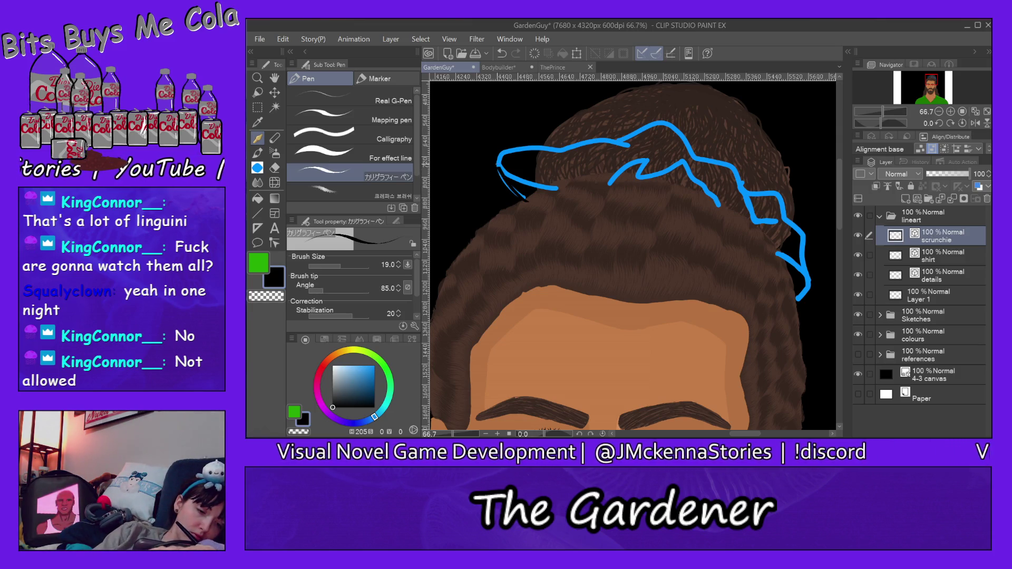
{"action": "left_click", "coordinate": [858, 314]}
- Hide the colours and black background layers, keeping the blue sketch visible
{"action": "left_click", "coordinate": [858, 334]}
{"action": "left_click", "coordinate": [858, 374]}
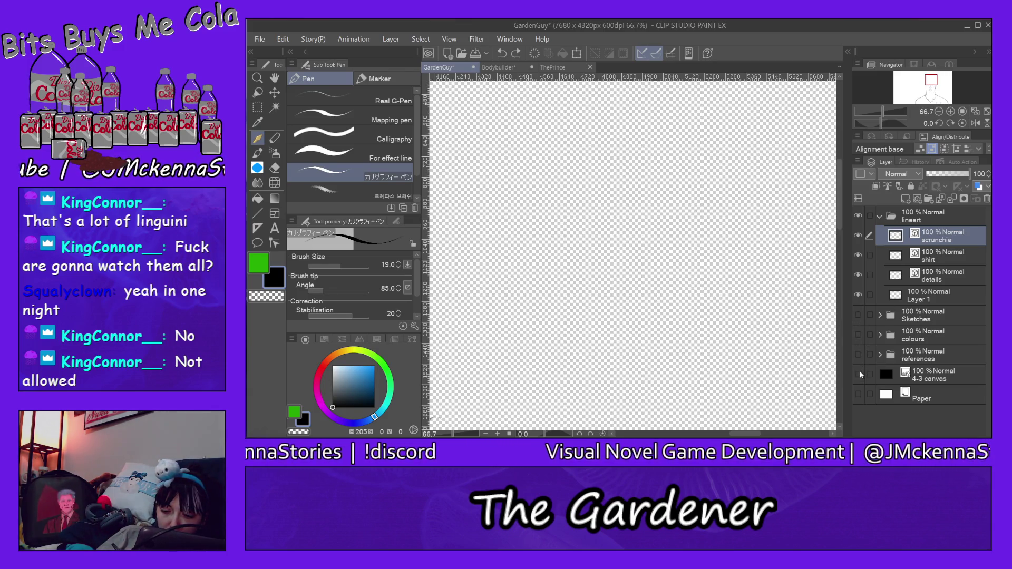
{"action": "left_click", "coordinate": [858, 315]}
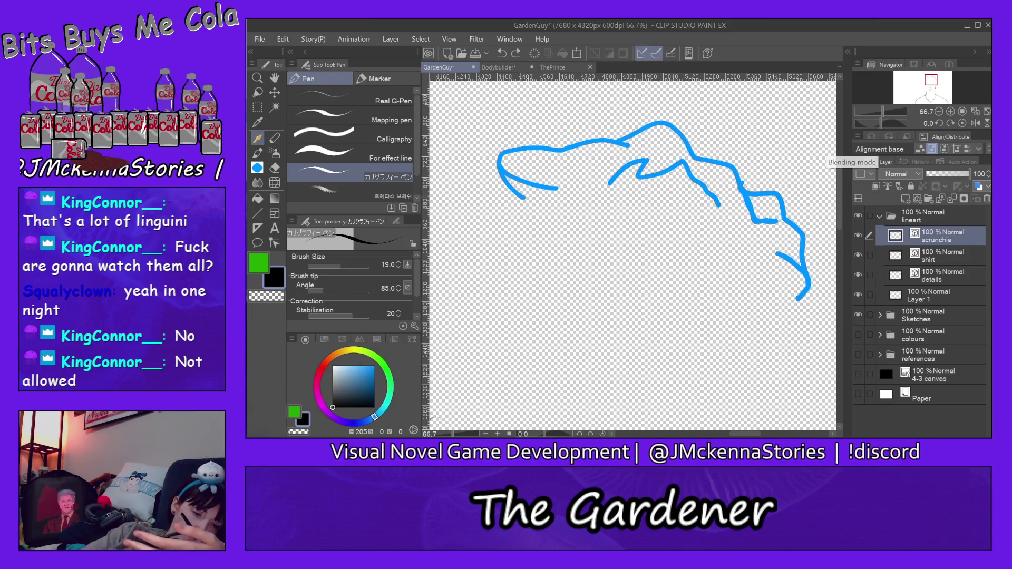
- Ink the scrunchie outline in black from its left end, across the top and down the right side
{"action": "left_click_drag", "start_coordinate": [530, 202], "coordinate": [497, 157]}
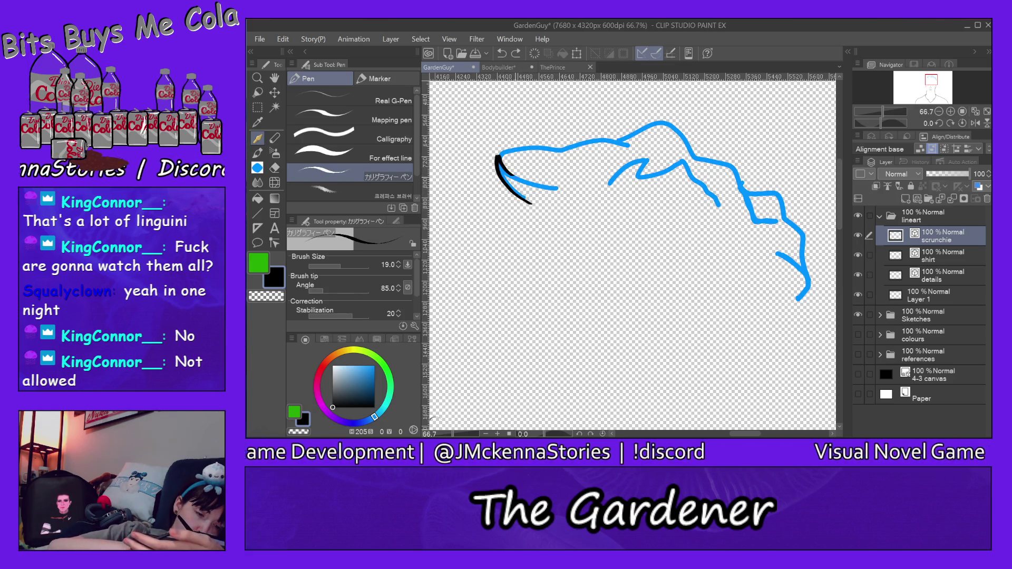
{"action": "left_click_drag", "start_coordinate": [499, 160], "coordinate": [561, 188]}
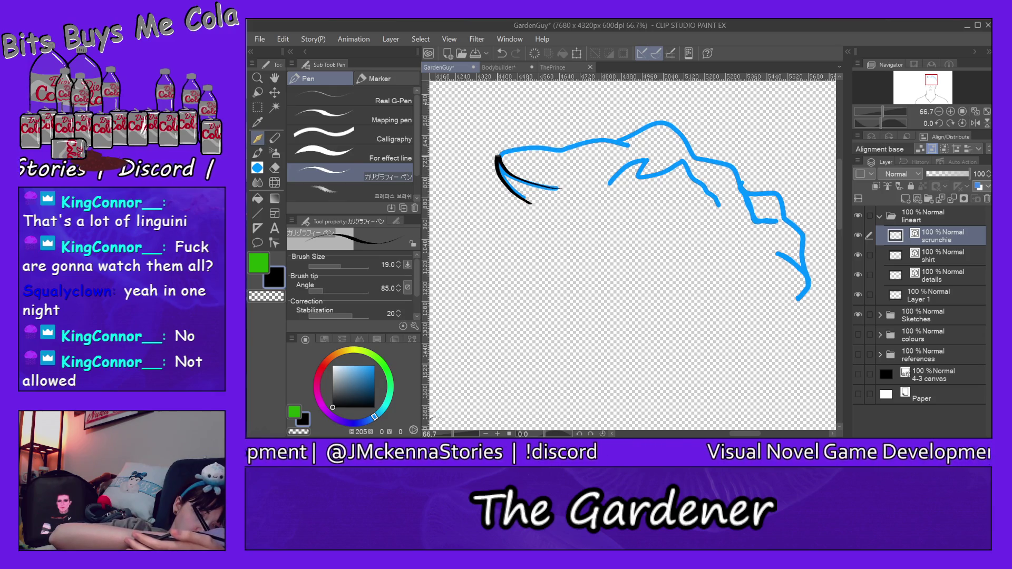
{"action": "left_click_drag", "start_coordinate": [537, 151], "coordinate": [630, 146]}
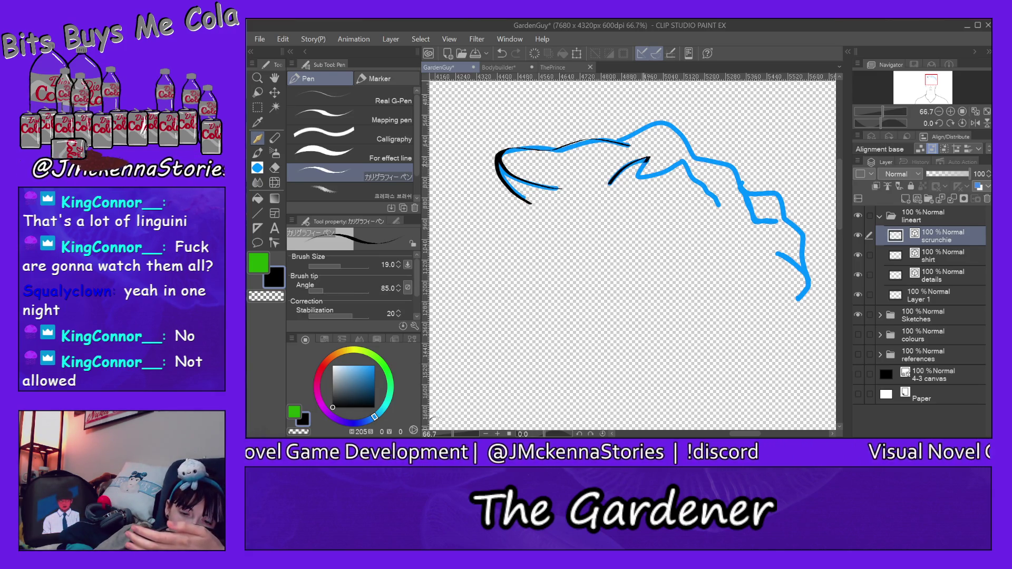
{"action": "left_click_drag", "start_coordinate": [701, 182], "coordinate": [723, 212]}
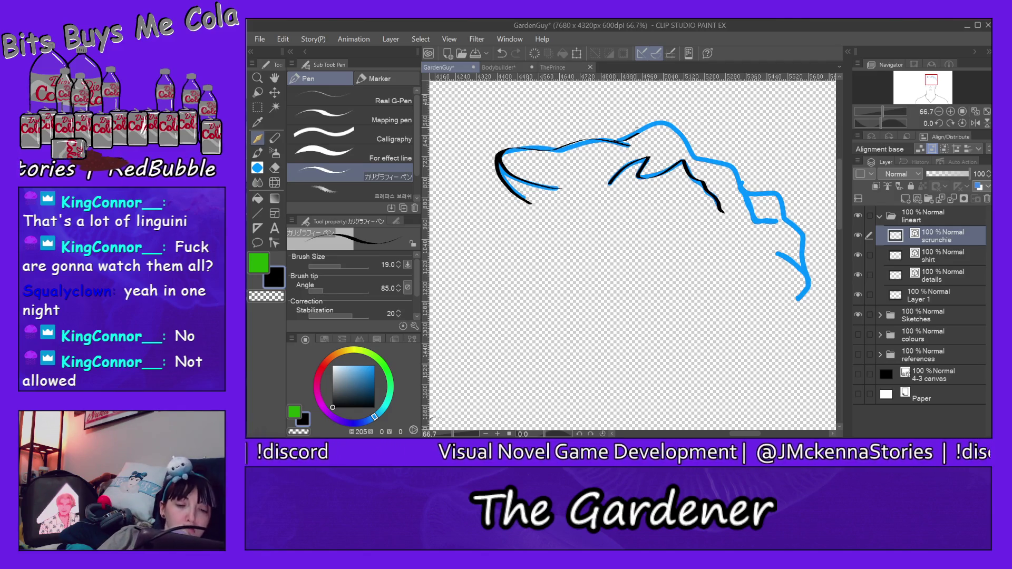
{"action": "key", "text": "ctrl+z"}
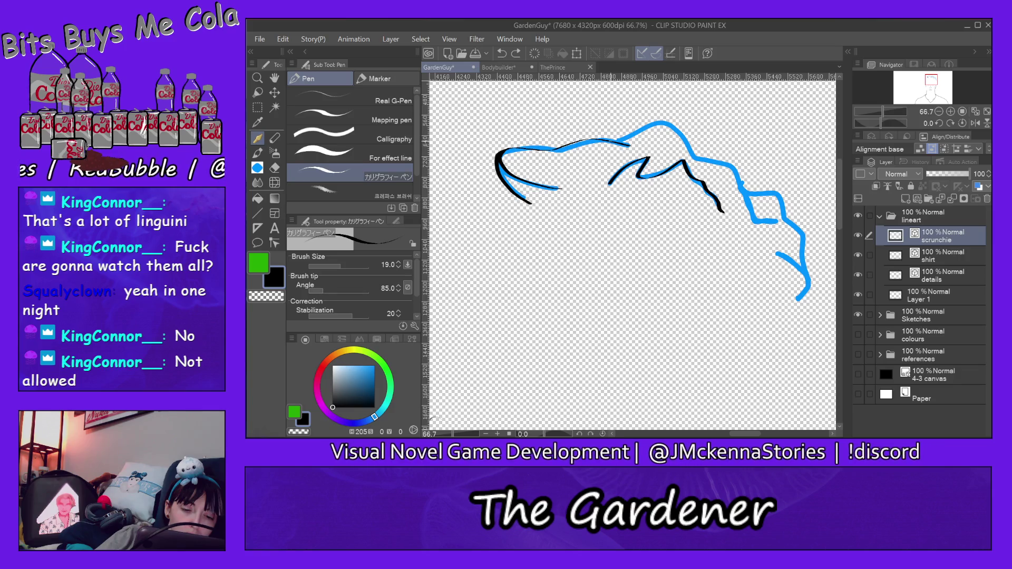
{"action": "left_click_drag", "start_coordinate": [627, 138], "coordinate": [691, 151]}
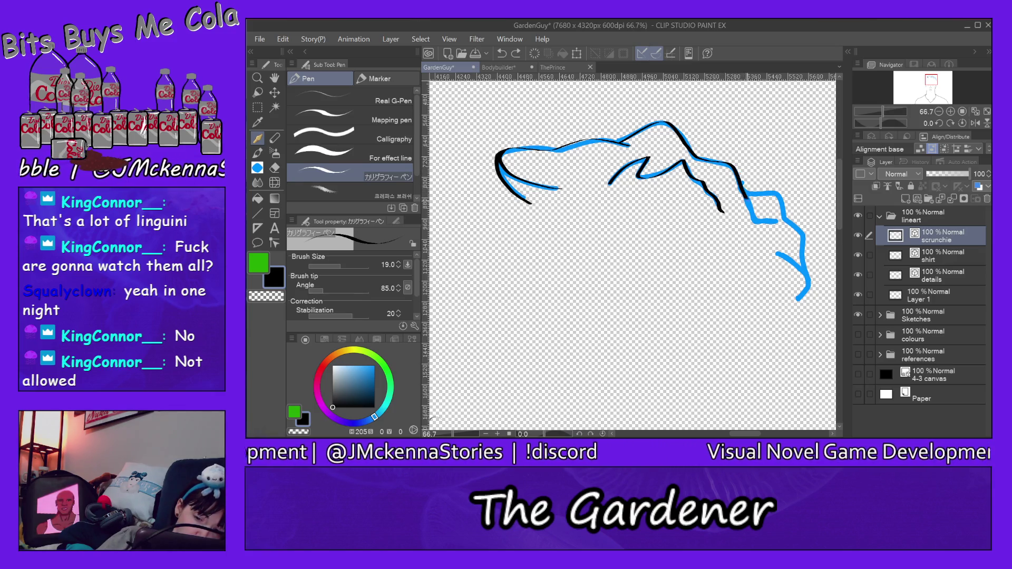
{"action": "left_click", "coordinate": [787, 182]}
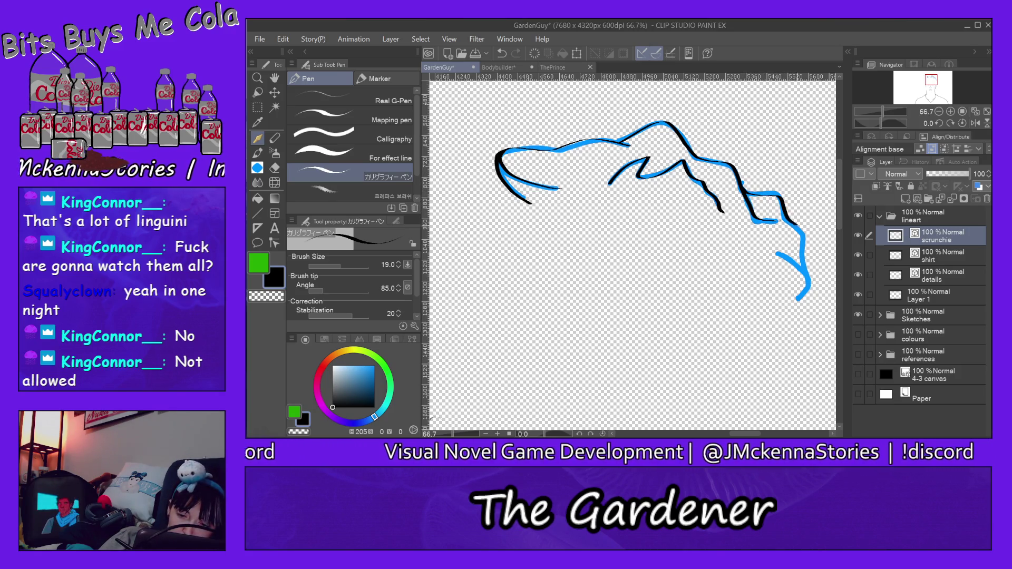
{"action": "left_click_drag", "start_coordinate": [801, 259], "coordinate": [807, 275]}
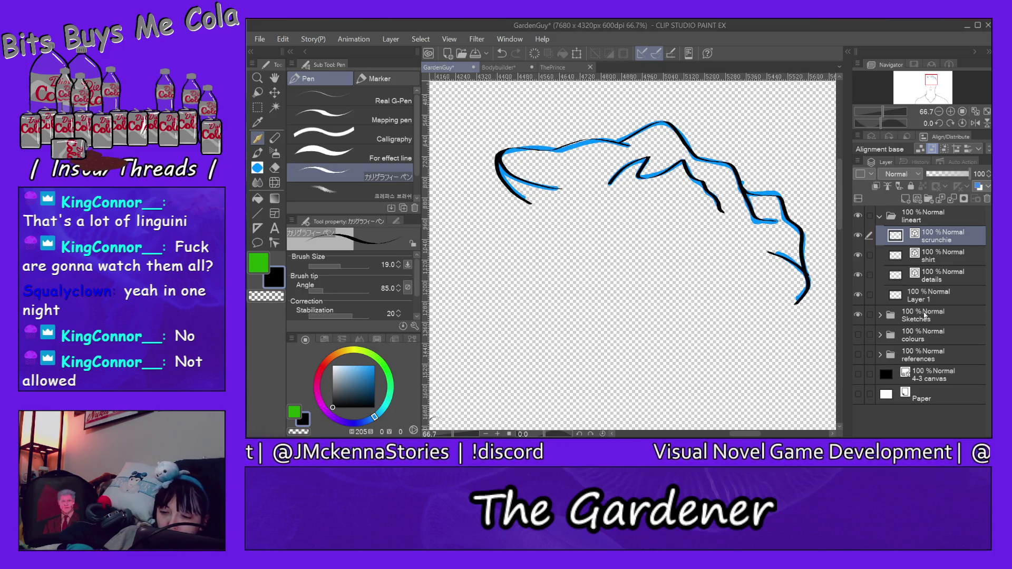
- Create a folder named 'scrunchie' inside the colours group, collapsing the brows folder
{"action": "left_click", "coordinate": [880, 335]}
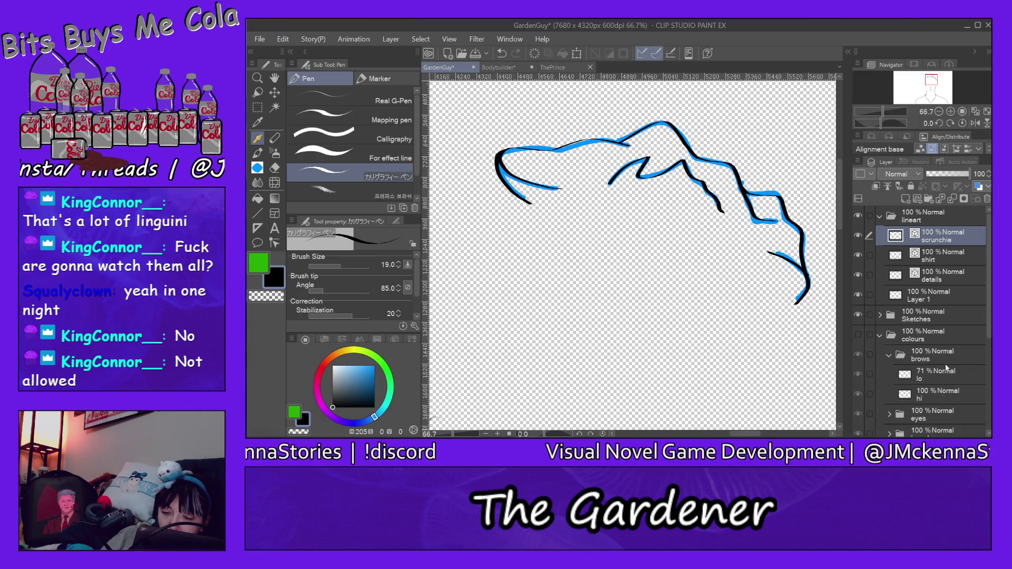
{"action": "left_click", "coordinate": [889, 355]}
{"action": "left_click", "coordinate": [934, 358]}
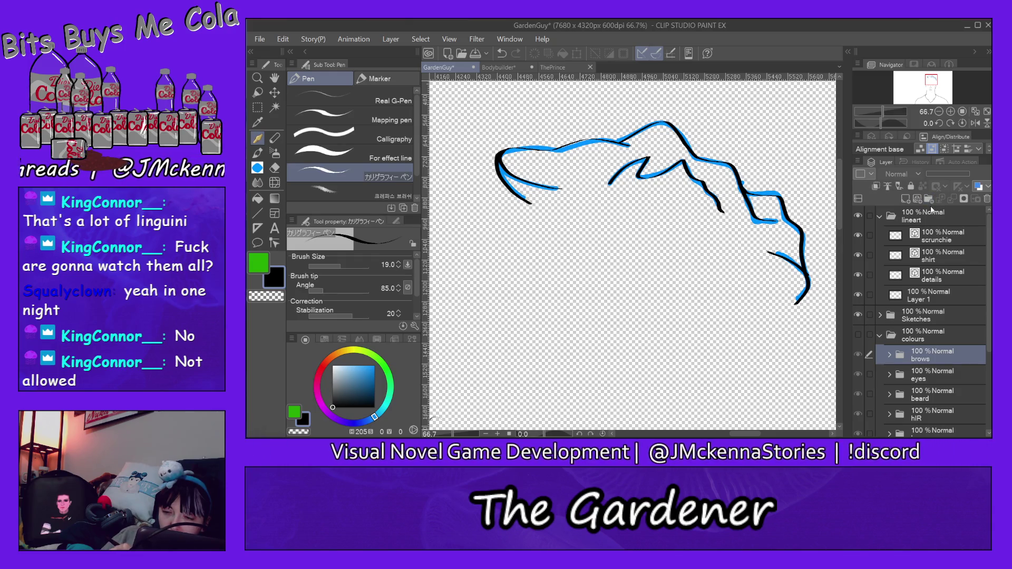
{"action": "left_click", "coordinate": [929, 199]}
{"action": "double_click", "coordinate": [933, 361]}
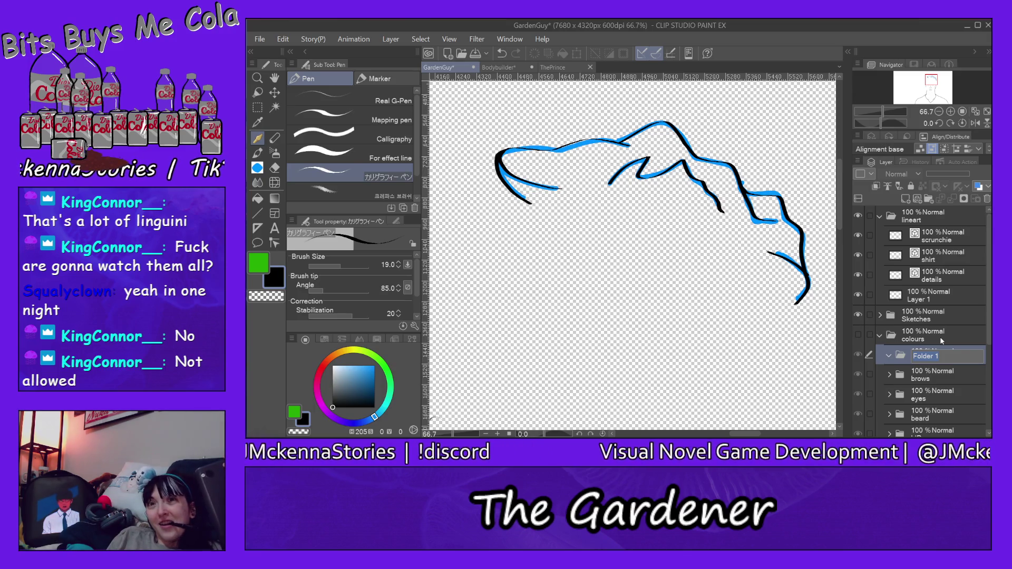
{"action": "type", "text": "scrun"}
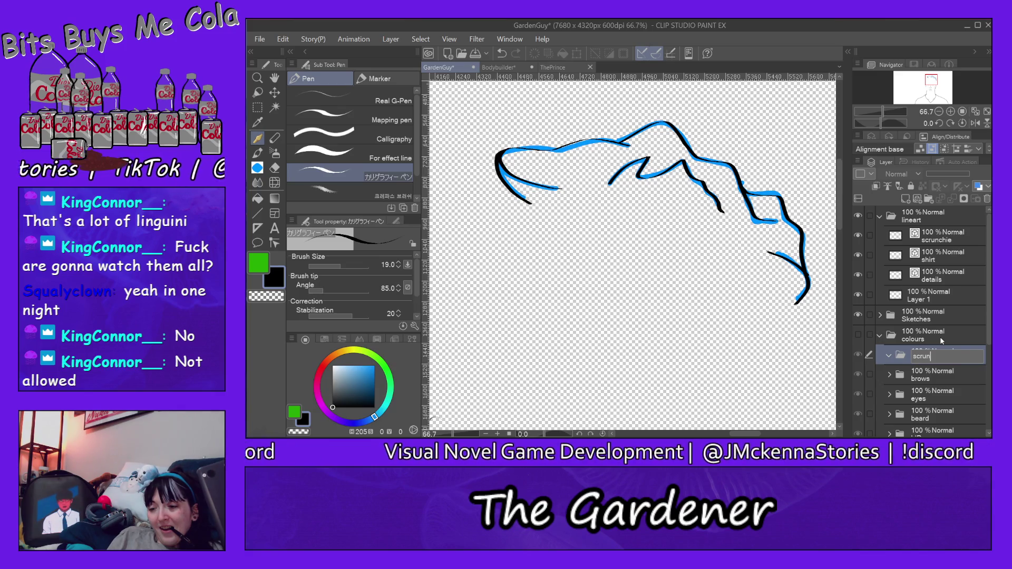
{"action": "type", "text": "chie"}
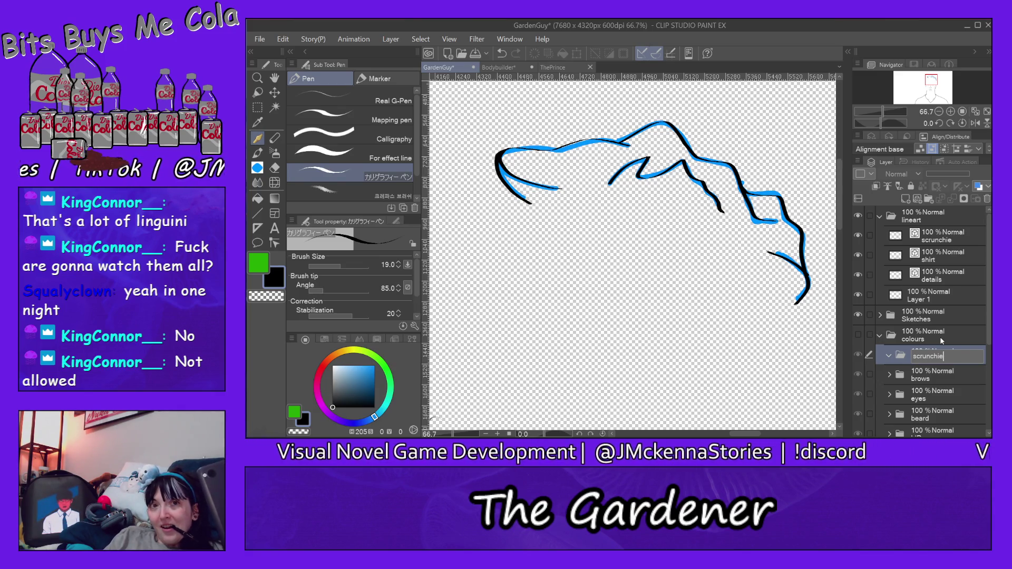
{"action": "key", "text": "Return"}
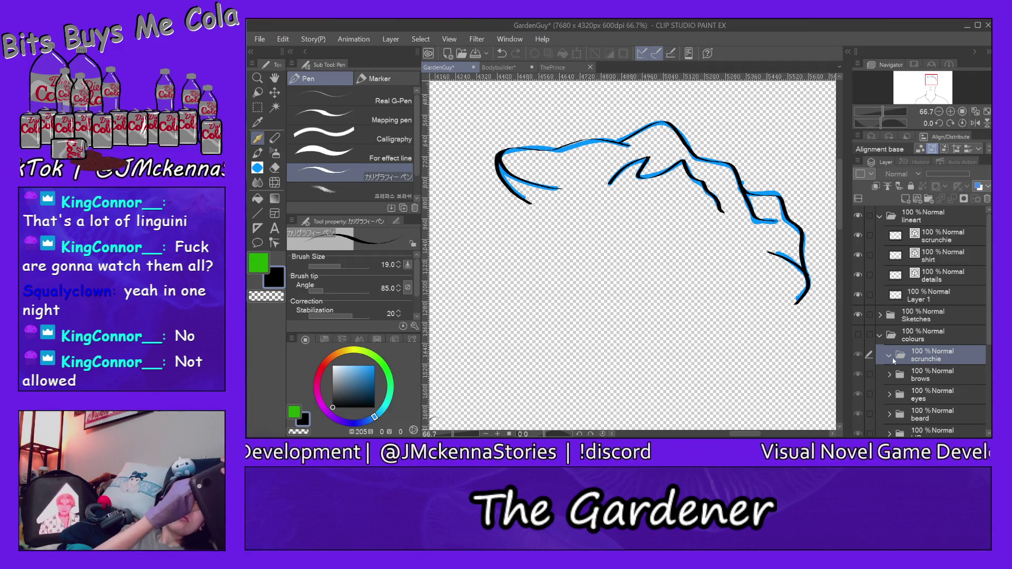
- Add raster layers named 'base' and 'lolite' inside the scrunchie folder
{"action": "left_click", "coordinate": [905, 199]}
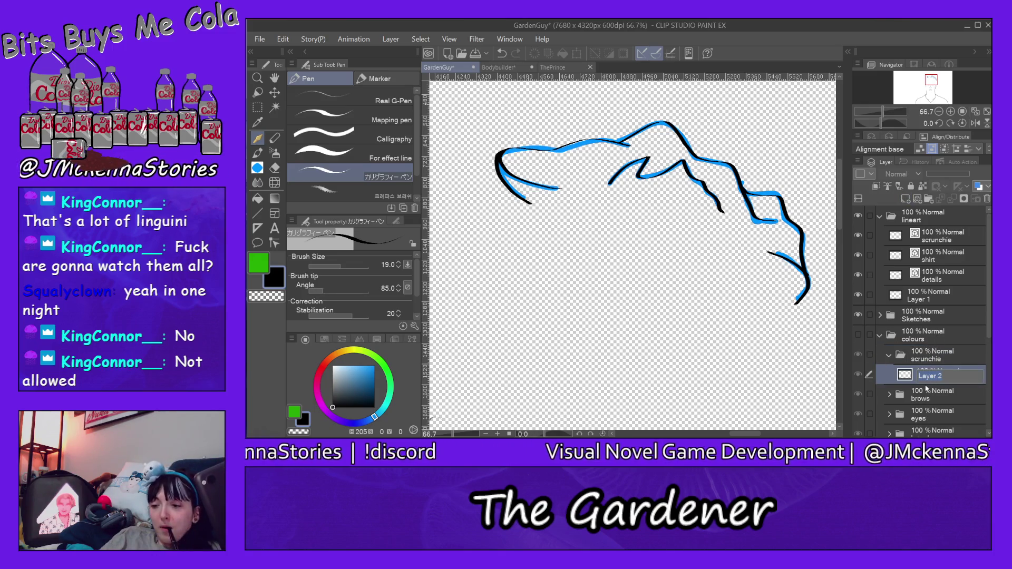
{"action": "type", "text": "se"}
{"action": "key", "text": "Return"}
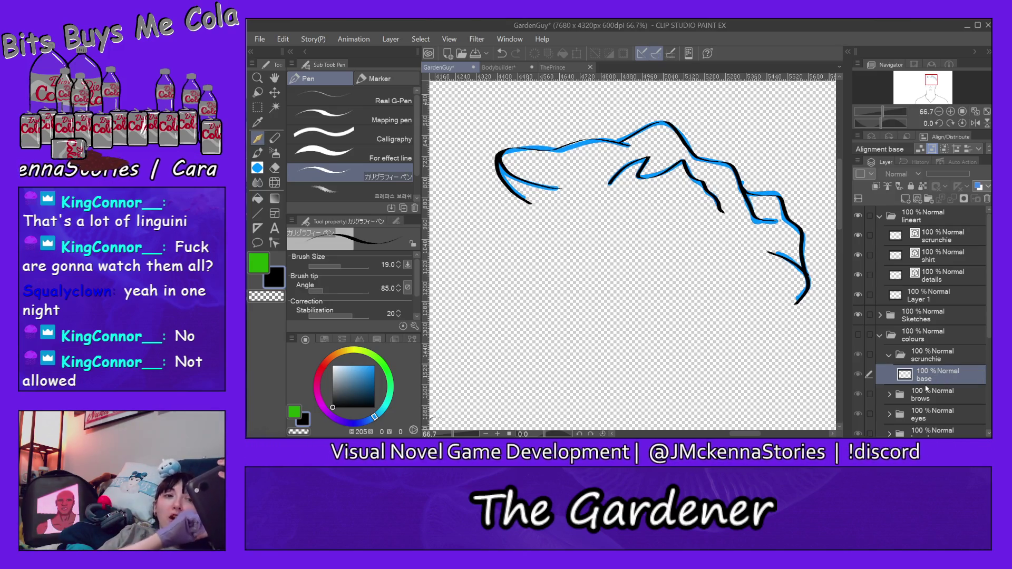
{"action": "left_click", "coordinate": [904, 199]}
{"action": "double_click", "coordinate": [930, 375]}
{"action": "type", "text": "lol"}
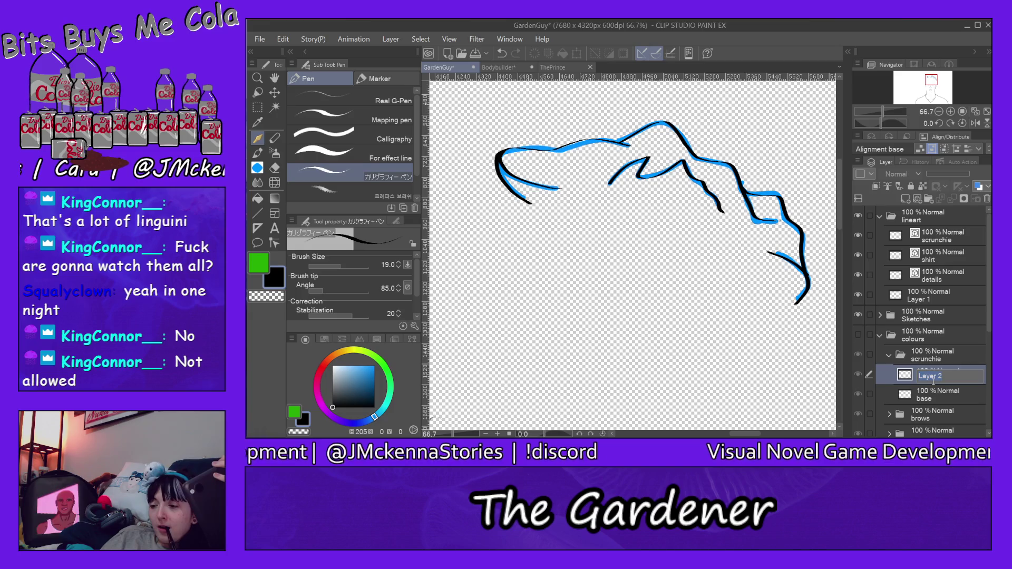
{"action": "type", "text": "ite"}
{"action": "key", "text": "Return"}
- Delete the extra layer and name the remaining new layer 'hilite'
{"action": "left_click", "coordinate": [905, 200]}
{"action": "left_click", "coordinate": [905, 201]}
{"action": "double_click", "coordinate": [938, 378]}
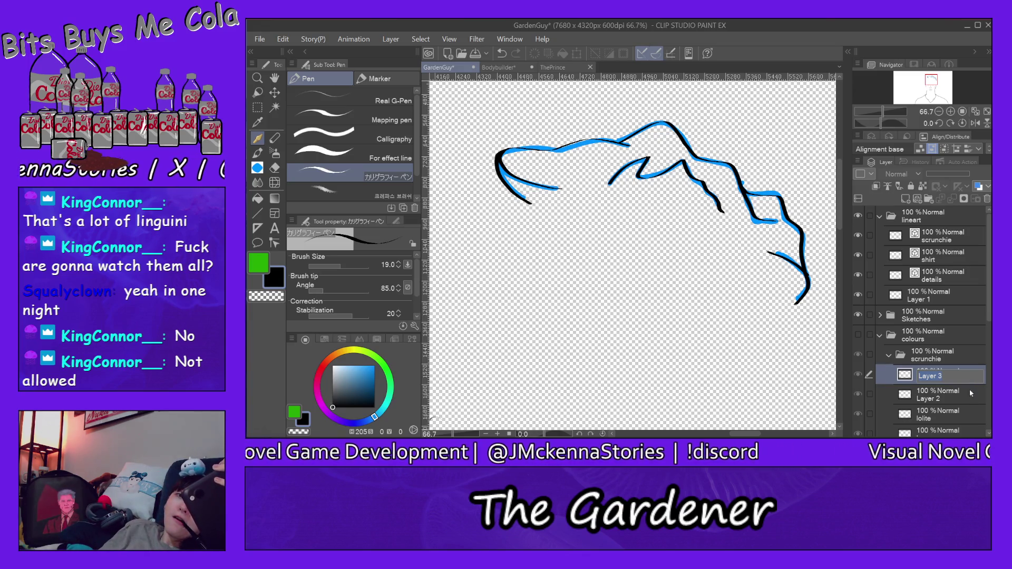
{"action": "right_click", "coordinate": [862, 375]}
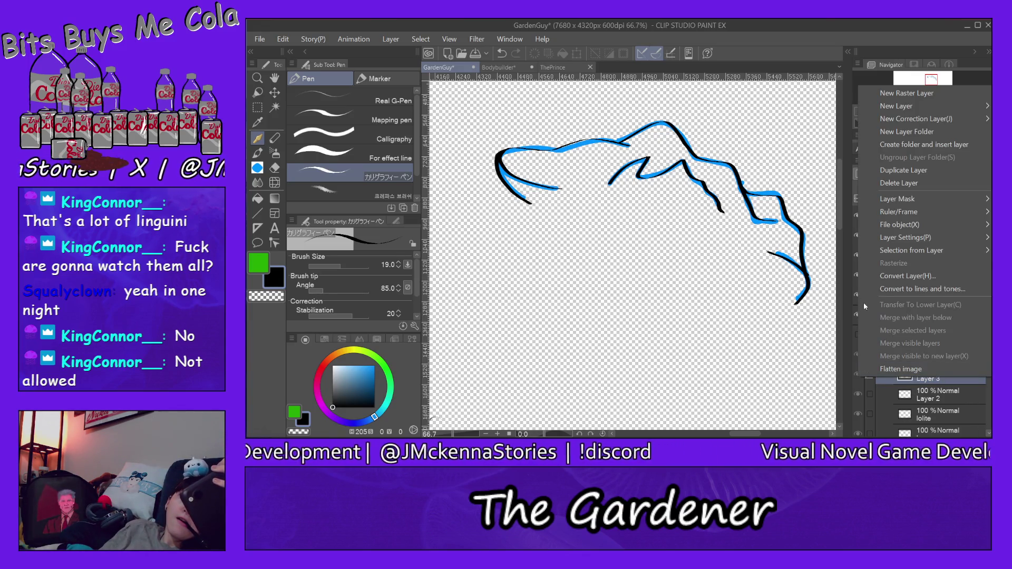
{"action": "left_click", "coordinate": [899, 183]}
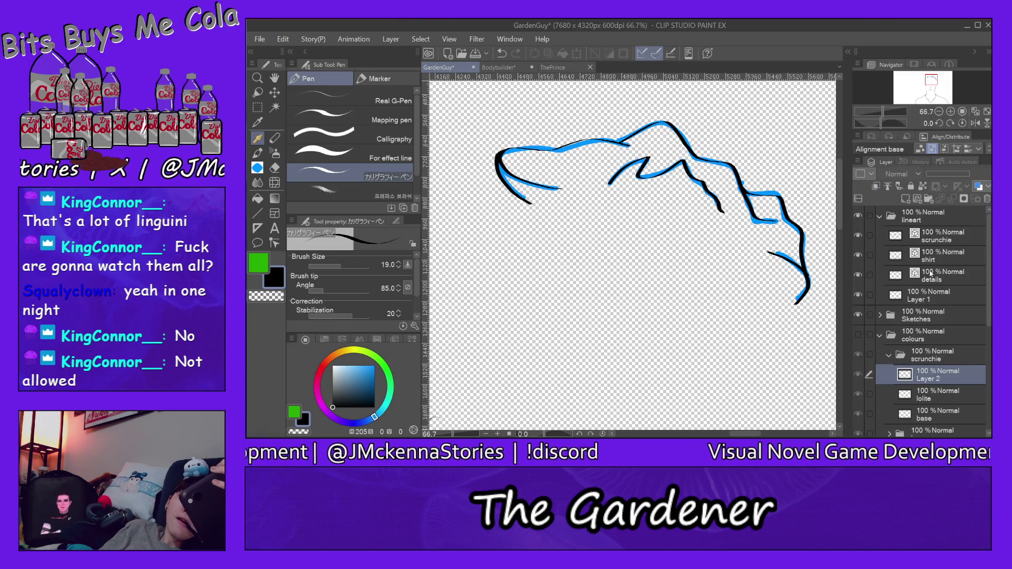
{"action": "double_click", "coordinate": [935, 376]}
{"action": "type", "text": "hillite"}
{"action": "key", "text": "Return"}
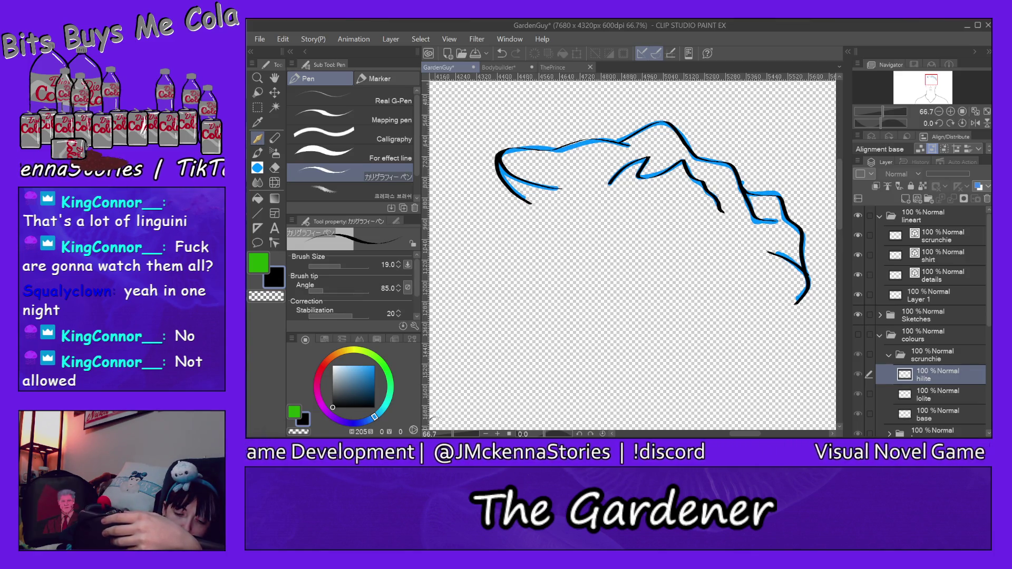
- Mix a golden yellow on the colour wheel and select the scrunchie base layer
{"action": "left_click", "coordinate": [338, 352]}
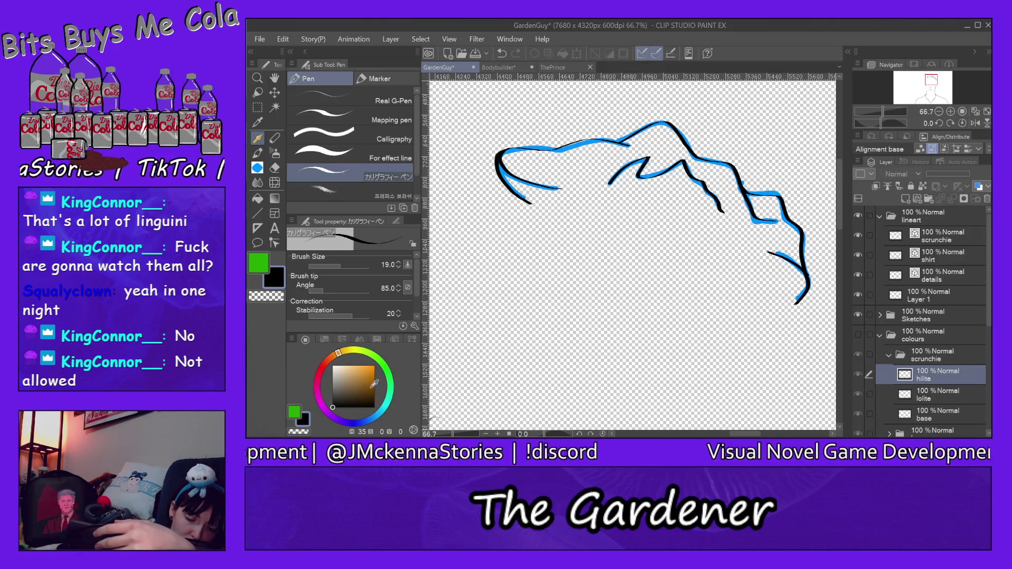
{"action": "left_click", "coordinate": [373, 390]}
{"action": "left_click", "coordinate": [371, 385]}
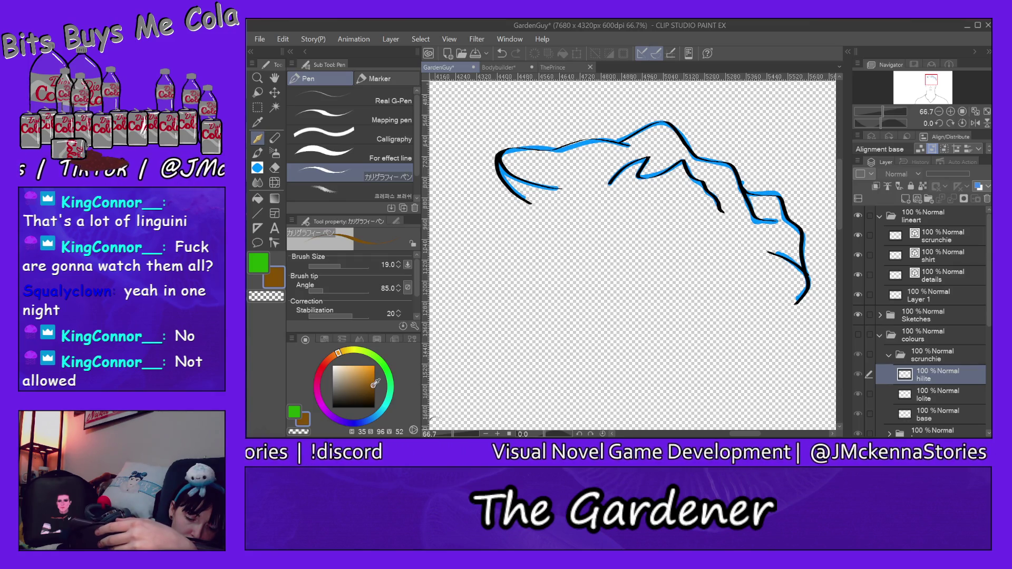
{"action": "left_click_drag", "start_coordinate": [372, 382], "coordinate": [371, 380]}
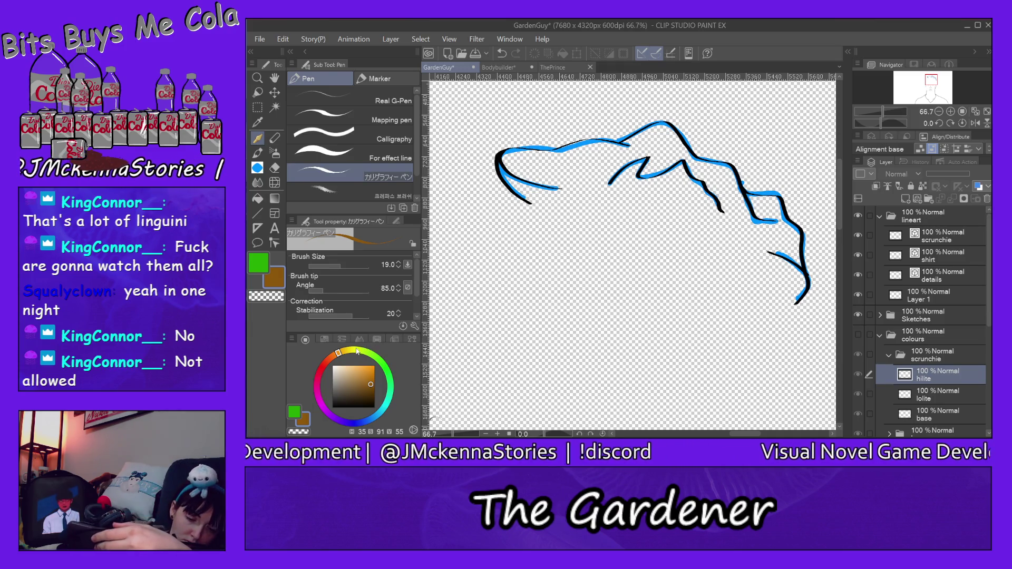
{"action": "left_click", "coordinate": [357, 349]}
{"action": "left_click", "coordinate": [369, 373]}
{"action": "left_click", "coordinate": [370, 375]}
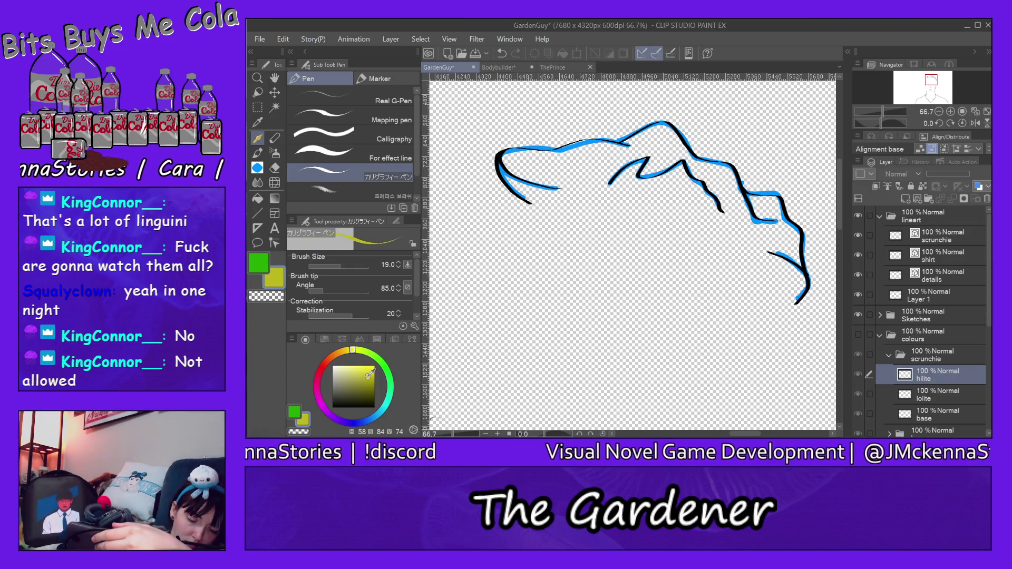
{"action": "left_click", "coordinate": [345, 351]}
{"action": "left_click_drag", "start_coordinate": [346, 351], "coordinate": [347, 351]}
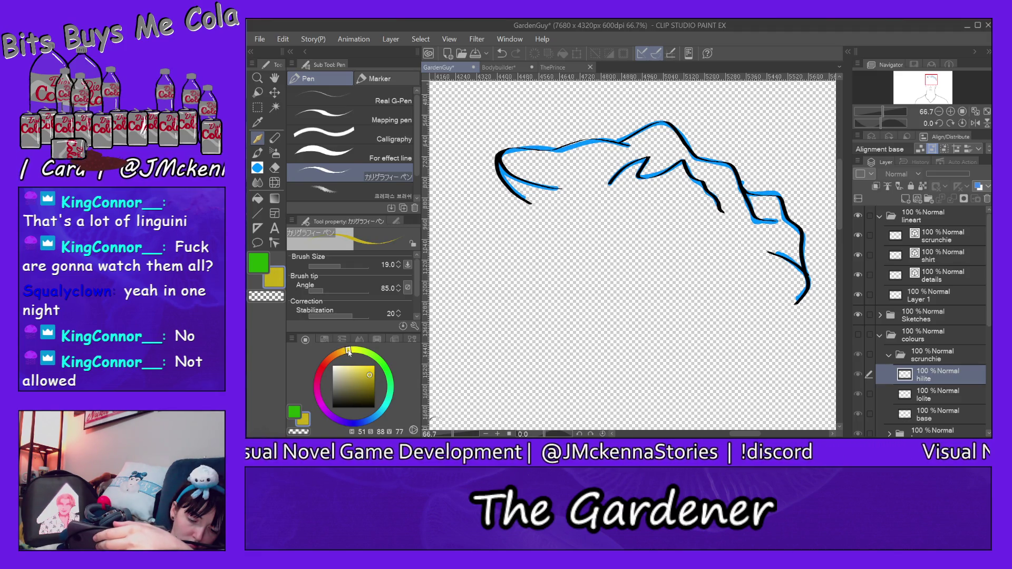
{"action": "left_click", "coordinate": [364, 369]}
{"action": "left_click_drag", "start_coordinate": [364, 369], "coordinate": [364, 371]}
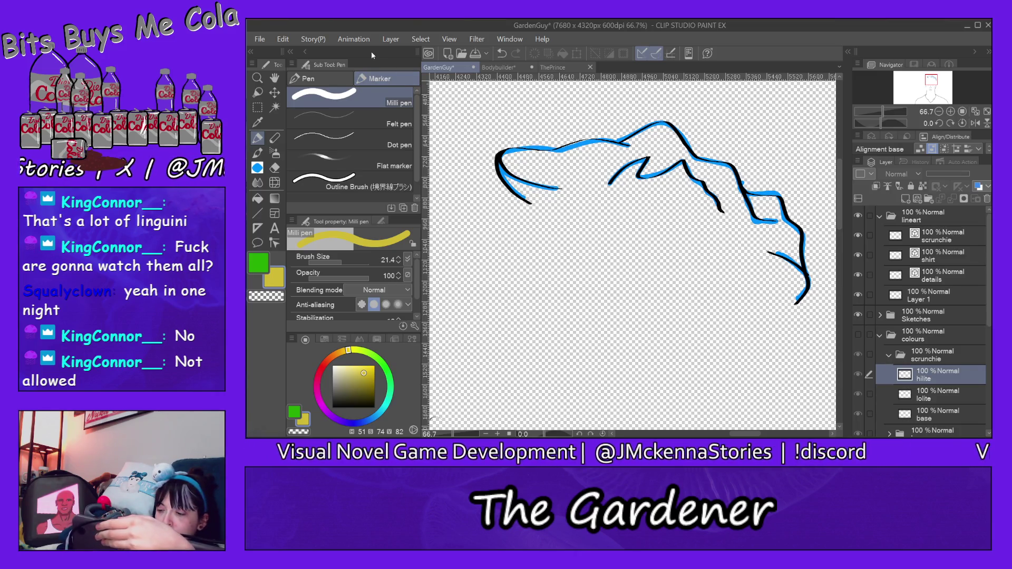
{"action": "left_click", "coordinate": [938, 419]}
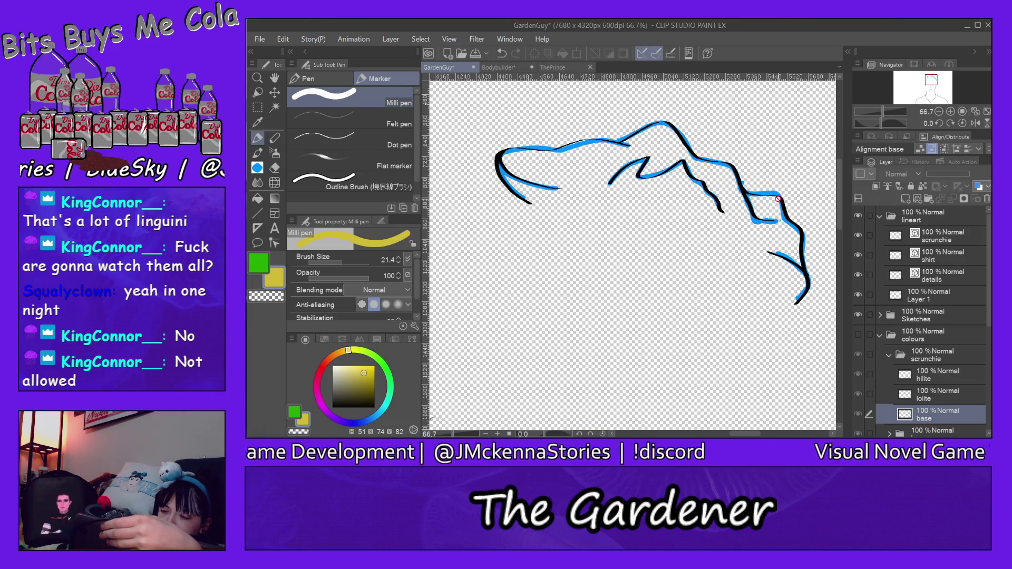
- Hide the brows, eyes, beard, skin and hair down layers so only the scrunchie remains
{"action": "left_click", "coordinate": [858, 333]}
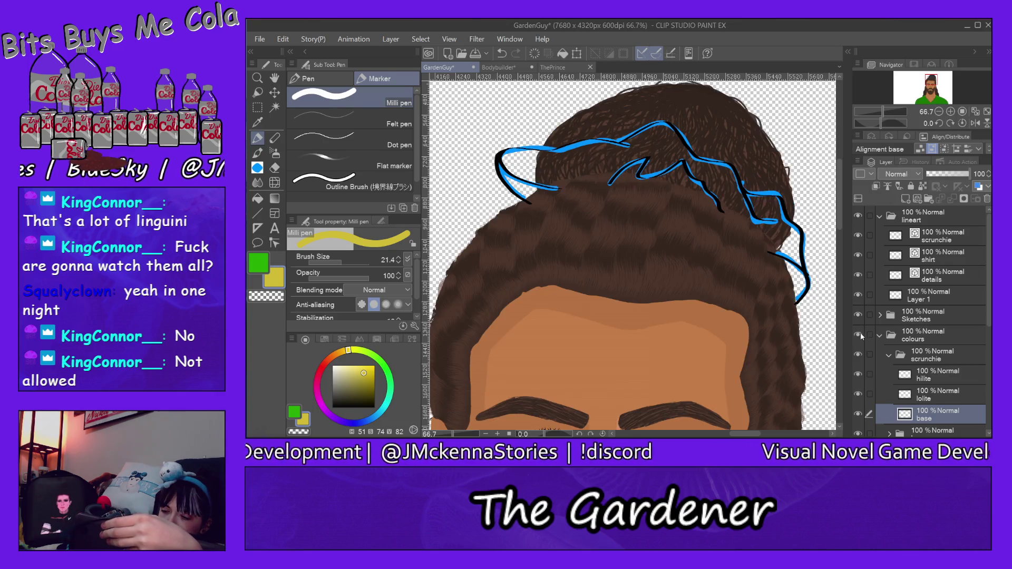
{"action": "left_click", "coordinate": [888, 337]}
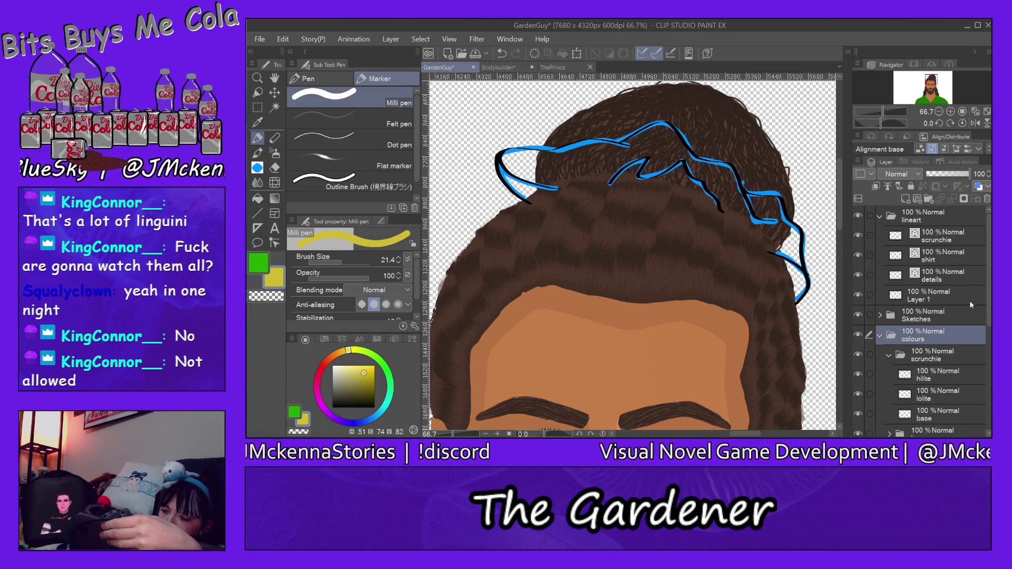
{"action": "scroll", "coordinate": [976, 331], "scroll_direction": "down", "scroll_amount": 5}
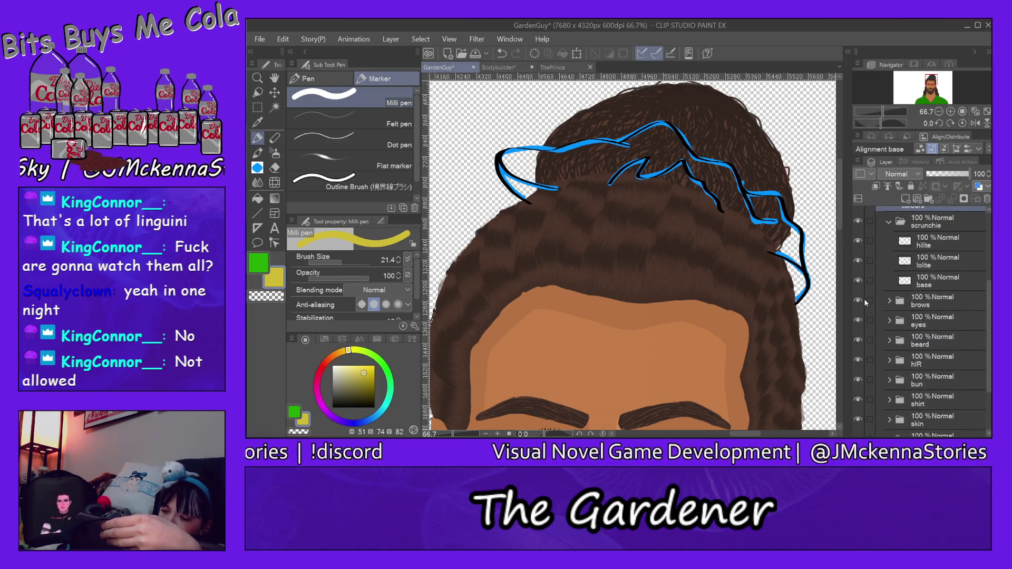
{"action": "left_click_drag", "start_coordinate": [858, 300], "coordinate": [859, 400]}
{"action": "left_click", "coordinate": [858, 420]}
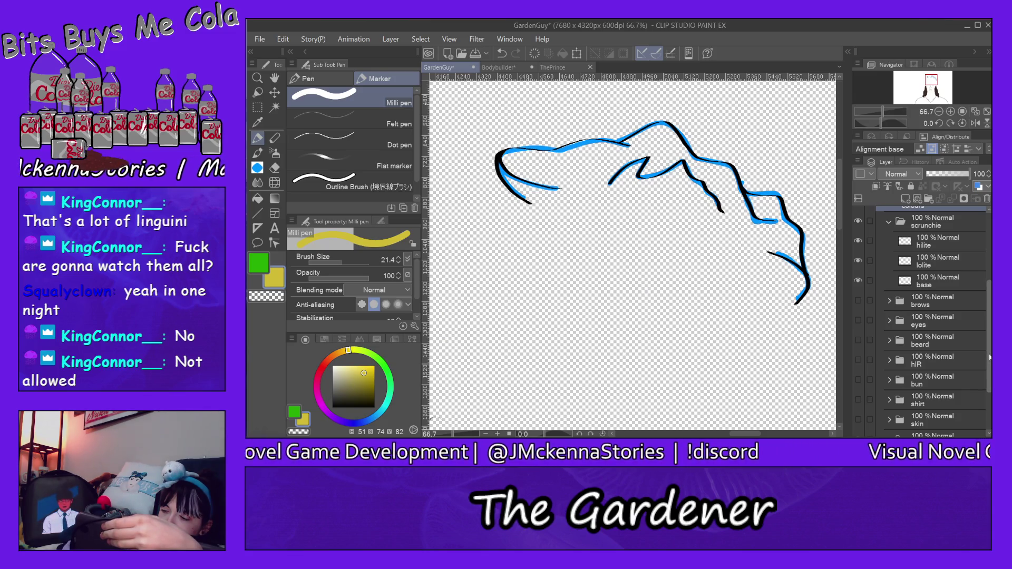
{"action": "left_click_drag", "start_coordinate": [989, 362], "coordinate": [990, 402]}
{"action": "left_click", "coordinate": [857, 368]}
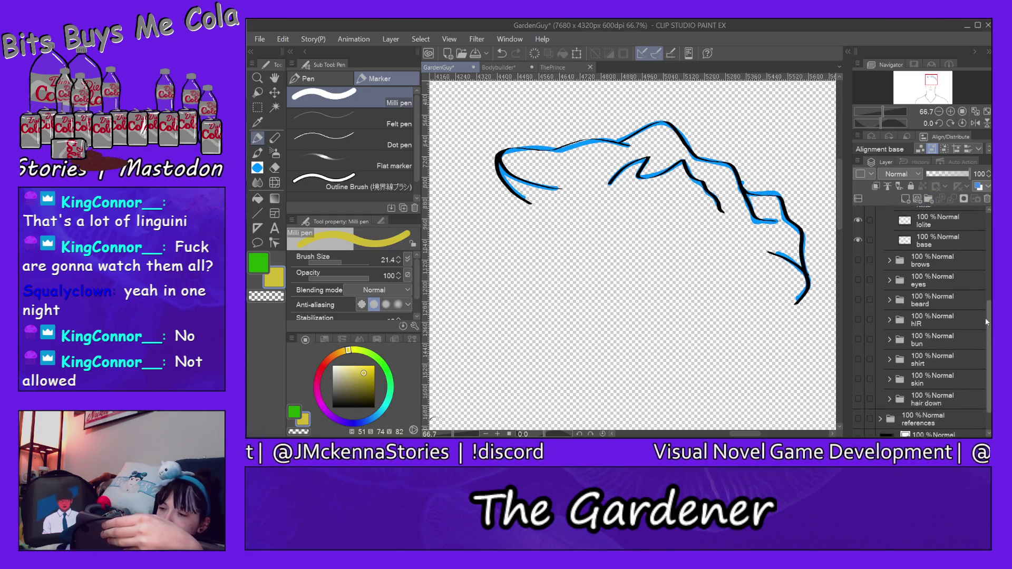
- Raise the brush size to 76.9 and start painting yellow in the scrunchie's left end
{"action": "scroll", "coordinate": [877, 246], "scroll_direction": "up", "scroll_amount": 3}
{"action": "scroll", "coordinate": [877, 246], "scroll_direction": "up", "scroll_amount": 3}
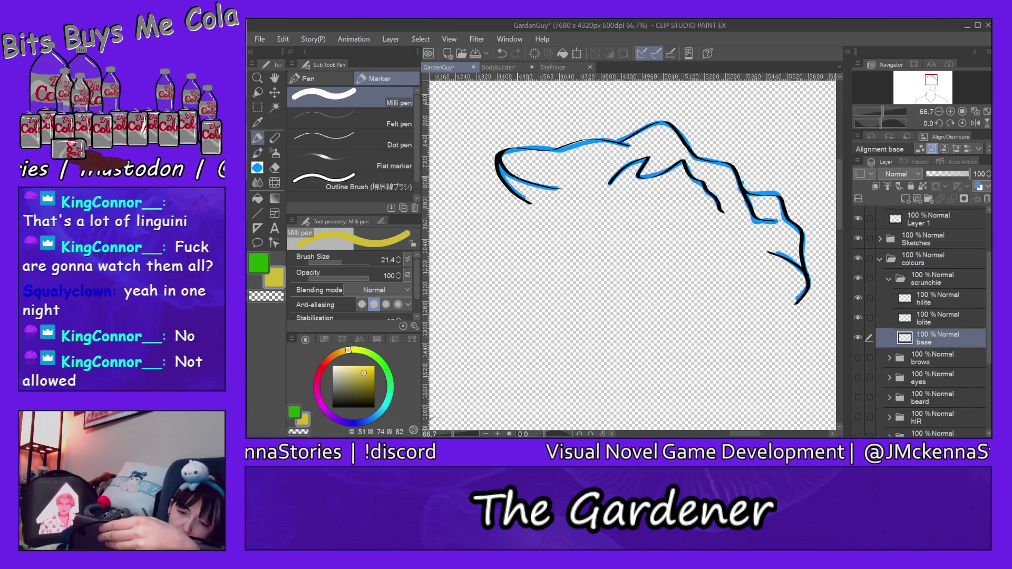
{"action": "left_click", "coordinate": [350, 261]}
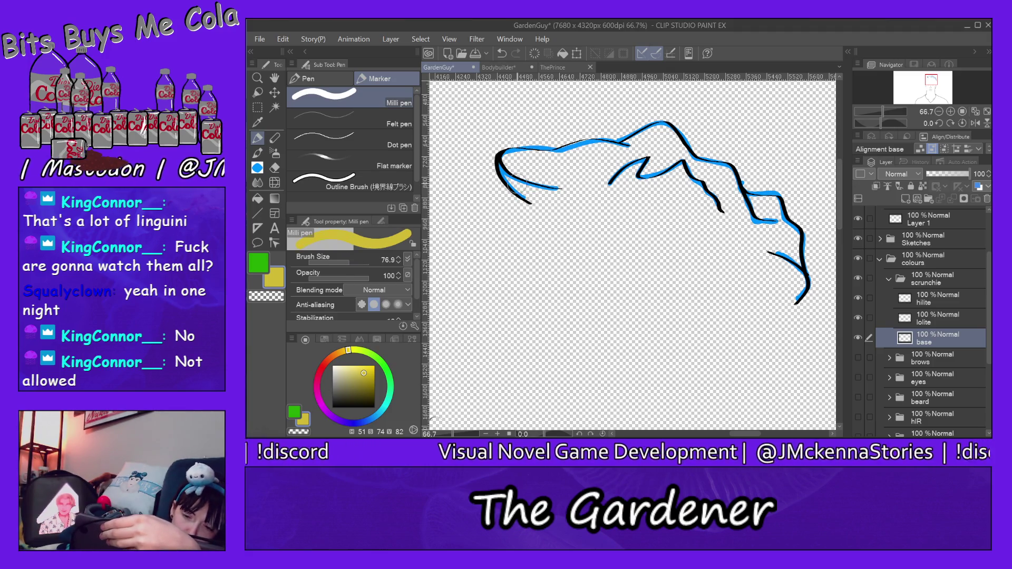
{"action": "left_click_drag", "start_coordinate": [505, 157], "coordinate": [537, 200]}
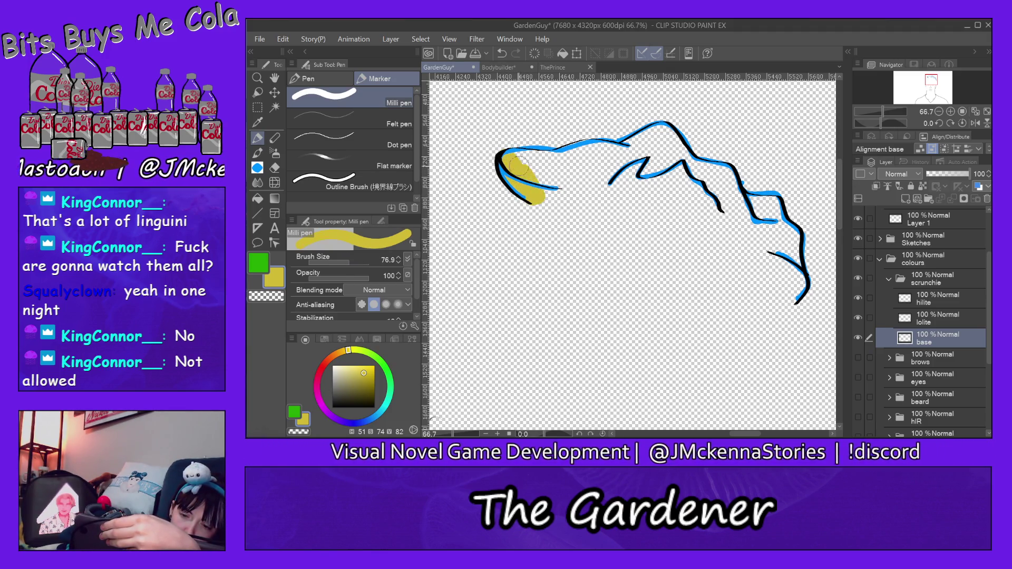
- Paint golden yellow across the whole scrunchie down to its lower tip, smoothing the bottom edge
{"action": "mouse_move", "coordinate": [525, 158]}
{"action": "left_mouse_down"}
{"action": "mouse_move", "coordinate": [602, 197]}
{"action": "mouse_move", "coordinate": [638, 159]}
{"action": "mouse_move", "coordinate": [645, 200]}
{"action": "mouse_move", "coordinate": [680, 189]}
{"action": "mouse_move", "coordinate": [687, 158]}
{"action": "mouse_move", "coordinate": [706, 221]}
{"action": "mouse_move", "coordinate": [720, 208]}
{"action": "mouse_move", "coordinate": [769, 274]}
{"action": "mouse_move", "coordinate": [771, 214]}
{"action": "mouse_move", "coordinate": [788, 284]}
{"action": "mouse_move", "coordinate": [792, 232]}
{"action": "left_mouse_up"}
{"action": "mouse_move", "coordinate": [795, 271]}
{"action": "left_mouse_down"}
{"action": "mouse_move", "coordinate": [795, 308]}
{"action": "mouse_move", "coordinate": [788, 290]}
{"action": "left_mouse_up"}
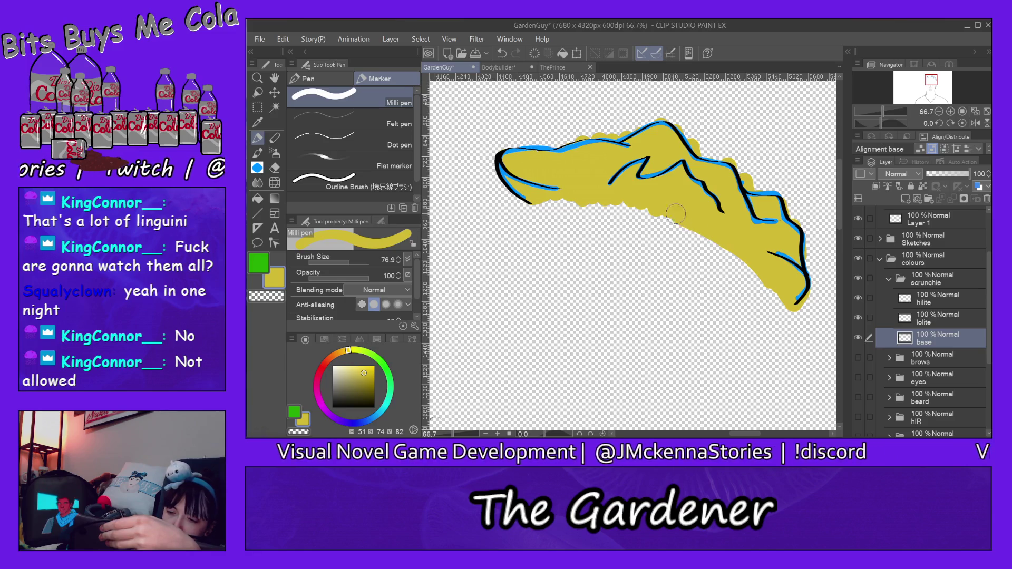
{"action": "left_click_drag", "start_coordinate": [567, 194], "coordinate": [779, 278]}
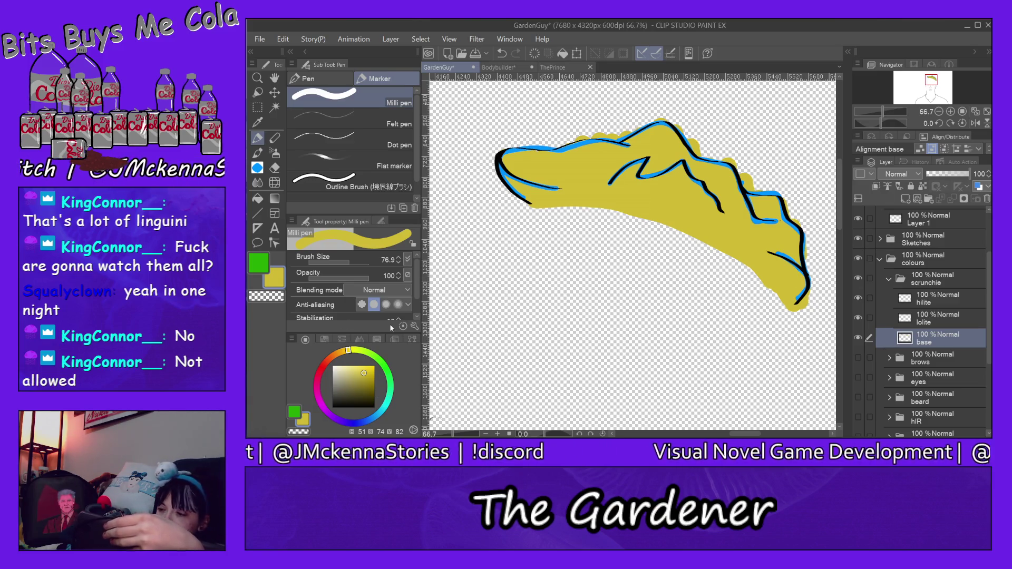
{"action": "left_click", "coordinate": [887, 282]}
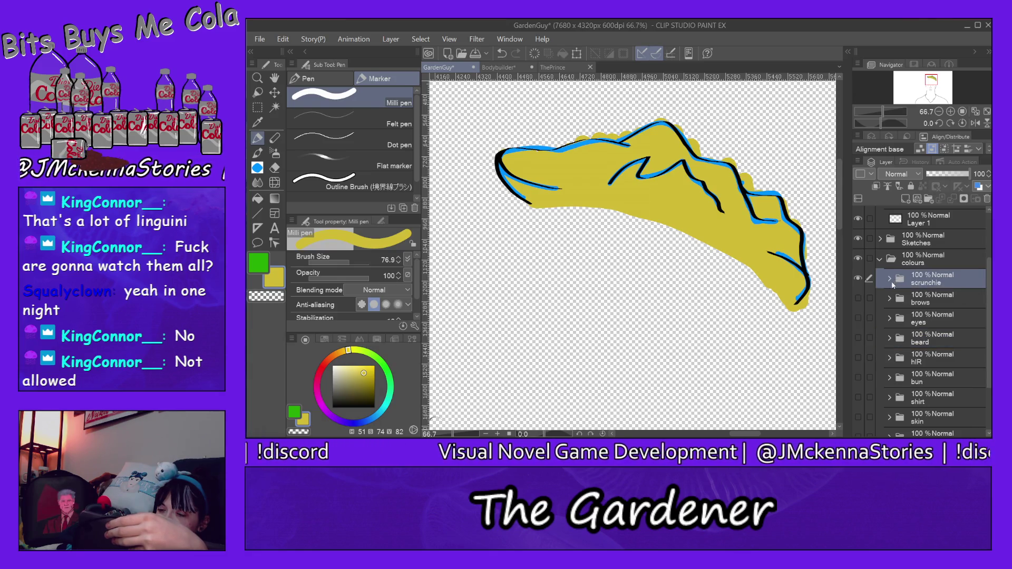
- Collapse colours, show the references group and select its colour swatch layer
{"action": "left_click", "coordinate": [880, 259]}
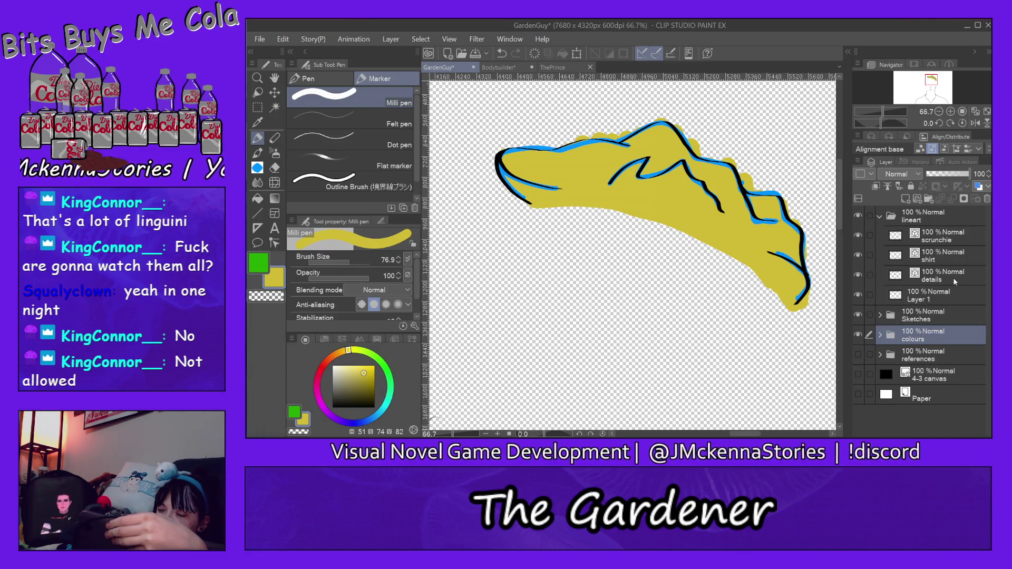
{"action": "left_click", "coordinate": [880, 356]}
{"action": "left_click", "coordinate": [857, 356]}
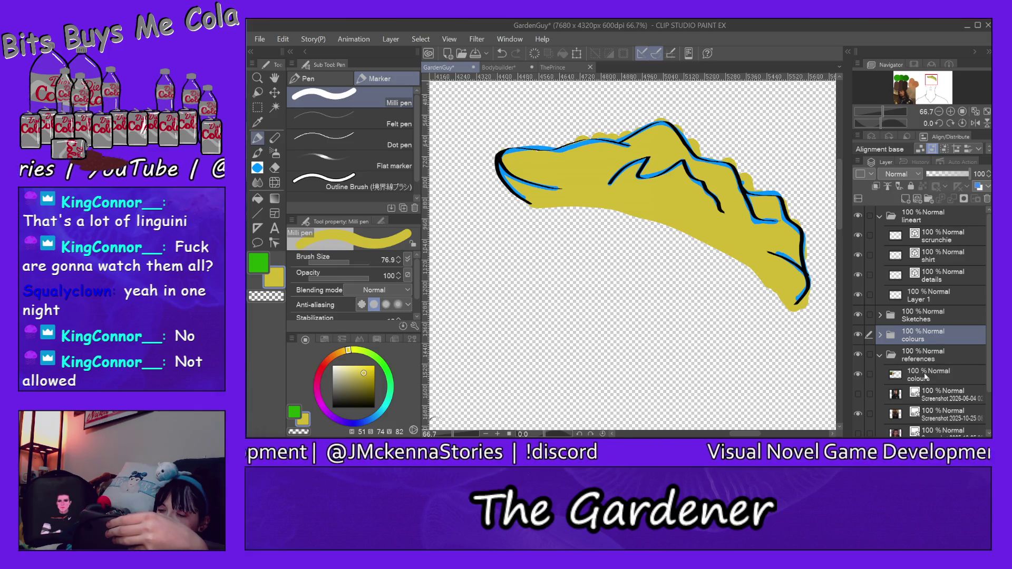
{"action": "left_click", "coordinate": [925, 377]}
- Paint a golden yellow swatch plus a brighter yellow and a darker olive-yellow variant
{"action": "left_click", "coordinate": [903, 79]}
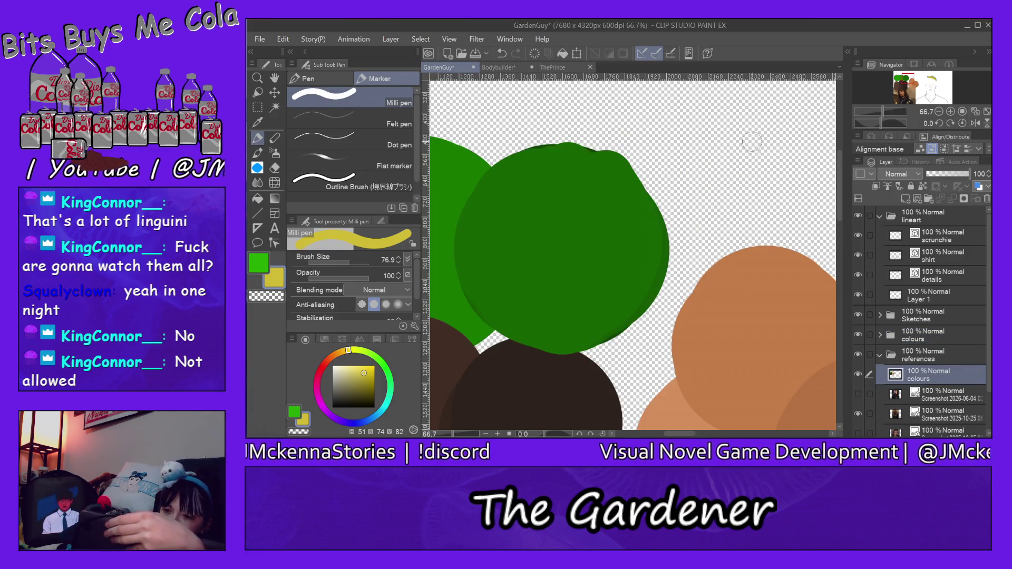
{"action": "mouse_move", "coordinate": [751, 124]}
{"action": "left_mouse_down"}
{"action": "mouse_move", "coordinate": [746, 115]}
{"action": "mouse_move", "coordinate": [736, 173]}
{"action": "left_mouse_up"}
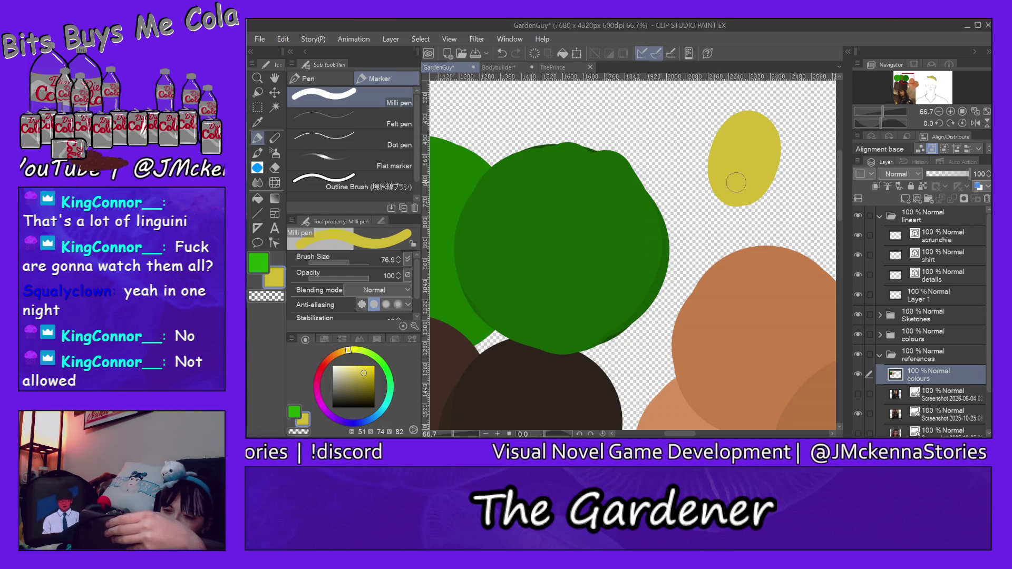
{"action": "left_click", "coordinate": [363, 369]}
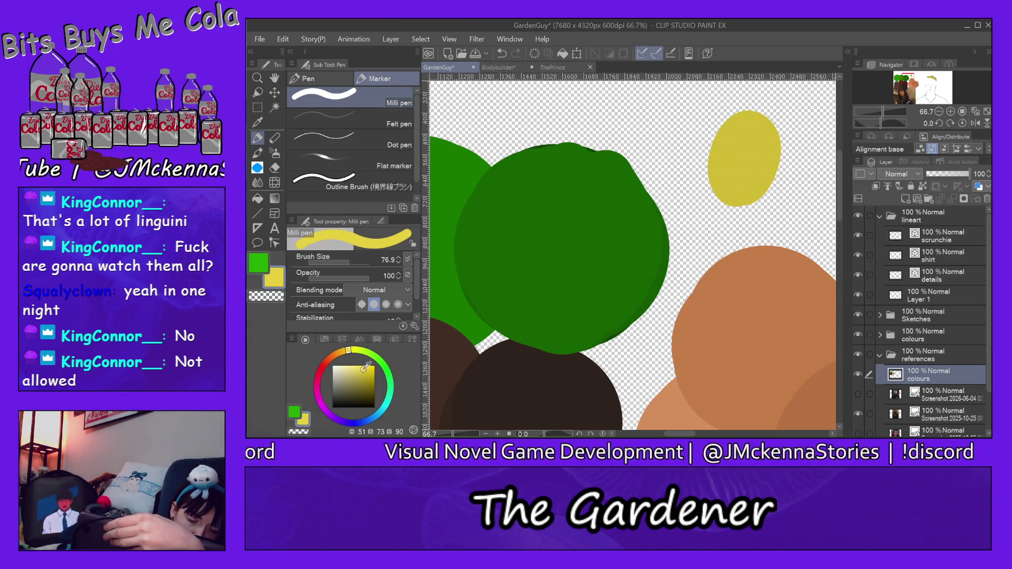
{"action": "left_click_drag", "start_coordinate": [739, 138], "coordinate": [727, 148]}
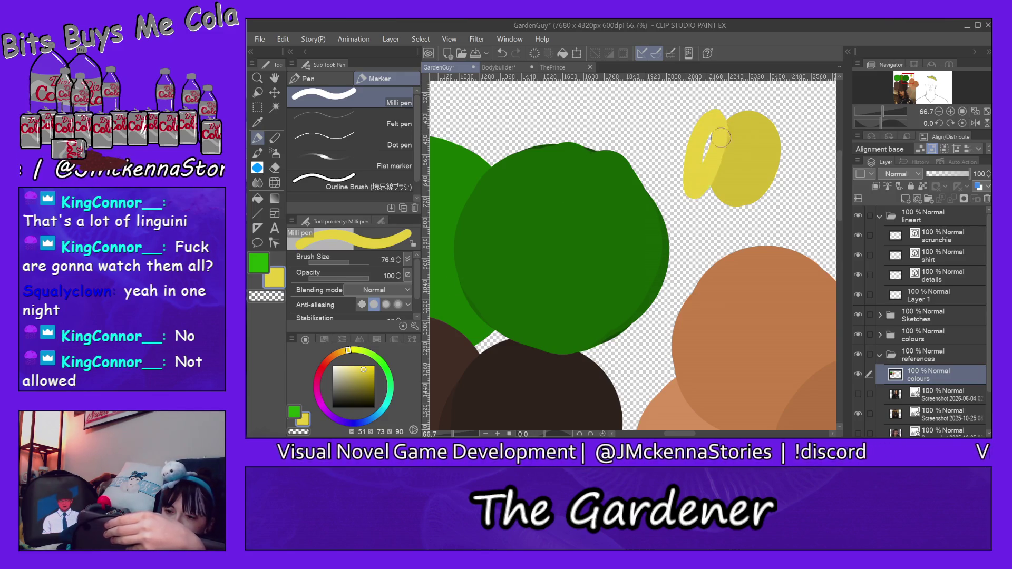
{"action": "left_click", "coordinate": [375, 374]}
{"action": "left_click_drag", "start_coordinate": [791, 138], "coordinate": [786, 211]}
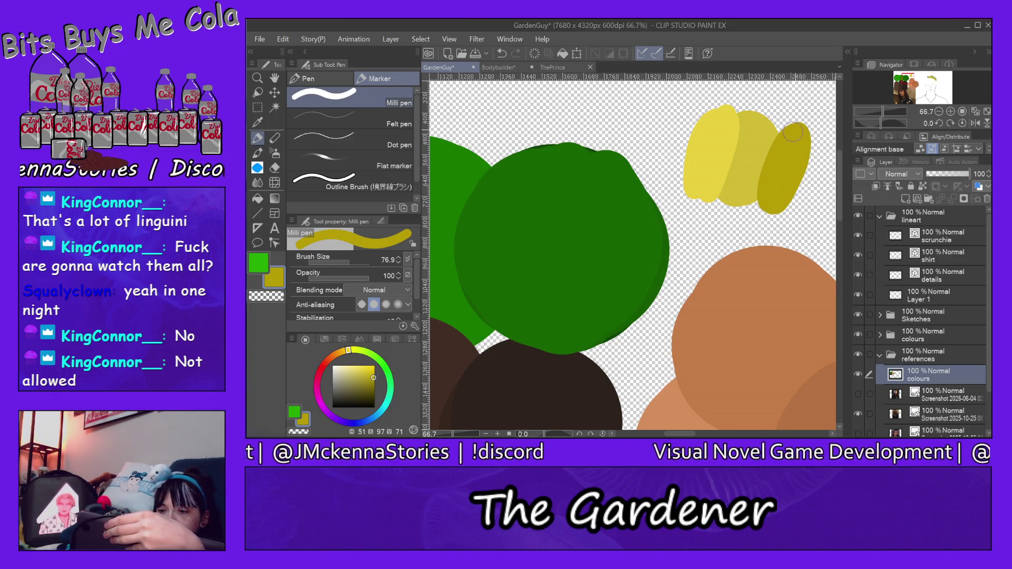
{"action": "left_click", "coordinate": [932, 79]}
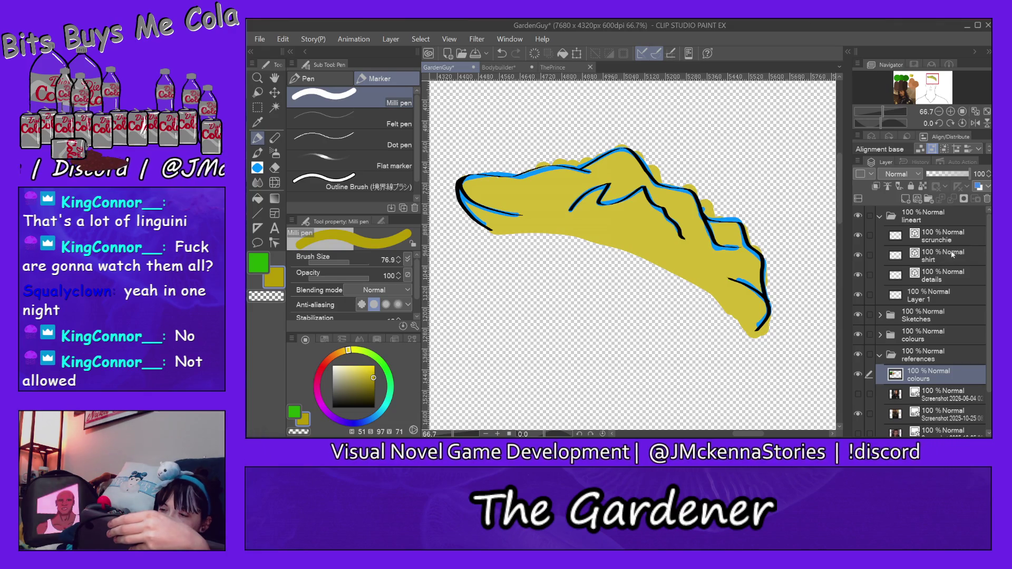
- On the lolite layer, paint a thin shadow along the scrunchie's left edge at brush size 12.1
{"action": "left_click", "coordinate": [743, 255], "text": "ctrl+shift"}
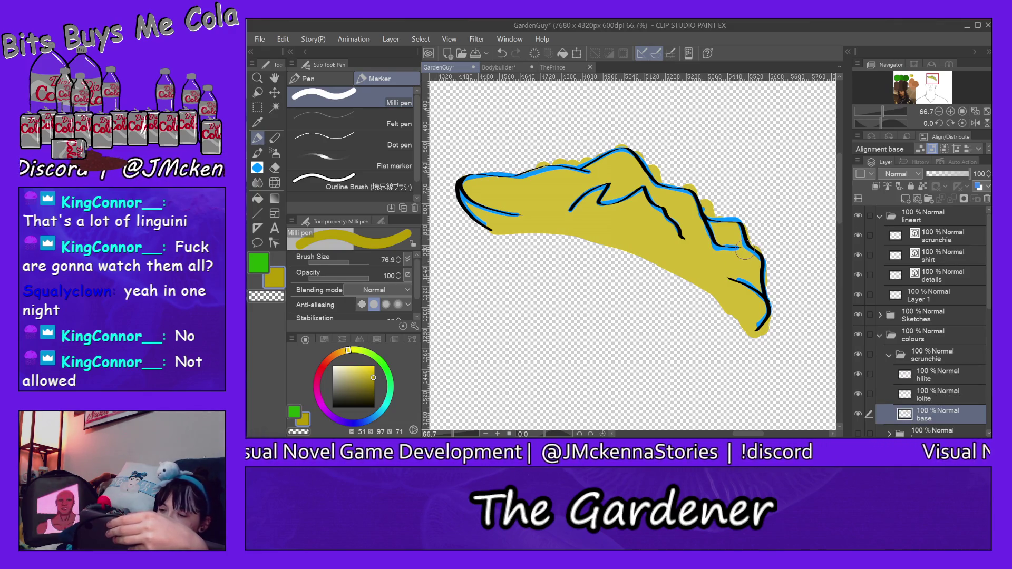
{"action": "left_click", "coordinate": [931, 388]}
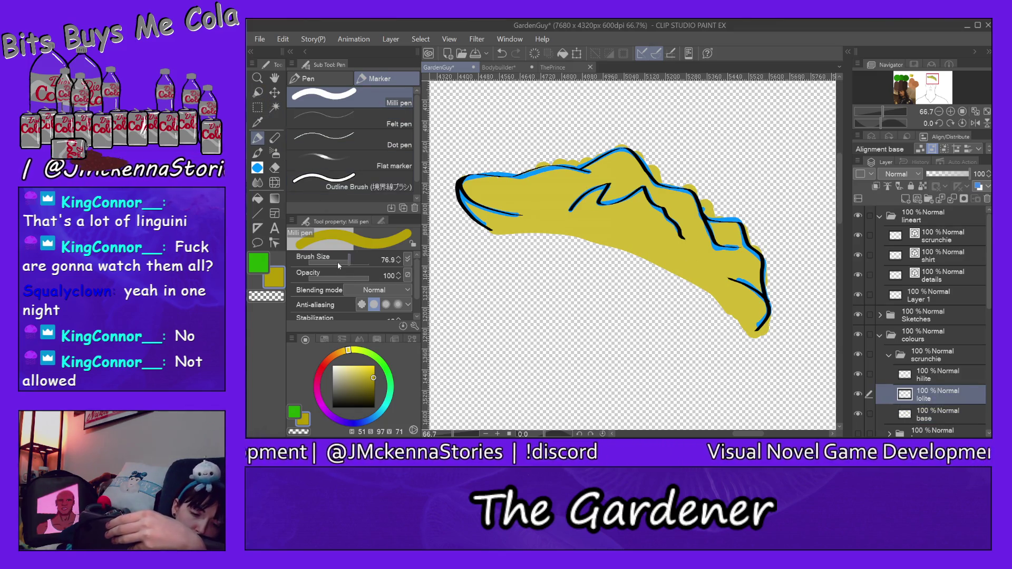
{"action": "left_click_drag", "start_coordinate": [337, 262], "coordinate": [312, 262]}
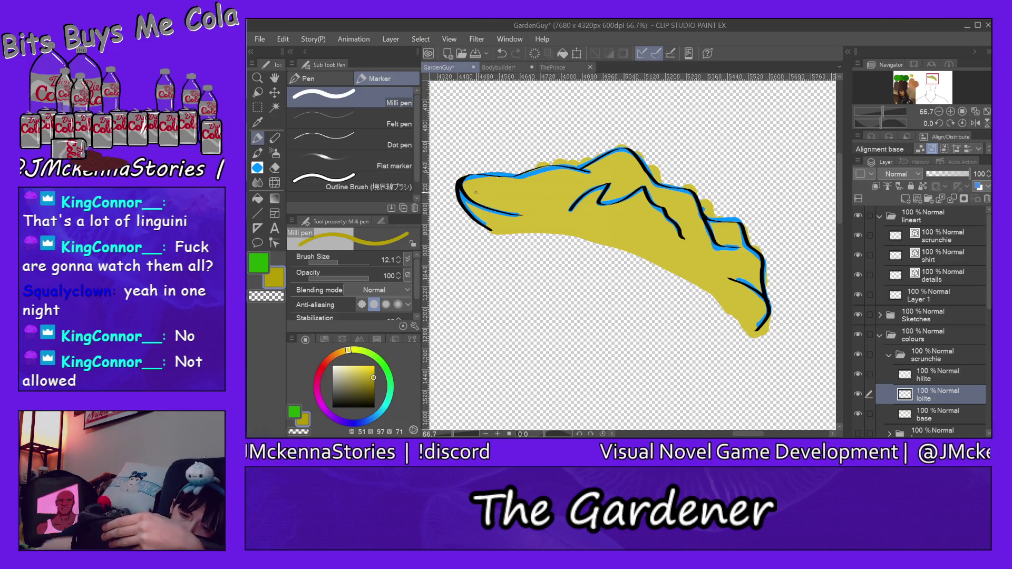
{"action": "mouse_move", "coordinate": [463, 178]}
{"action": "left_mouse_down"}
{"action": "mouse_move", "coordinate": [471, 199]}
{"action": "mouse_move", "coordinate": [524, 213]}
{"action": "left_mouse_up"}
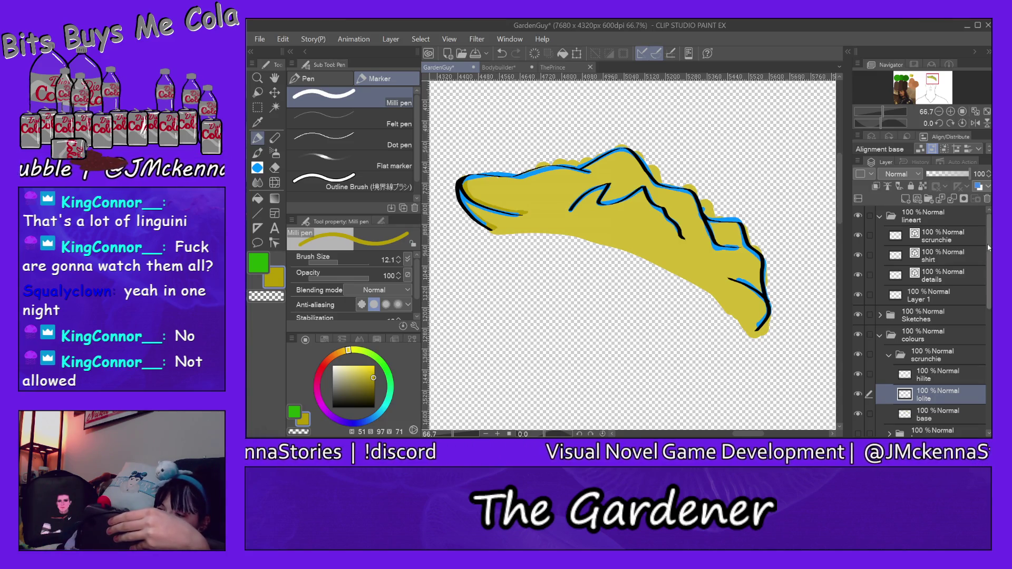
{"action": "left_click", "coordinate": [858, 315]}
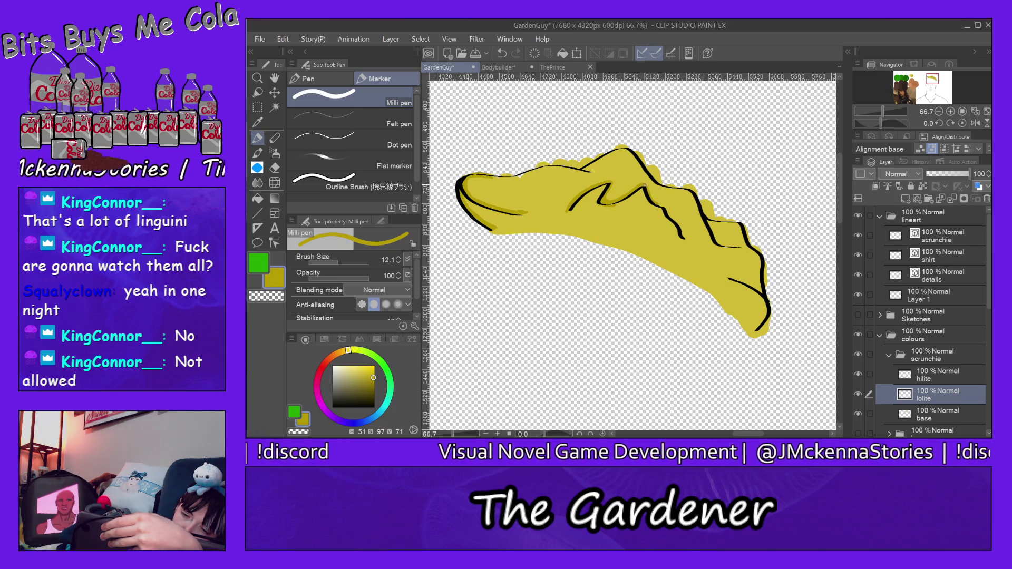
- Extend the scrunchie's black linework with a short Milli pen stroke
{"action": "left_click_drag", "start_coordinate": [654, 199], "coordinate": [664, 206]}
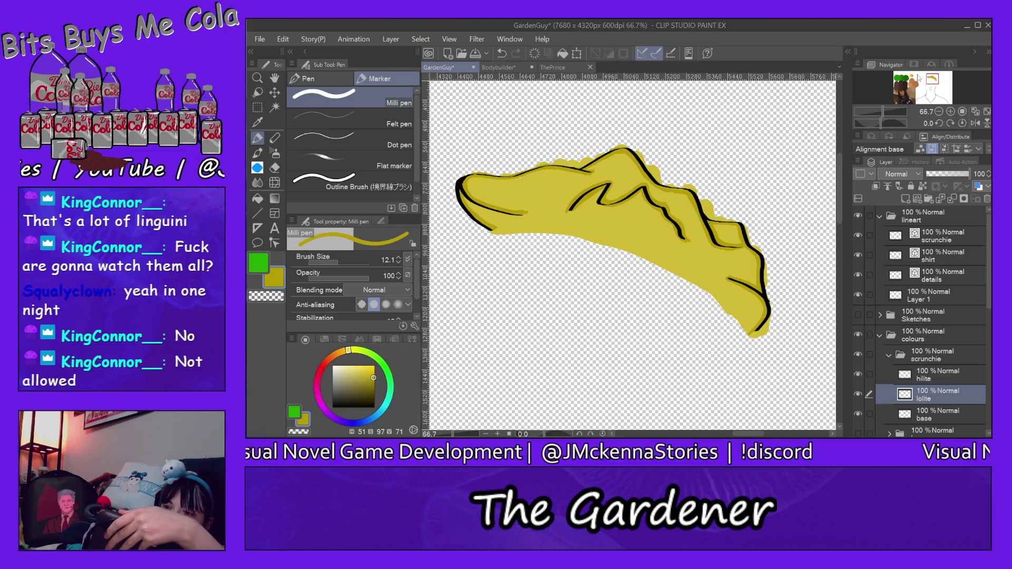
- Sample a lighter yellow, select the scrunchie's hilite layer, and centre the scrunchie in view
{"action": "left_click", "coordinate": [902, 86]}
{"action": "left_click", "coordinate": [540, 296], "text": "alt"}
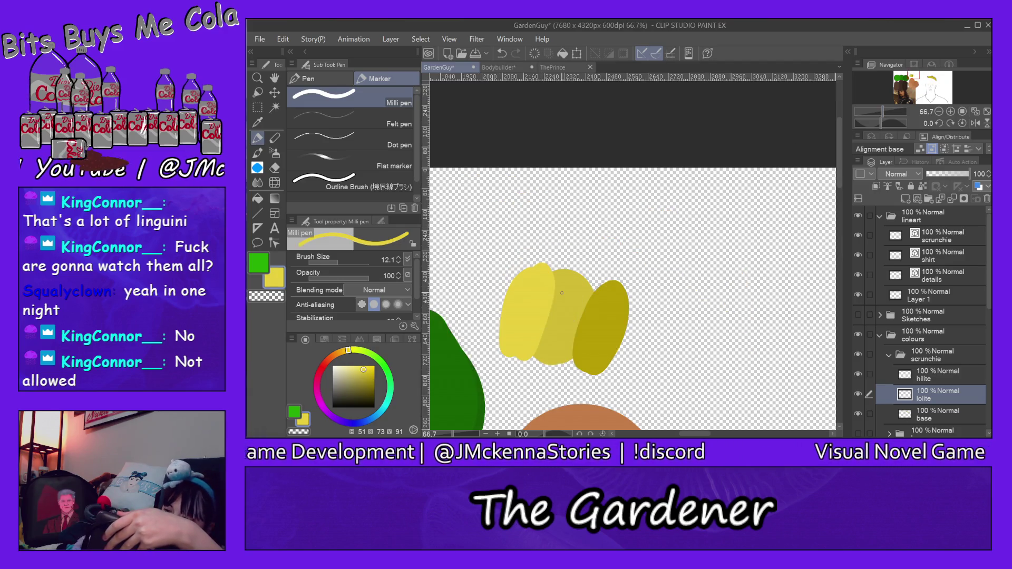
{"action": "left_click", "coordinate": [933, 377]}
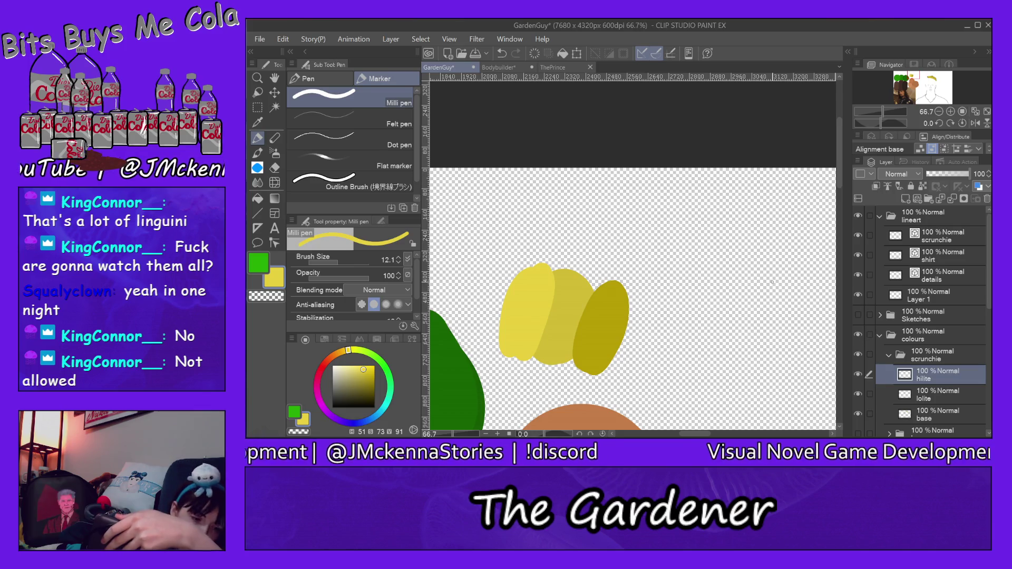
{"action": "left_click", "coordinate": [930, 81]}
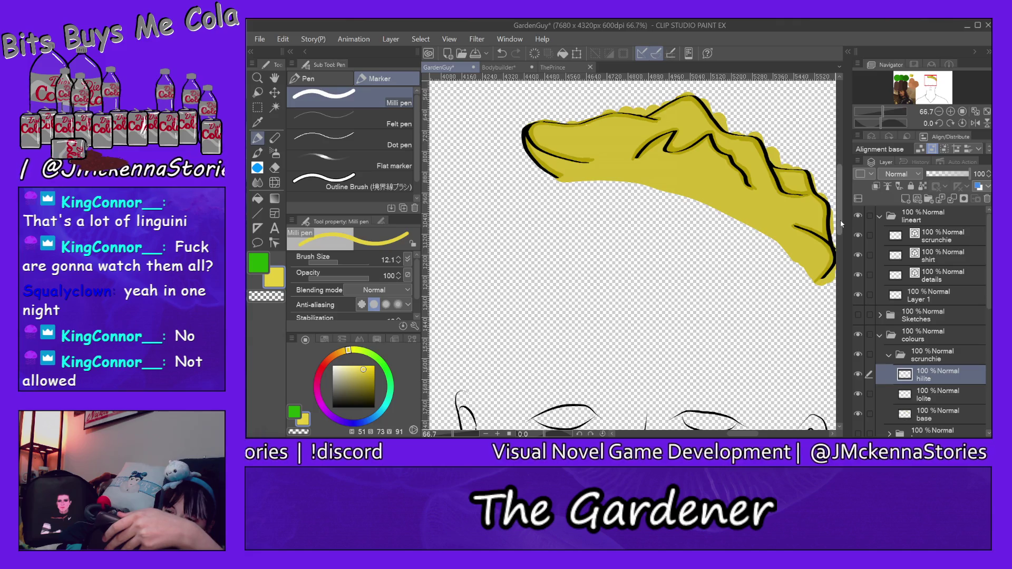
{"action": "scroll", "coordinate": [839, 207], "scroll_direction": "up", "scroll_amount": 3}
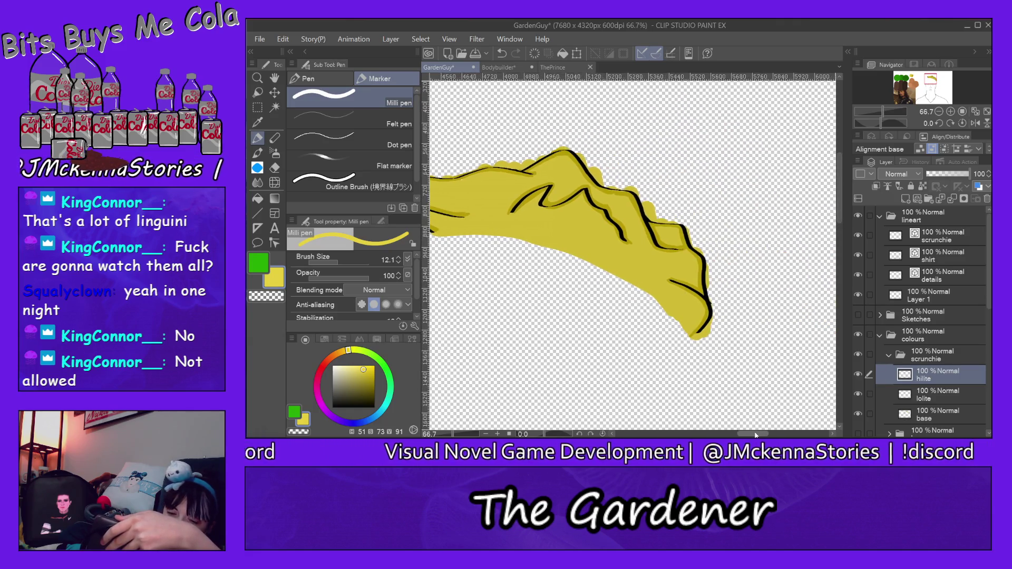
{"action": "left_click_drag", "start_coordinate": [745, 435], "coordinate": [759, 434]}
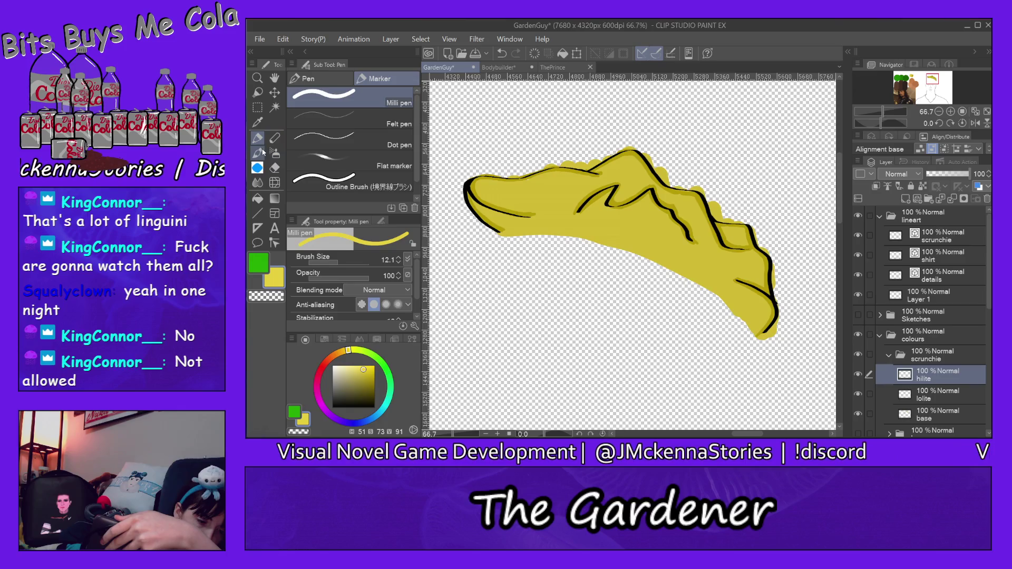
- Paint pale-yellow highlights across the scrunchie with the Soft bleed watercolor brush at size 170
{"action": "left_click", "coordinate": [257, 153]}
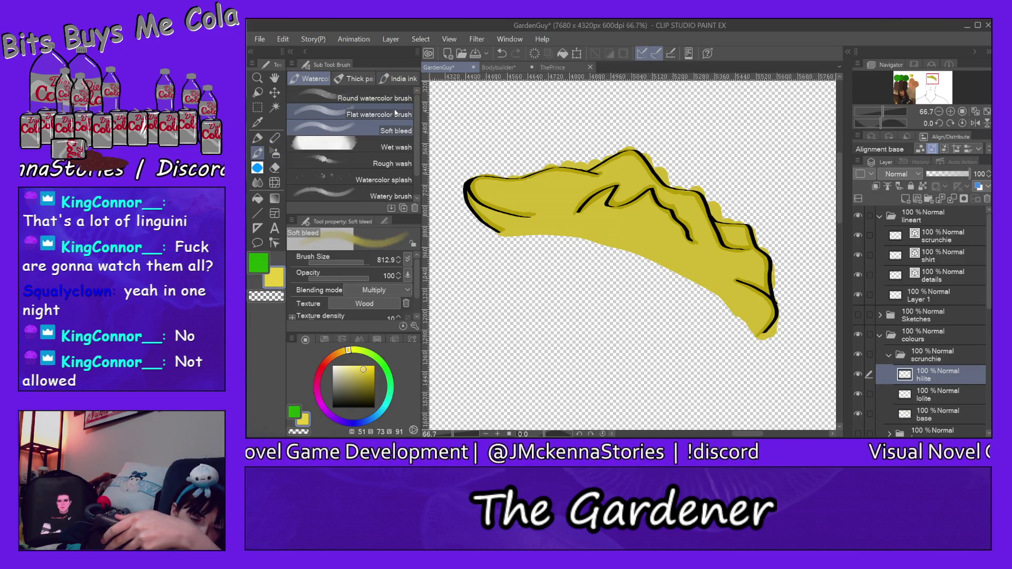
{"action": "left_click", "coordinate": [364, 114]}
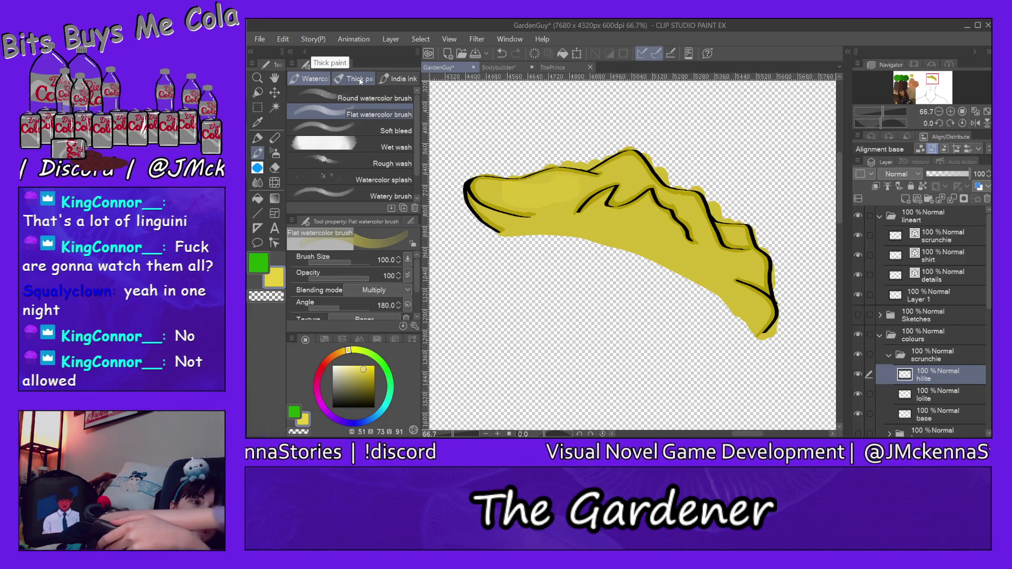
{"action": "left_click", "coordinate": [400, 129]}
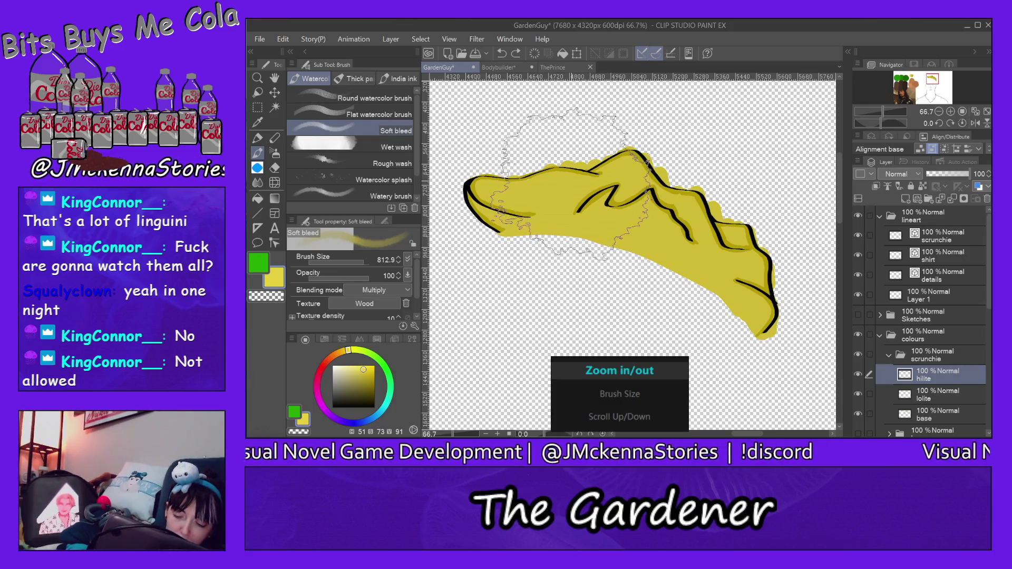
{"action": "key", "text": "bracketleft"}
{"action": "key", "text": "bracketleft"}
{"action": "key", "text": "bracketleft"}
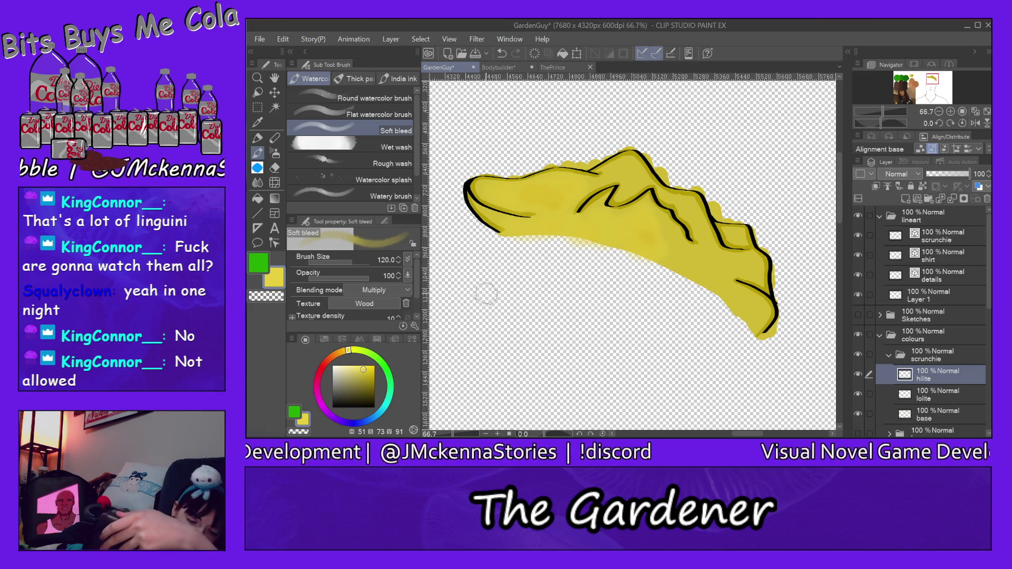
{"action": "left_click_drag", "start_coordinate": [366, 363], "coordinate": [360, 354]}
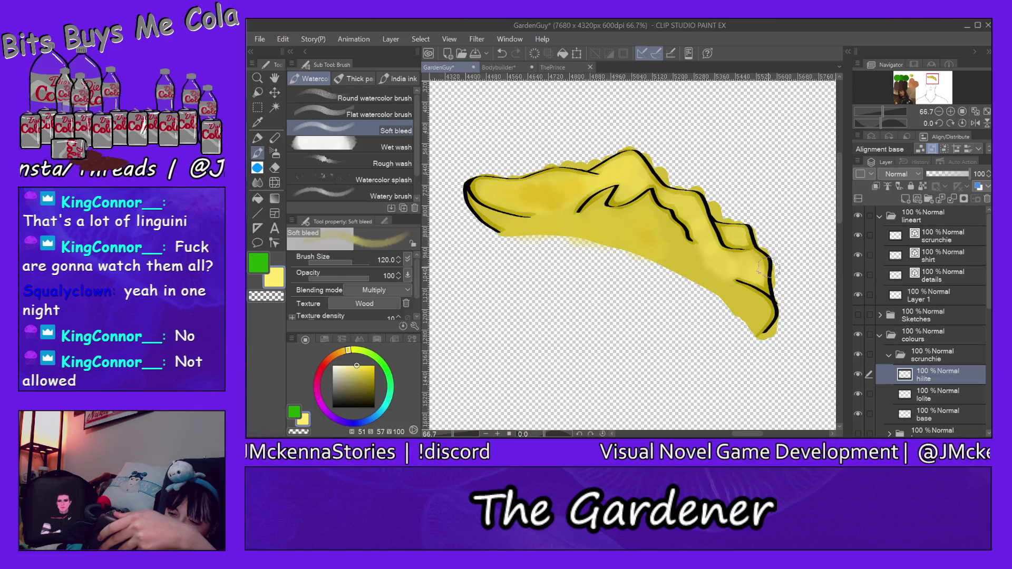
{"action": "mouse_move", "coordinate": [720, 287]}
{"action": "left_mouse_down"}
{"action": "mouse_move", "coordinate": [674, 252]}
{"action": "mouse_move", "coordinate": [666, 233]}
{"action": "left_mouse_up"}
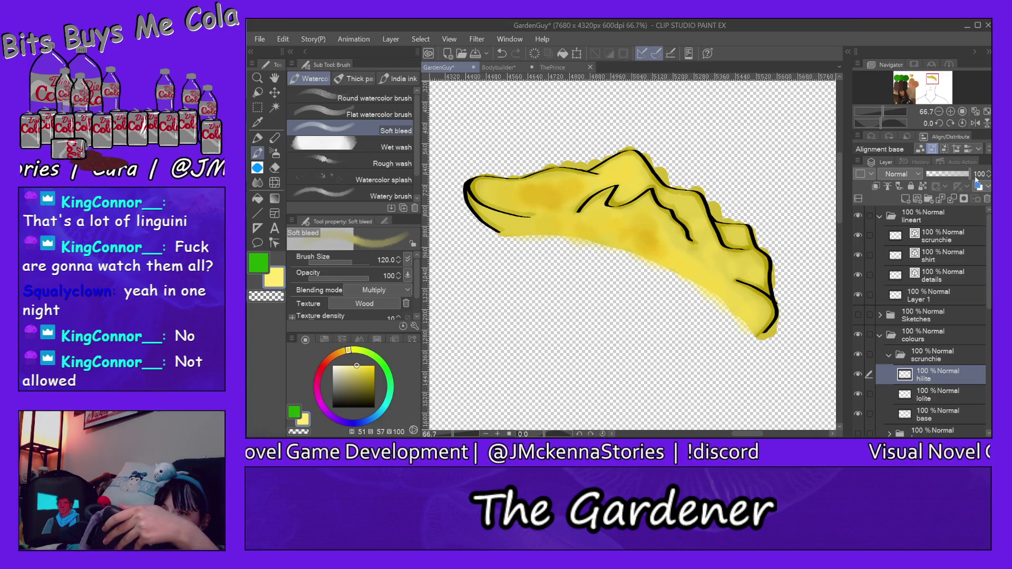
- Paint a pale yellow sample patch by the swatches with the Milli pen at size 49.2
{"action": "left_click", "coordinate": [912, 79]}
{"action": "left_click", "coordinate": [910, 77]}
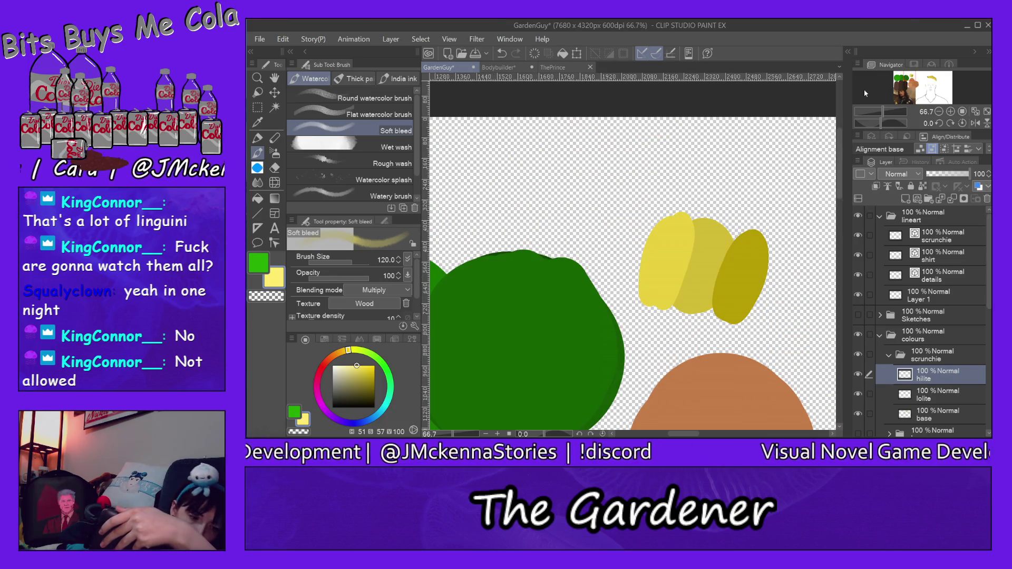
{"action": "key", "text": "p"}
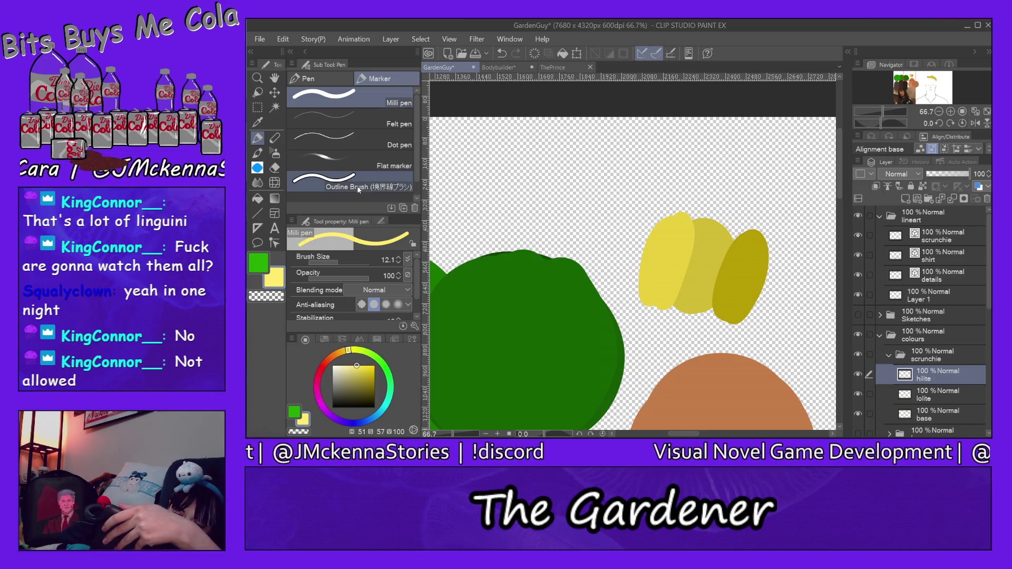
{"action": "left_click", "coordinate": [361, 259]}
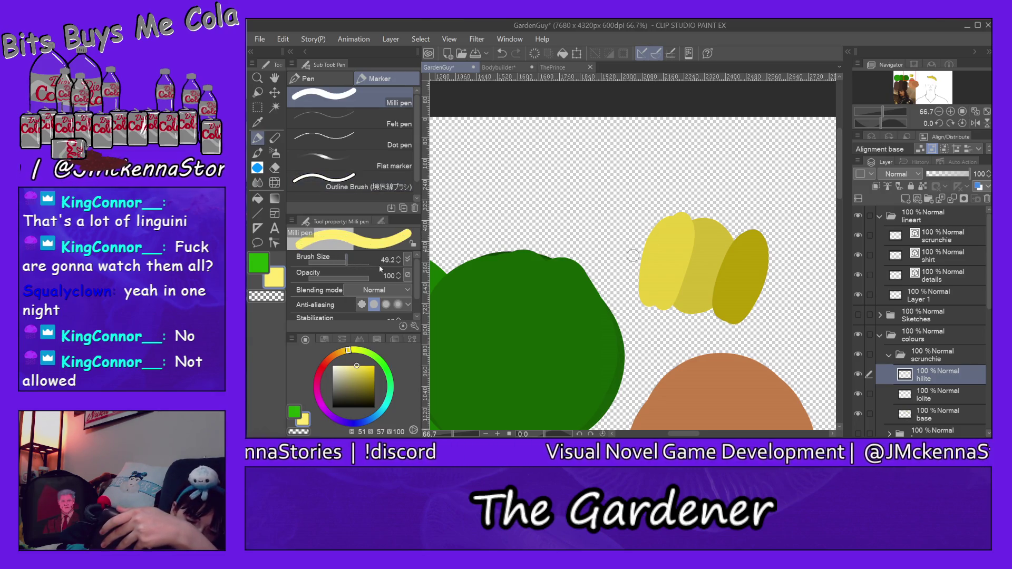
{"action": "mouse_move", "coordinate": [661, 224]}
{"action": "left_mouse_down"}
{"action": "mouse_move", "coordinate": [639, 292]}
{"action": "mouse_move", "coordinate": [678, 298]}
{"action": "left_mouse_up"}
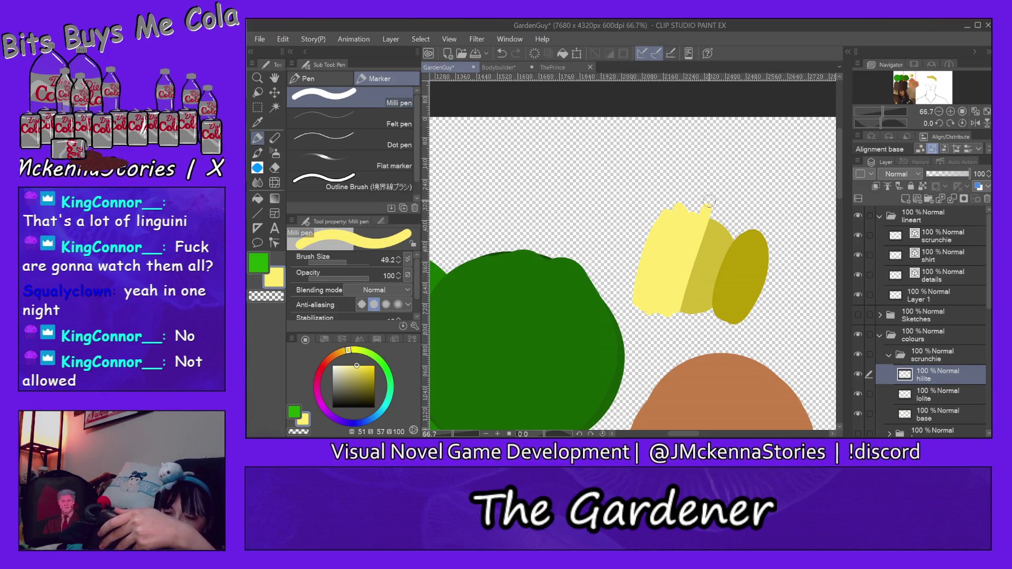
- Collapse the lineart and scrunchie layer folders
{"action": "left_click_drag", "start_coordinate": [935, 76], "coordinate": [932, 79]}
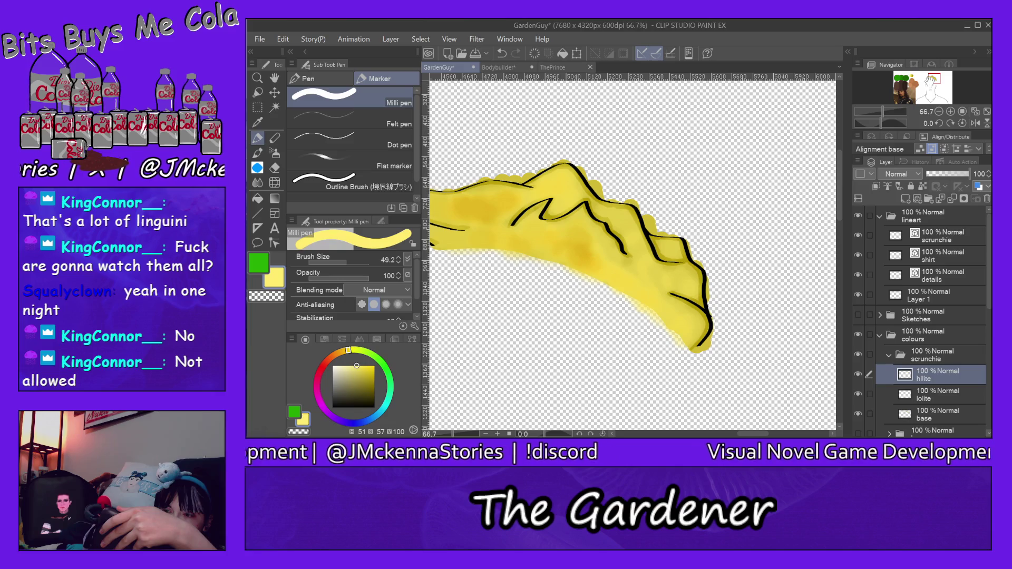
{"action": "left_click", "coordinate": [880, 216]}
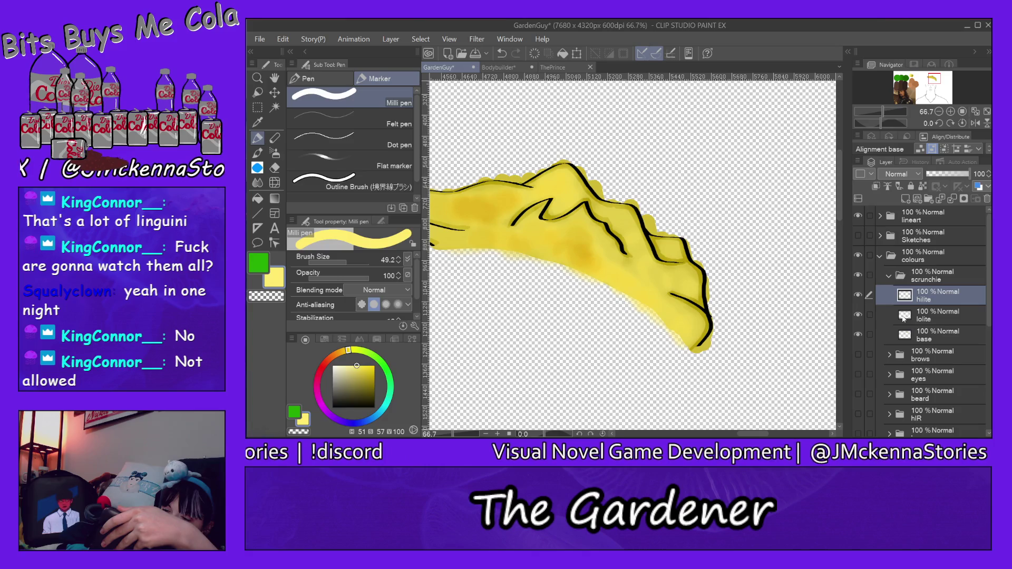
{"action": "left_click", "coordinate": [890, 276]}
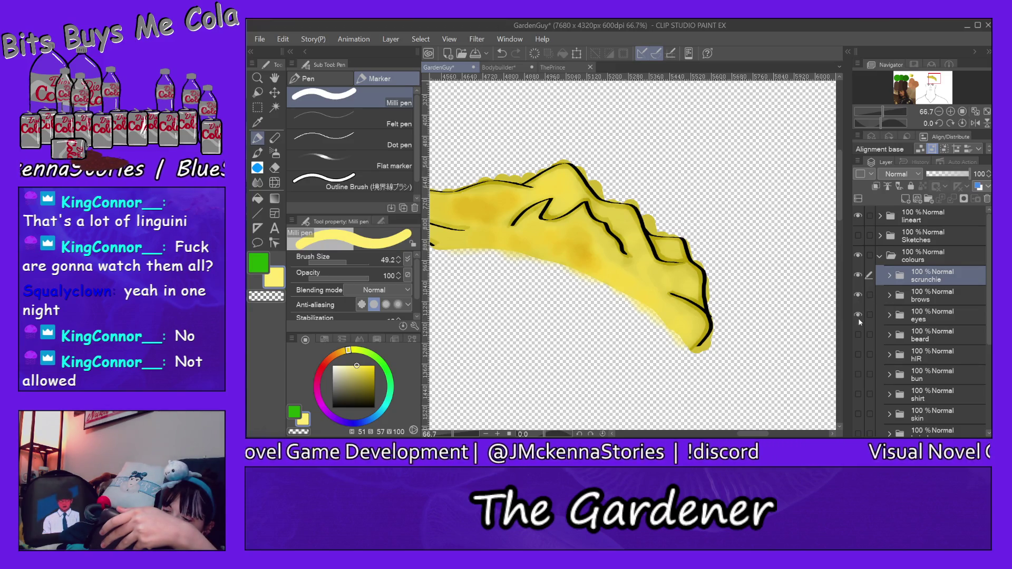
- Show the beard, hair, bun, shirt, skin and hair down layers
{"action": "left_click", "coordinate": [858, 334]}
{"action": "left_click", "coordinate": [858, 354]}
{"action": "left_click", "coordinate": [858, 375]}
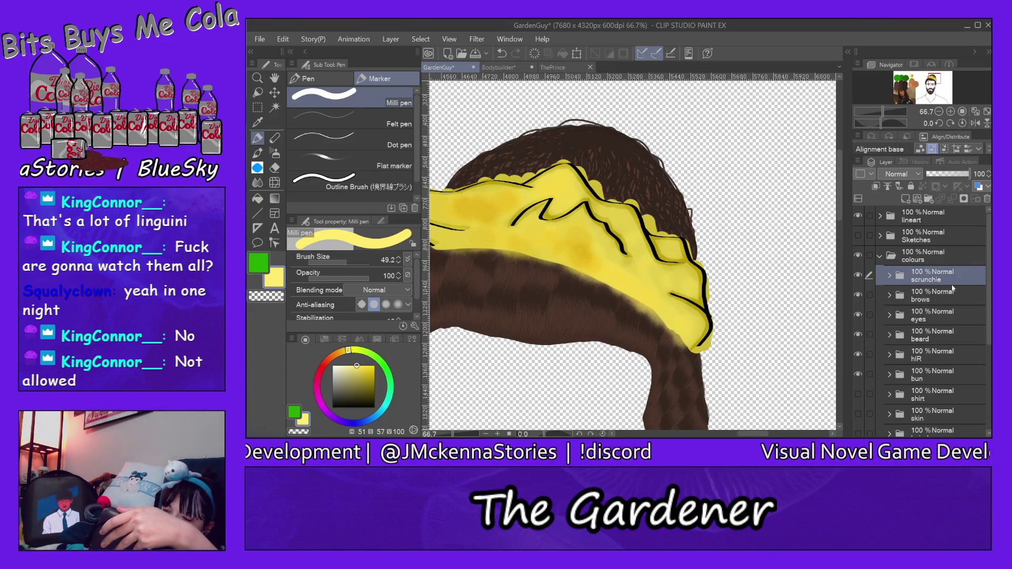
{"action": "scroll", "coordinate": [928, 298], "scroll_direction": "down", "scroll_amount": 5}
{"action": "left_click", "coordinate": [856, 296]}
{"action": "left_click", "coordinate": [858, 316]}
{"action": "left_click", "coordinate": [858, 336]}
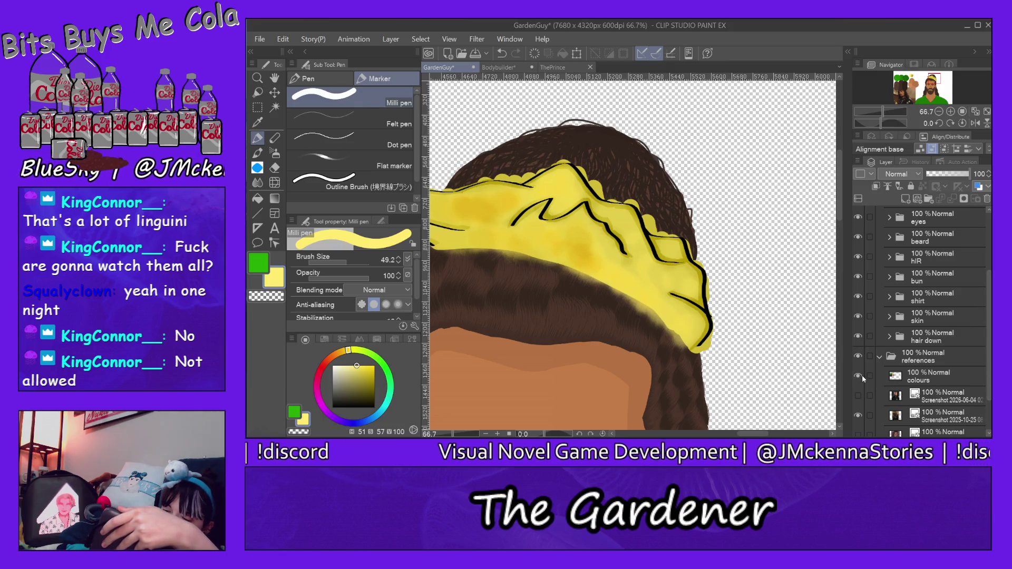
- Hide and collapse the references folder, then move the scrunchie folder beneath the hIR layer
{"action": "left_click", "coordinate": [858, 357]}
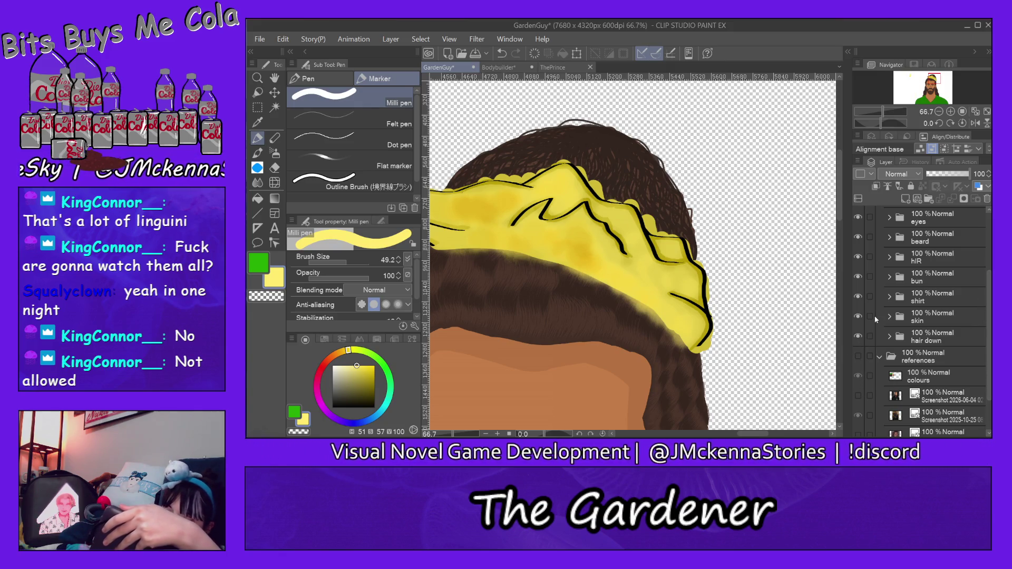
{"action": "left_click", "coordinate": [879, 356]}
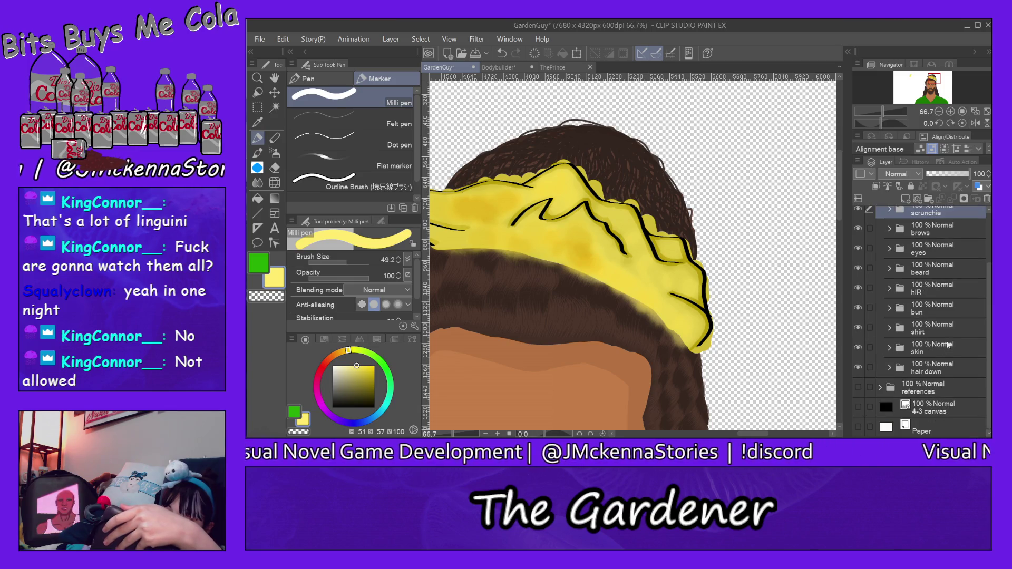
{"action": "scroll", "coordinate": [897, 215], "scroll_direction": "up", "scroll_amount": 3}
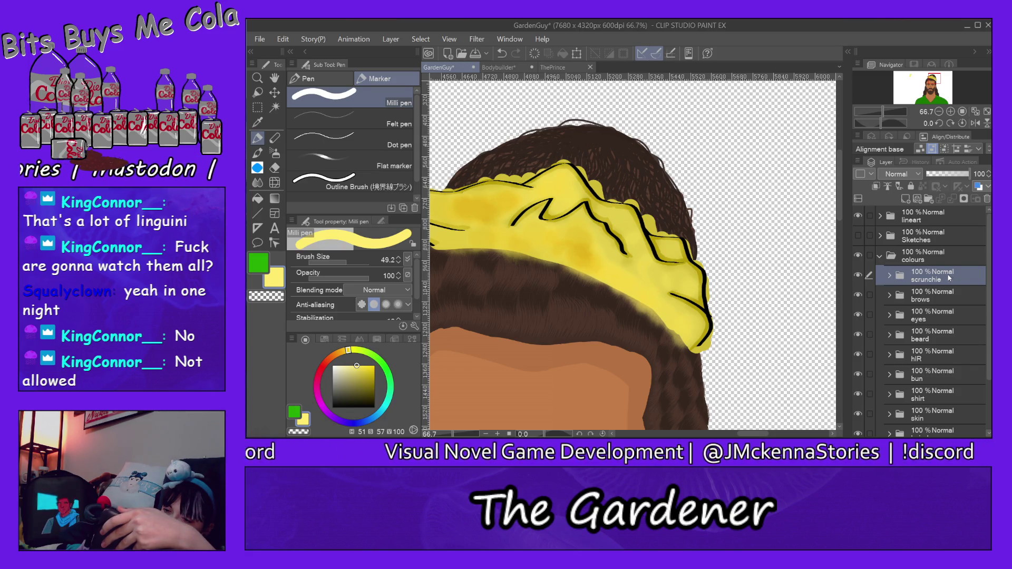
{"action": "left_click_drag", "start_coordinate": [950, 278], "coordinate": [950, 331]}
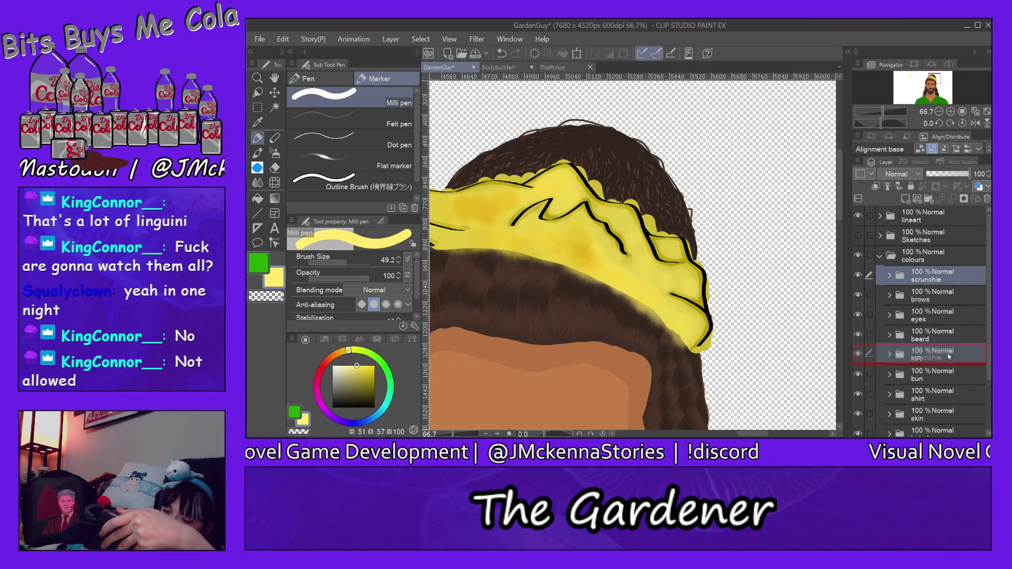
{"action": "left_click_drag", "start_coordinate": [950, 332], "coordinate": [953, 364]}
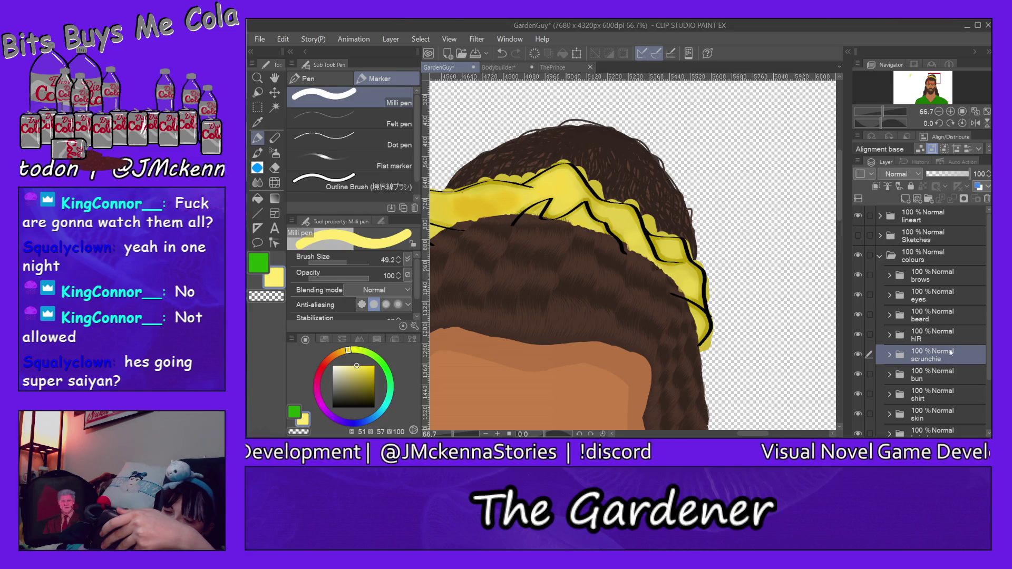
{"action": "left_click_drag", "start_coordinate": [755, 434], "coordinate": [748, 435]}
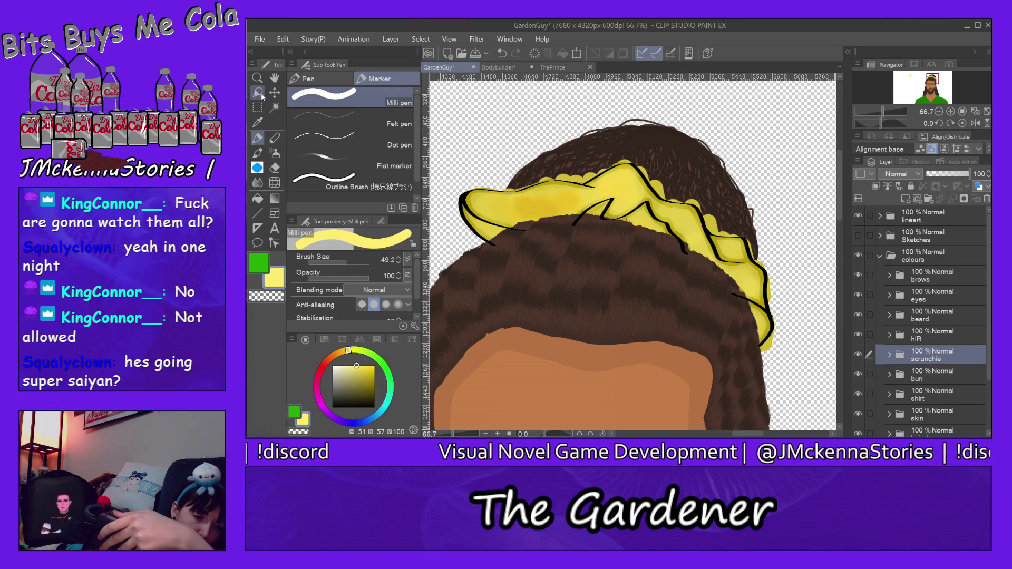
{"action": "left_click", "coordinate": [257, 78]}
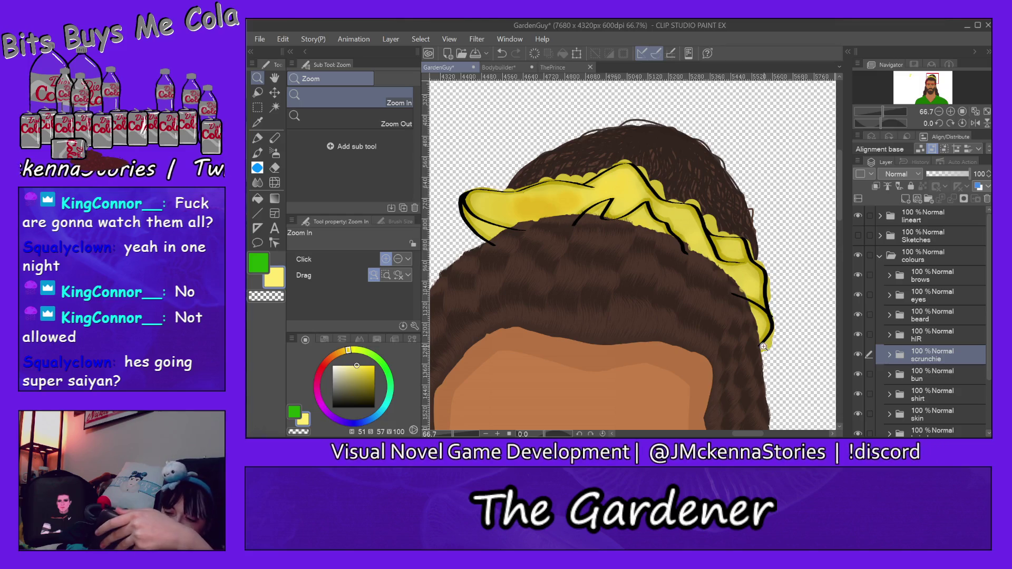
- Zoom in on the scrunchie's right edge and select its base layer with the Hard eraser
{"action": "left_click", "coordinate": [765, 347]}
{"action": "left_click", "coordinate": [771, 353]}
{"action": "left_click", "coordinate": [786, 362]}
{"action": "left_click", "coordinate": [794, 362]}
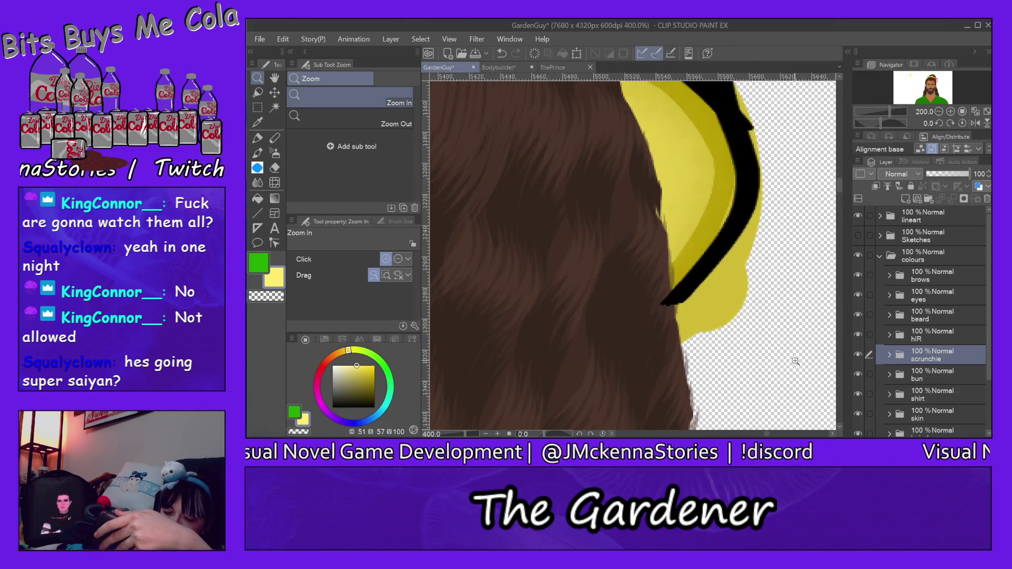
{"action": "left_click", "coordinate": [735, 280], "text": "ctrl+shift"}
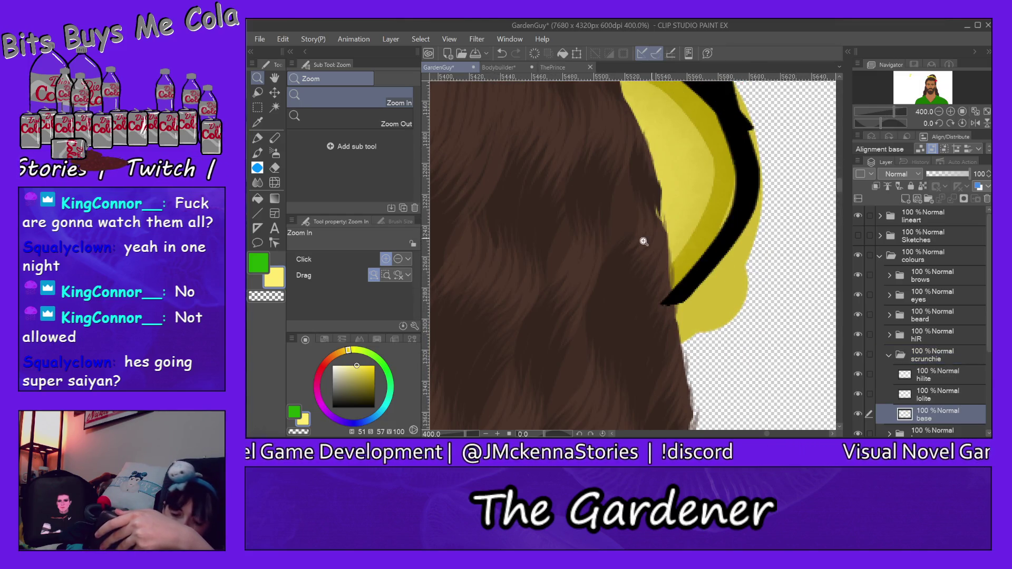
{"action": "left_click", "coordinate": [276, 167]}
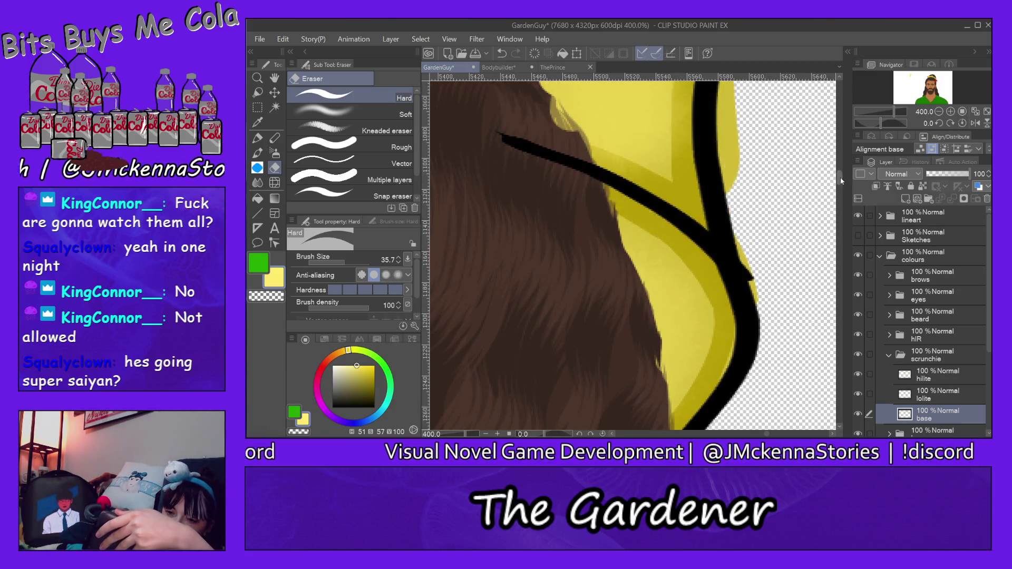
- Erase the yellow fringe and bumps poking above the scrunchie's right outline into the hair
{"action": "left_click_drag", "start_coordinate": [839, 184], "coordinate": [839, 176]}
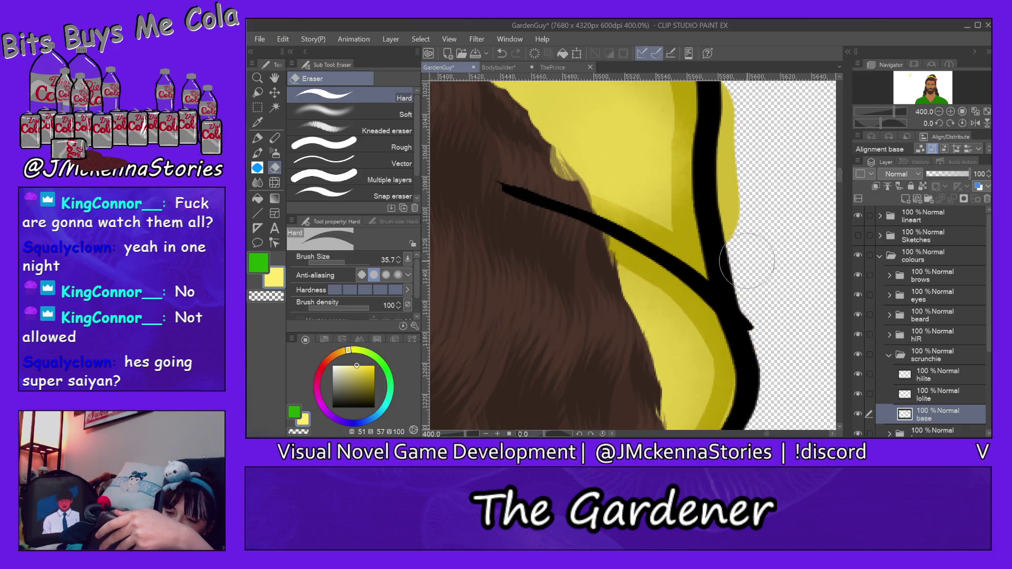
{"action": "left_click_drag", "start_coordinate": [748, 290], "coordinate": [736, 105]}
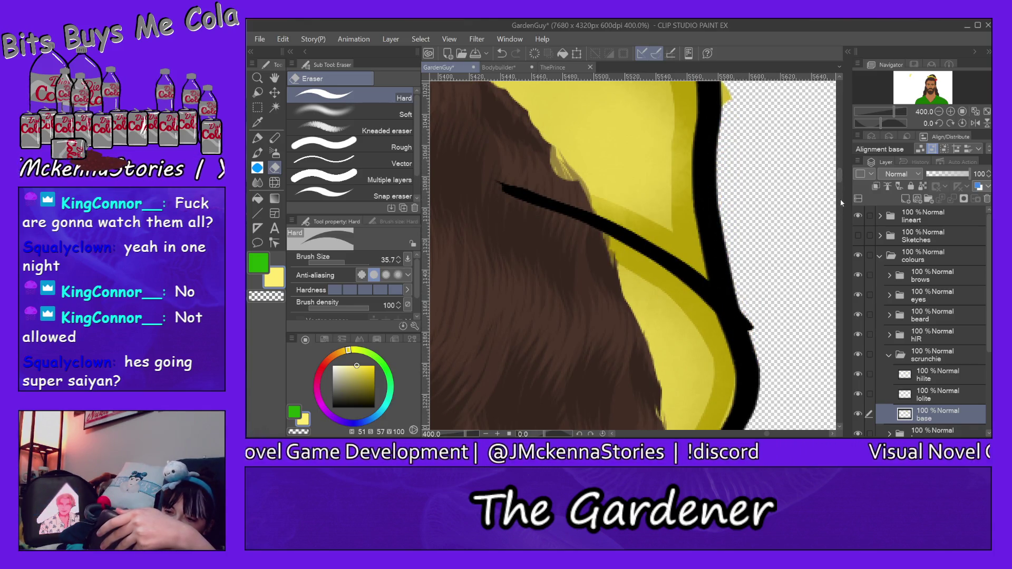
{"action": "left_click_drag", "start_coordinate": [839, 176], "coordinate": [839, 166]}
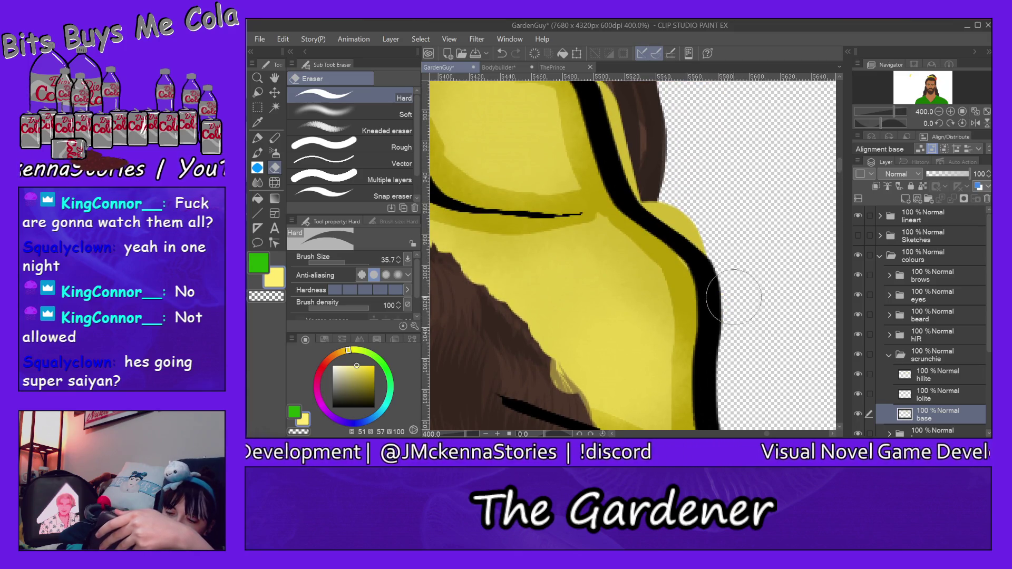
{"action": "mouse_move", "coordinate": [726, 245]}
{"action": "left_mouse_down"}
{"action": "mouse_move", "coordinate": [635, 154]}
{"action": "mouse_move", "coordinate": [625, 90]}
{"action": "left_mouse_up"}
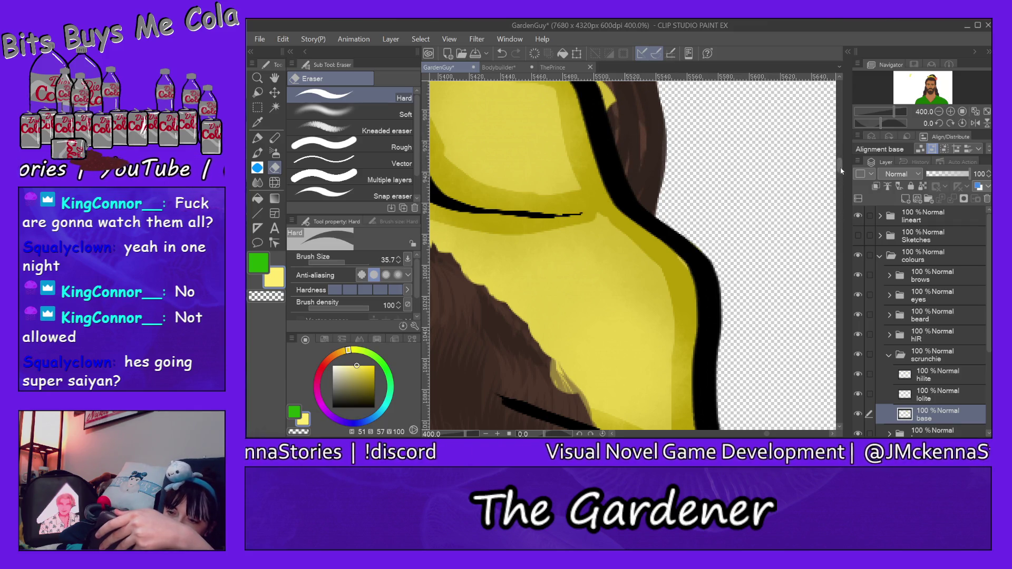
{"action": "left_click_drag", "start_coordinate": [841, 171], "coordinate": [841, 160]}
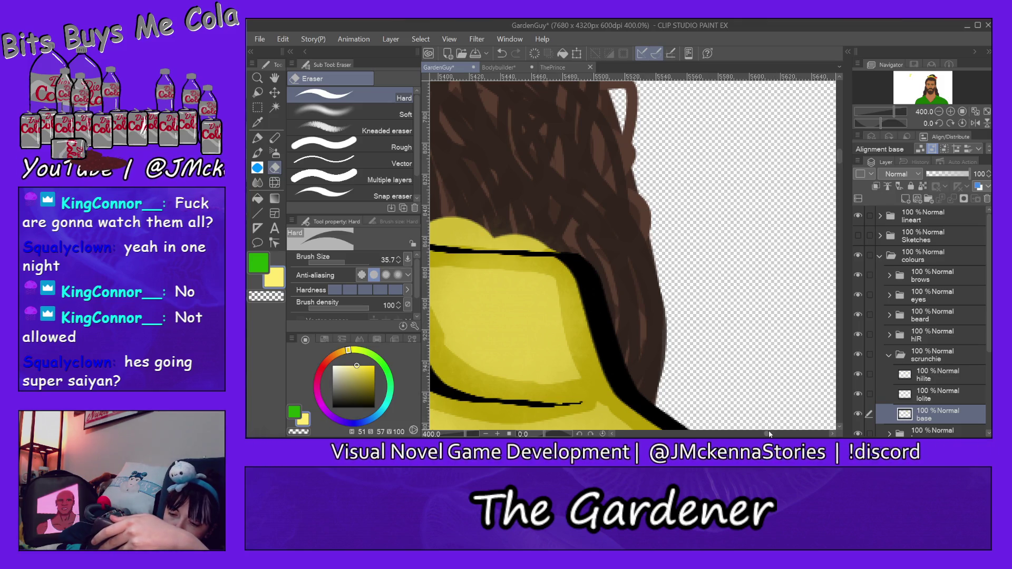
{"action": "left_click_drag", "start_coordinate": [769, 433], "coordinate": [742, 238]}
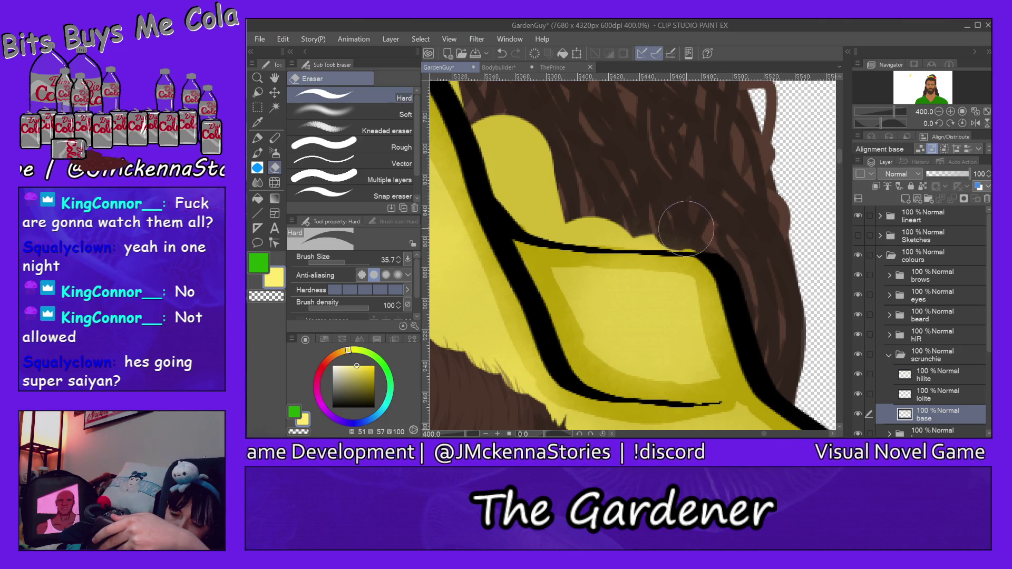
{"action": "mouse_move", "coordinate": [626, 226]}
{"action": "left_mouse_down"}
{"action": "mouse_move", "coordinate": [527, 205]}
{"action": "mouse_move", "coordinate": [480, 132]}
{"action": "mouse_move", "coordinate": [532, 185]}
{"action": "mouse_move", "coordinate": [532, 138]}
{"action": "mouse_move", "coordinate": [516, 122]}
{"action": "left_mouse_up"}
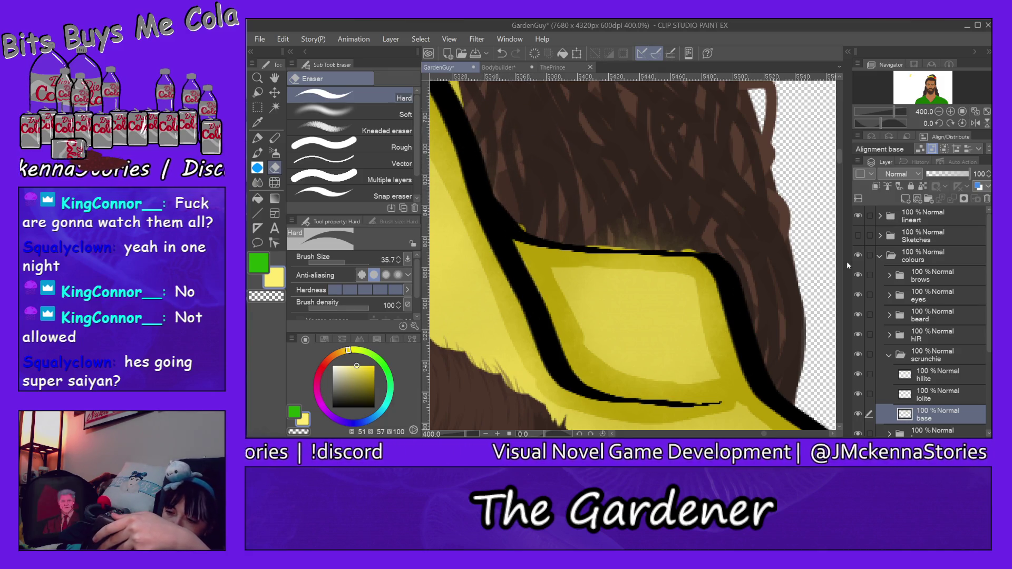
{"action": "left_click_drag", "start_coordinate": [839, 160], "coordinate": [839, 151]}
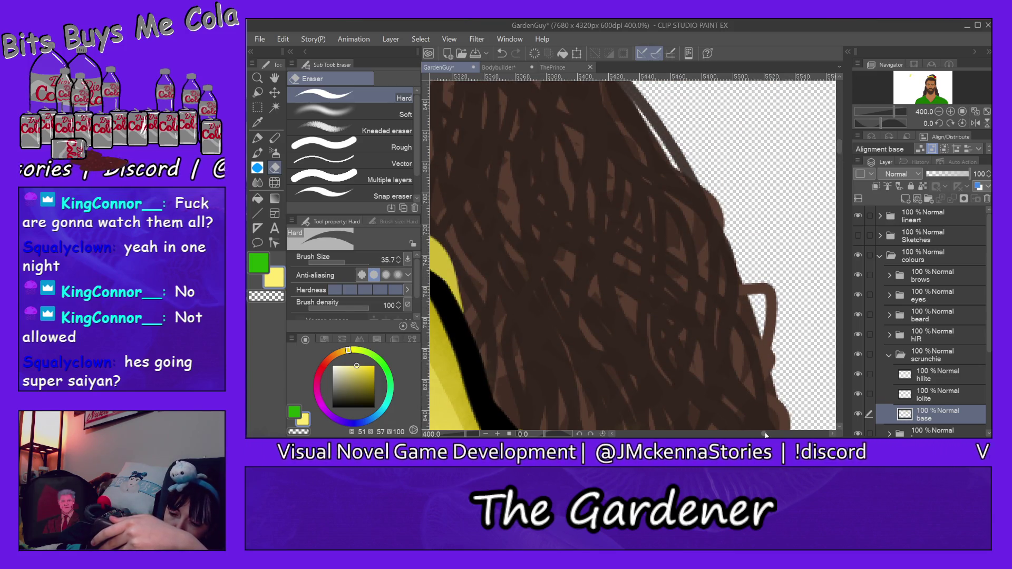
{"action": "left_click_drag", "start_coordinate": [765, 435], "coordinate": [760, 434]}
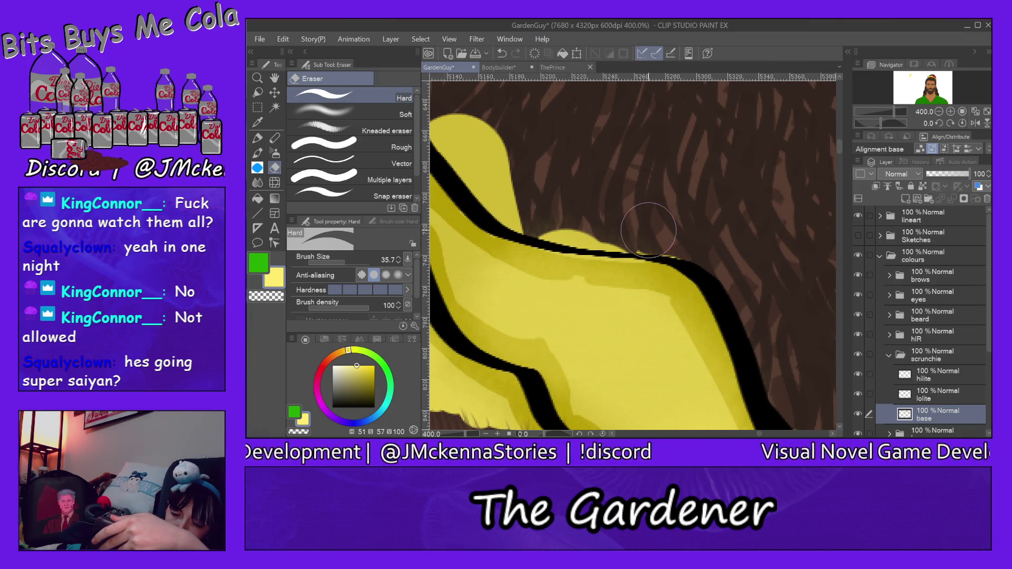
{"action": "mouse_move", "coordinate": [603, 227]}
{"action": "left_mouse_down"}
{"action": "mouse_move", "coordinate": [485, 133]}
{"action": "mouse_move", "coordinate": [514, 159]}
{"action": "left_mouse_up"}
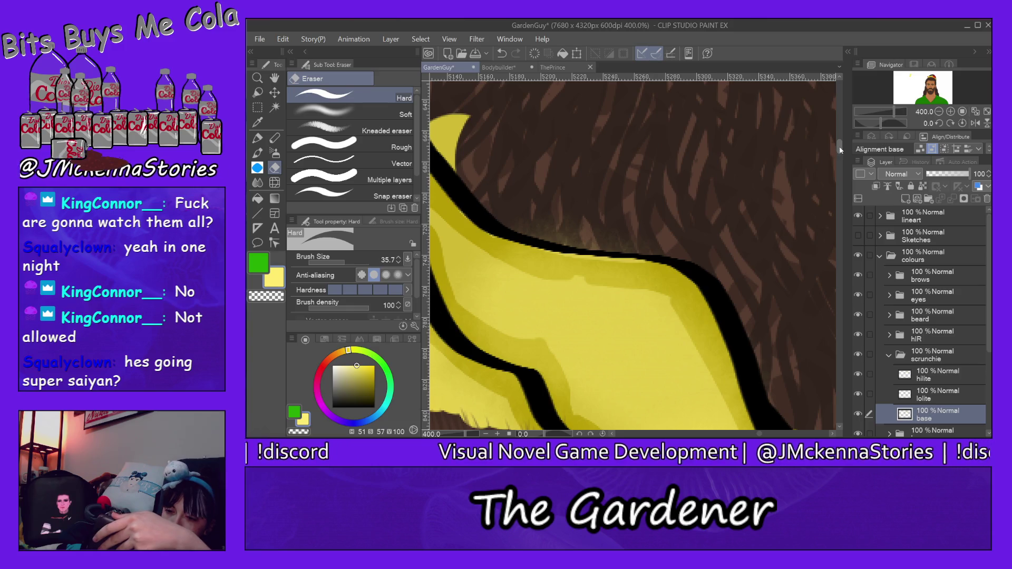
- Erase the yellow spikes and bumps above the outline along the middle of the scrunchie's top
{"action": "scroll", "coordinate": [840, 150], "scroll_direction": "up", "scroll_amount": 3}
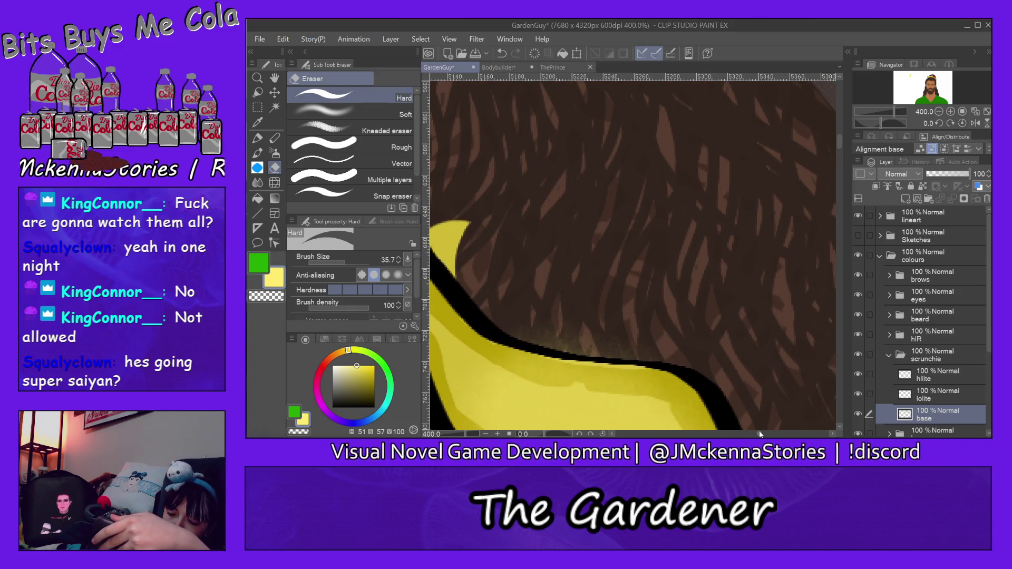
{"action": "scroll", "coordinate": [759, 434], "scroll_direction": "left", "scroll_amount": 2}
{"action": "scroll", "coordinate": [759, 433], "scroll_direction": "left", "scroll_amount": 2}
{"action": "scroll", "coordinate": [759, 434], "scroll_direction": "left", "scroll_amount": 2}
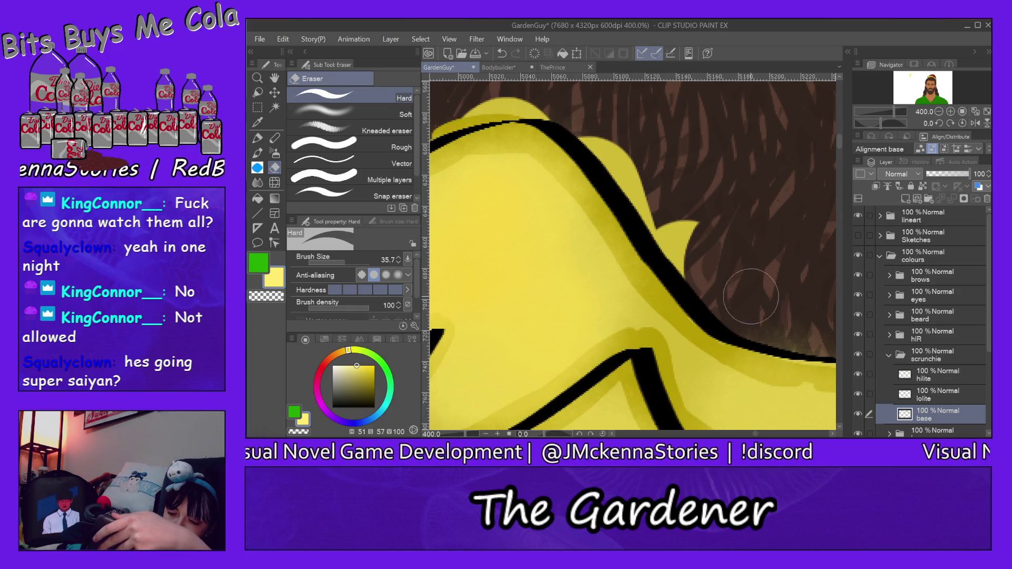
{"action": "mouse_move", "coordinate": [711, 263]}
{"action": "left_mouse_down"}
{"action": "mouse_move", "coordinate": [672, 241]}
{"action": "mouse_move", "coordinate": [703, 221]}
{"action": "left_mouse_up"}
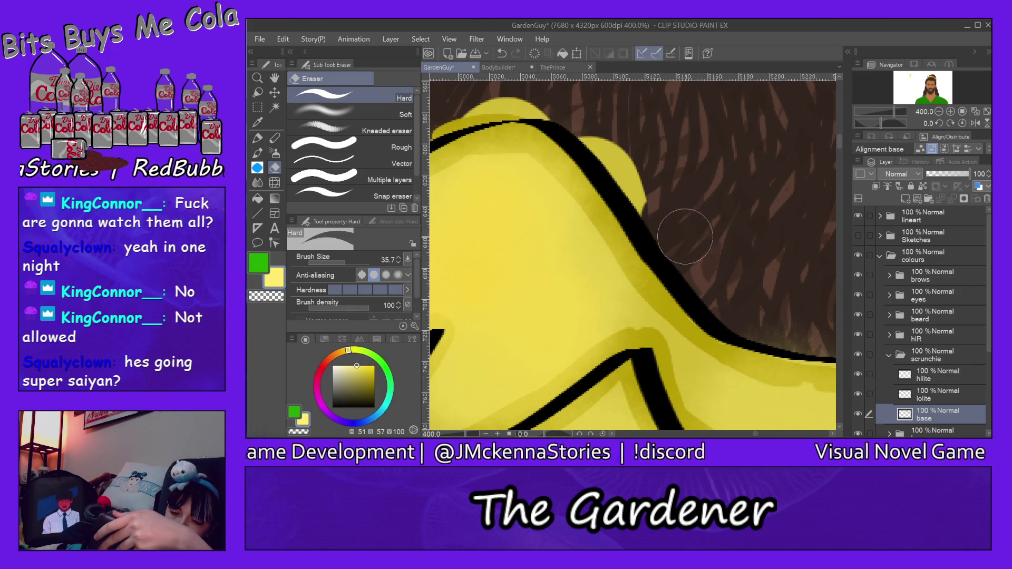
{"action": "left_click_drag", "start_coordinate": [634, 184], "coordinate": [580, 120]}
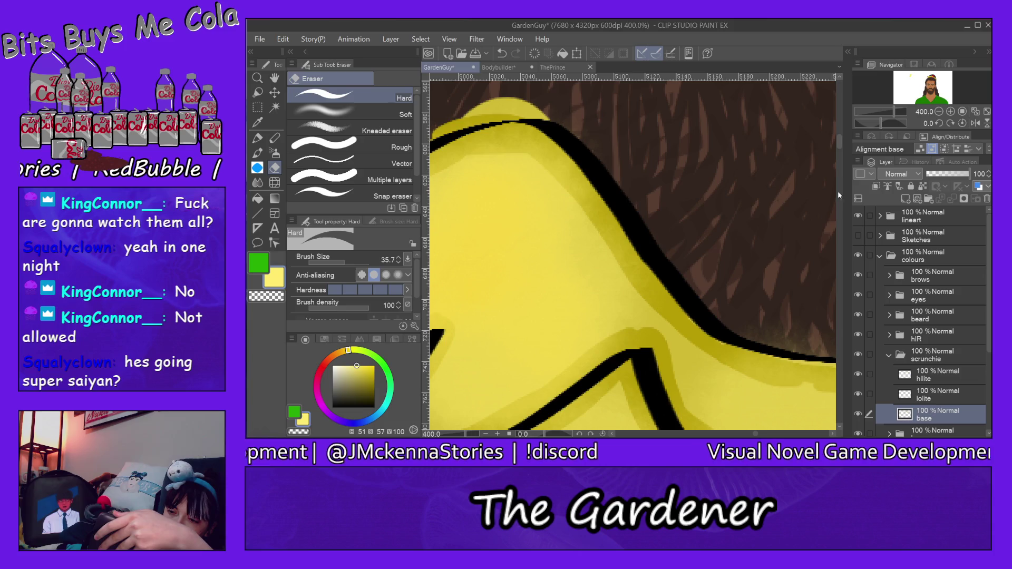
{"action": "left_click_drag", "start_coordinate": [840, 142], "coordinate": [839, 135]}
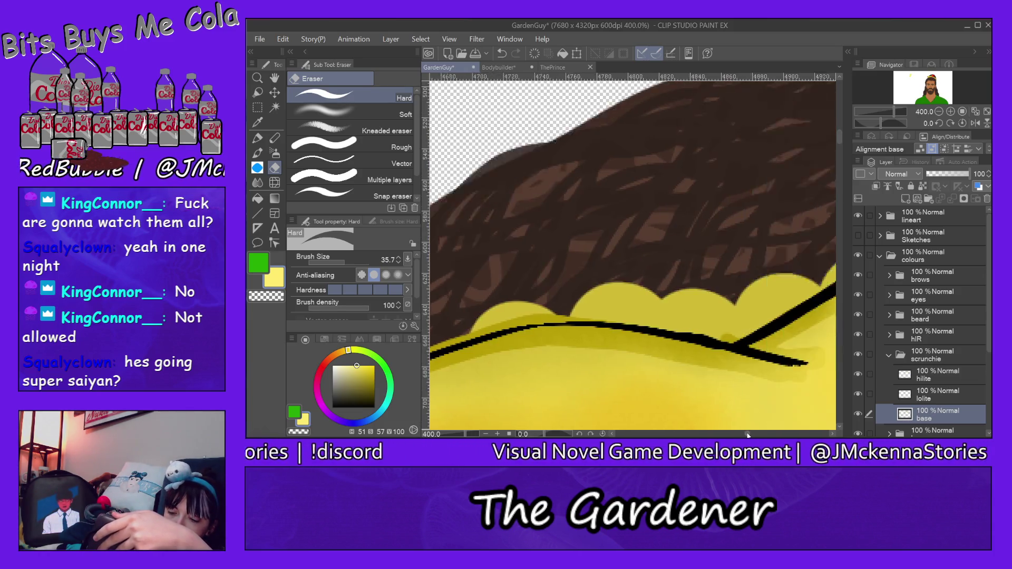
{"action": "left_click_drag", "start_coordinate": [755, 435], "coordinate": [772, 235]}
{"action": "mouse_move", "coordinate": [734, 203]}
{"action": "left_mouse_down"}
{"action": "mouse_move", "coordinate": [689, 174]}
{"action": "mouse_move", "coordinate": [657, 176]}
{"action": "mouse_move", "coordinate": [630, 197]}
{"action": "left_mouse_up"}
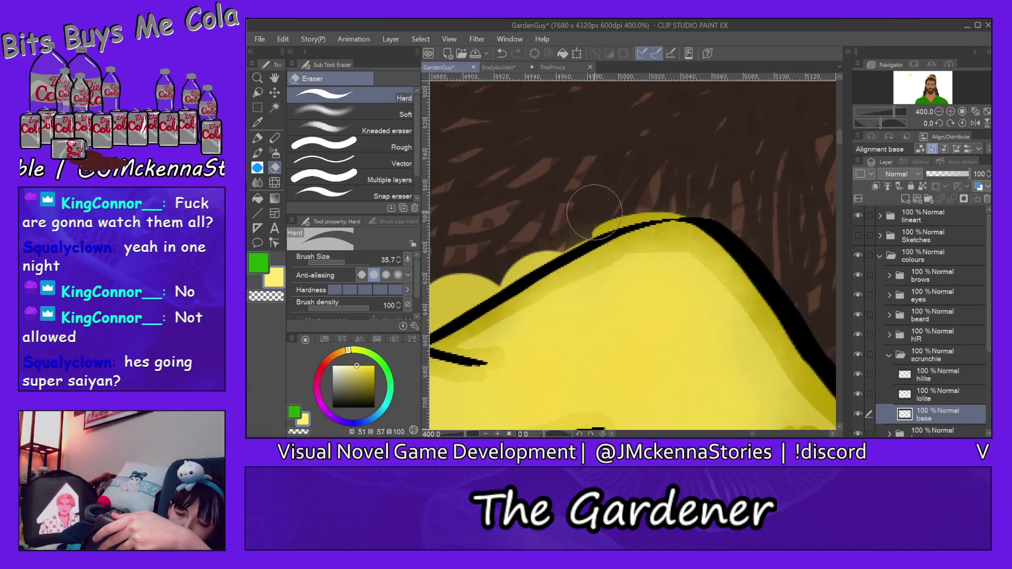
{"action": "left_click_drag", "start_coordinate": [566, 232], "coordinate": [478, 278]}
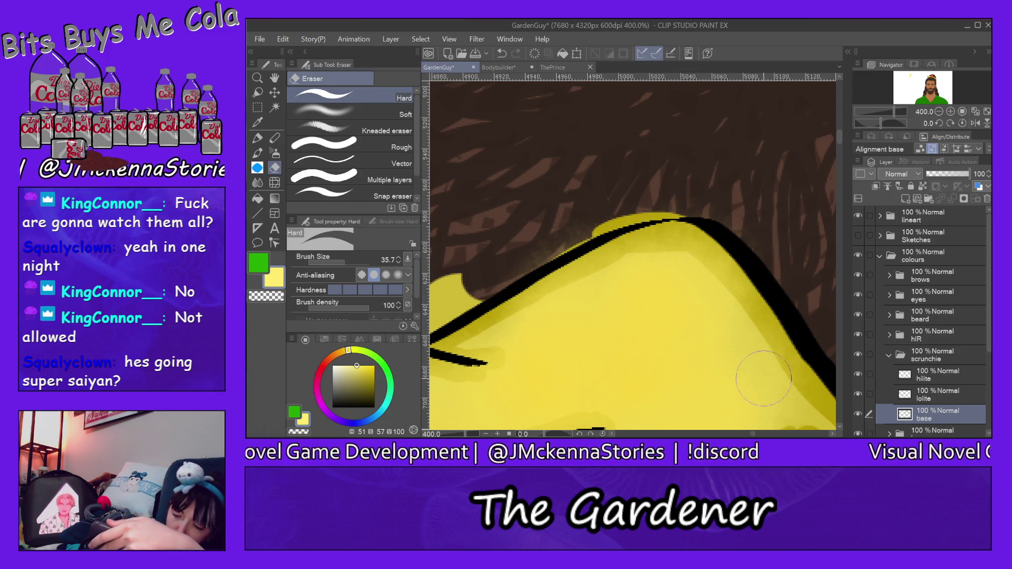
- Trim the yellow bumps along the scrunchie's left end back to its outline, exposing the hair
{"action": "scroll", "coordinate": [752, 434], "scroll_direction": "left", "scroll_amount": 5}
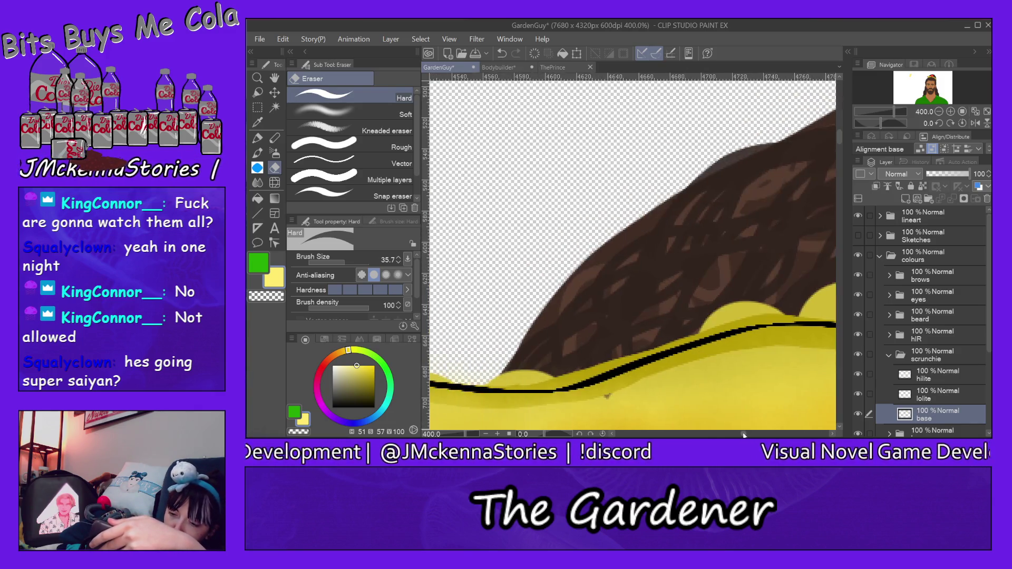
{"action": "left_click_drag", "start_coordinate": [748, 271], "coordinate": [652, 318]}
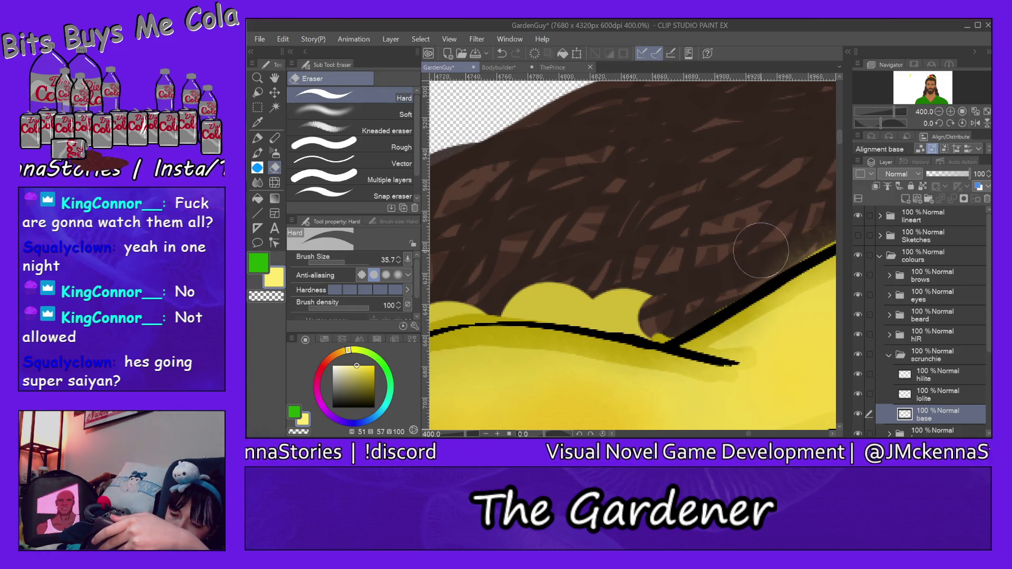
{"action": "left_click_drag", "start_coordinate": [679, 316], "coordinate": [492, 286]}
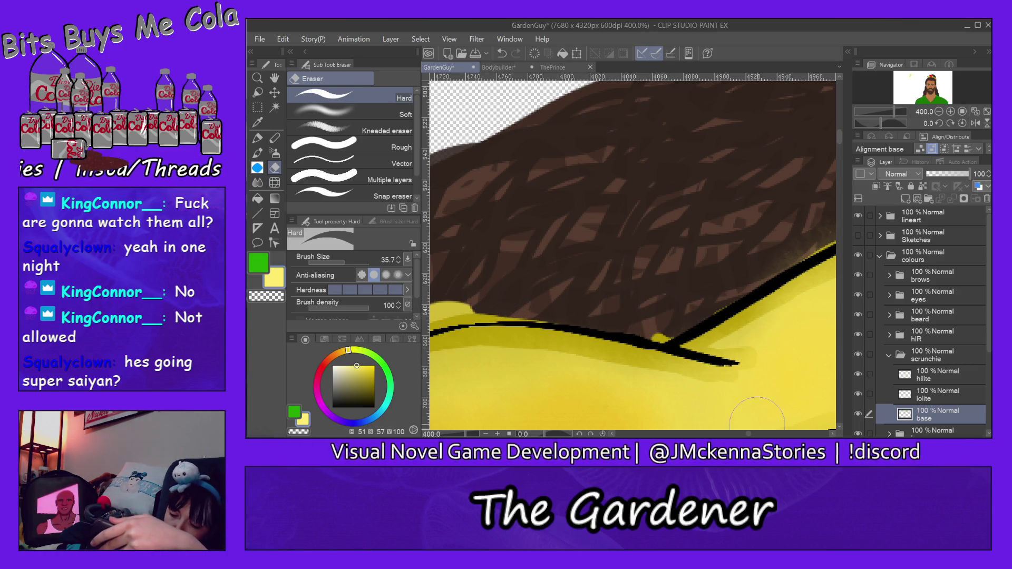
{"action": "scroll", "coordinate": [749, 435], "scroll_direction": "left", "scroll_amount": 5}
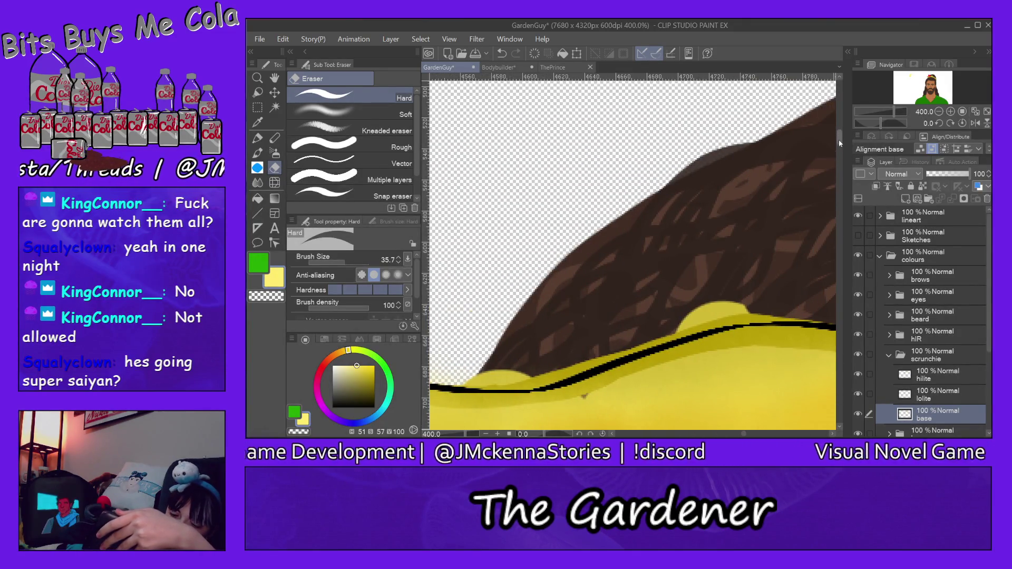
{"action": "scroll", "coordinate": [839, 138], "scroll_direction": "down", "scroll_amount": 5}
{"action": "left_click_drag", "start_coordinate": [798, 166], "coordinate": [471, 232]}
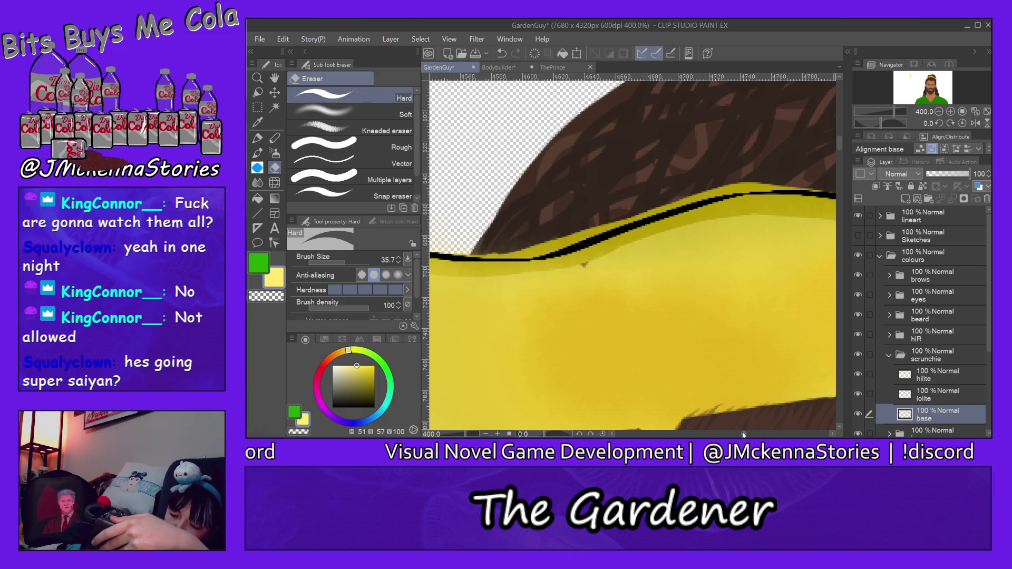
{"action": "left_click_drag", "start_coordinate": [743, 434], "coordinate": [738, 433]}
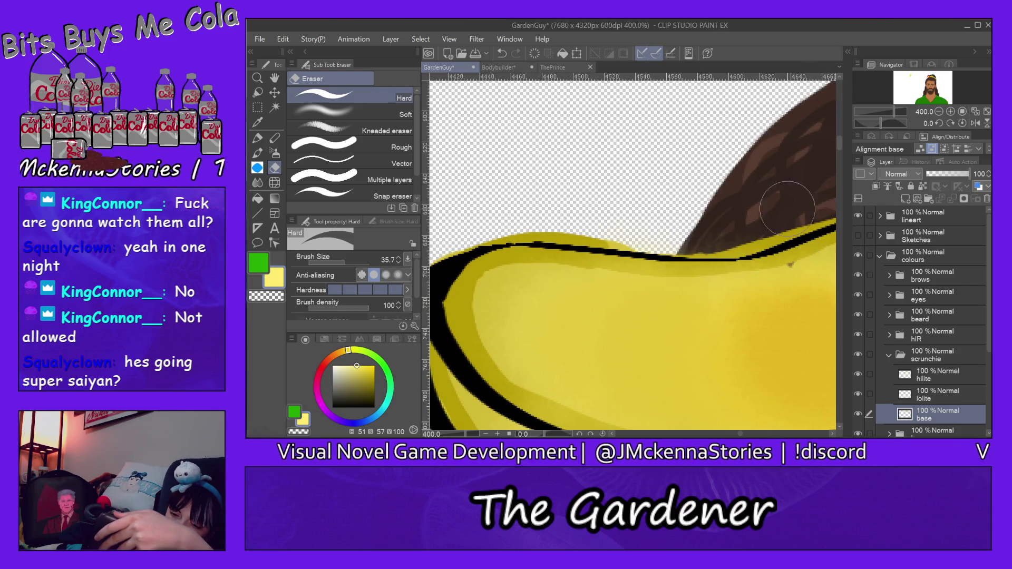
{"action": "left_click_drag", "start_coordinate": [610, 215], "coordinate": [827, 213]}
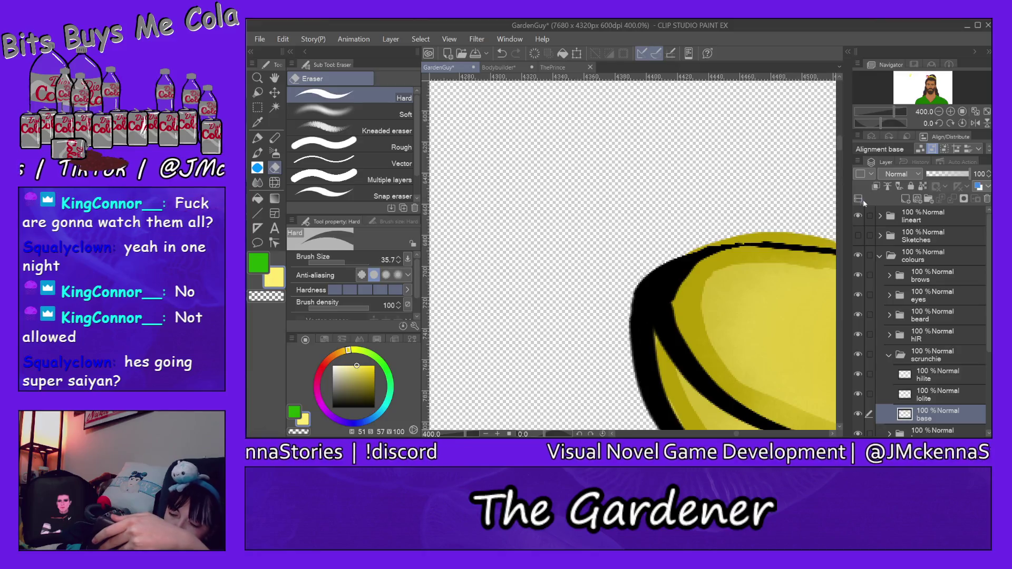
{"action": "left_click_drag", "start_coordinate": [841, 142], "coordinate": [841, 164]}
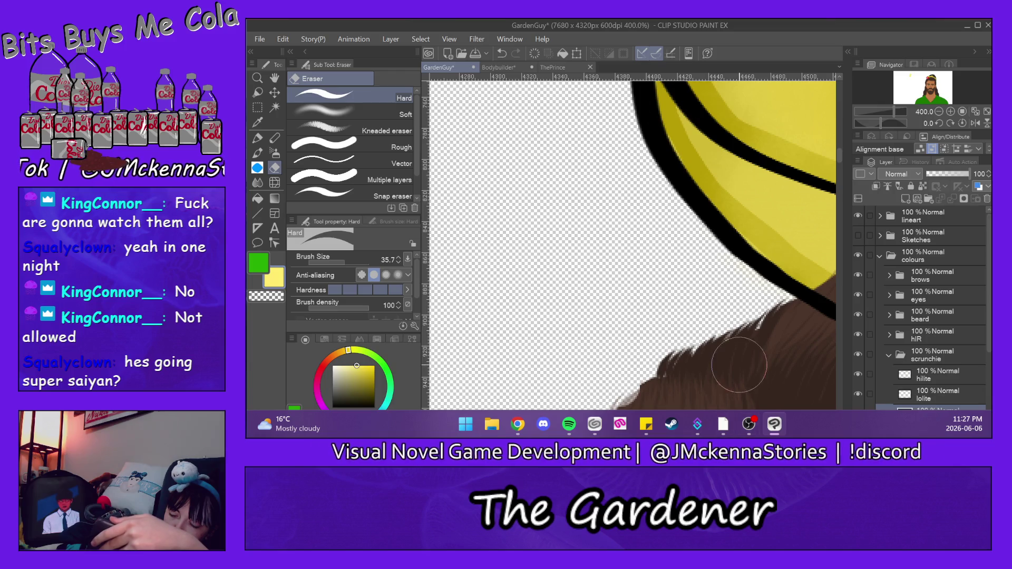
{"action": "mouse_move", "coordinate": [737, 432]}
{"action": "left_mouse_down"}
{"action": "mouse_move", "coordinate": [748, 433]}
{"action": "mouse_move", "coordinate": [739, 434]}
{"action": "left_mouse_up"}
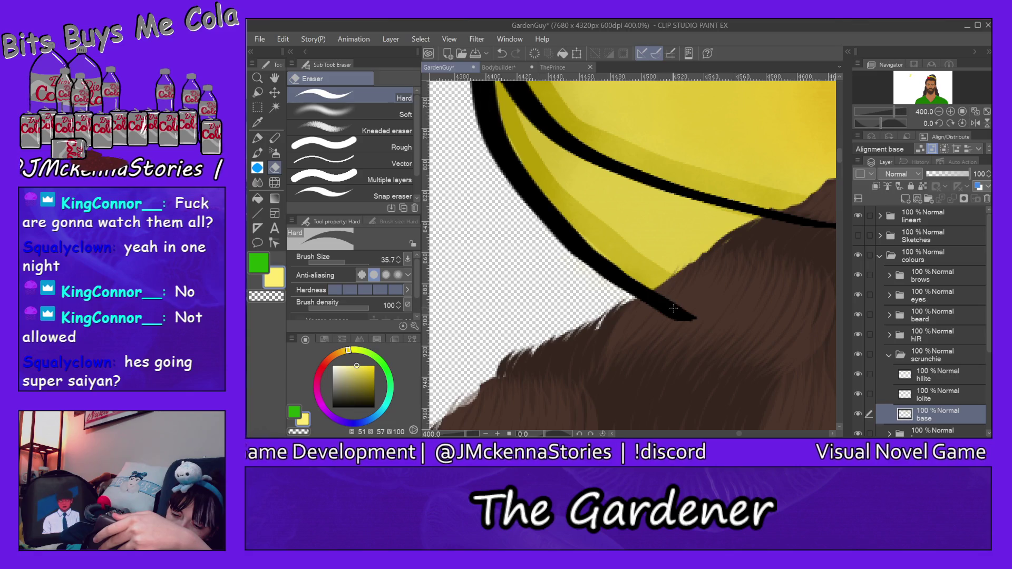
{"action": "left_click", "coordinate": [673, 308], "text": "ctrl+shift"}
- Erase the scrunchie outline ends that run into the hair, redoing two attempts after undo
{"action": "left_click_drag", "start_coordinate": [714, 307], "coordinate": [651, 311]}
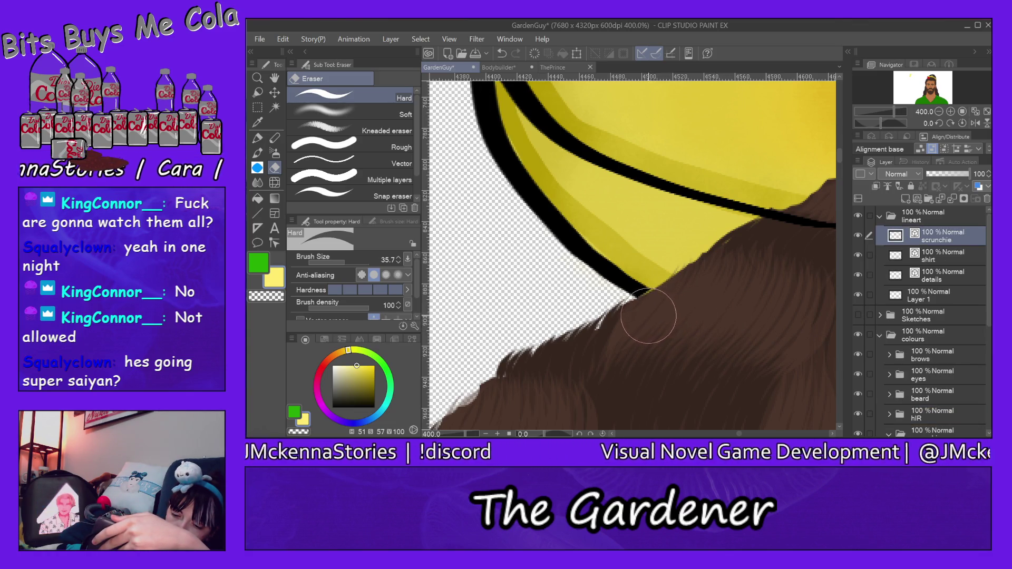
{"action": "key", "text": "ctrl+z"}
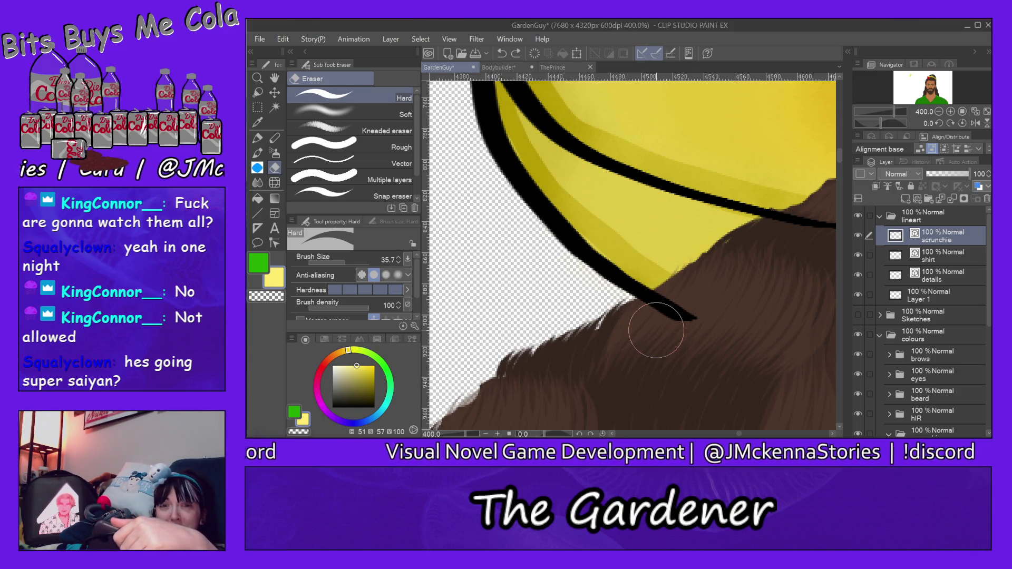
{"action": "left_click_drag", "start_coordinate": [690, 316], "coordinate": [646, 312]}
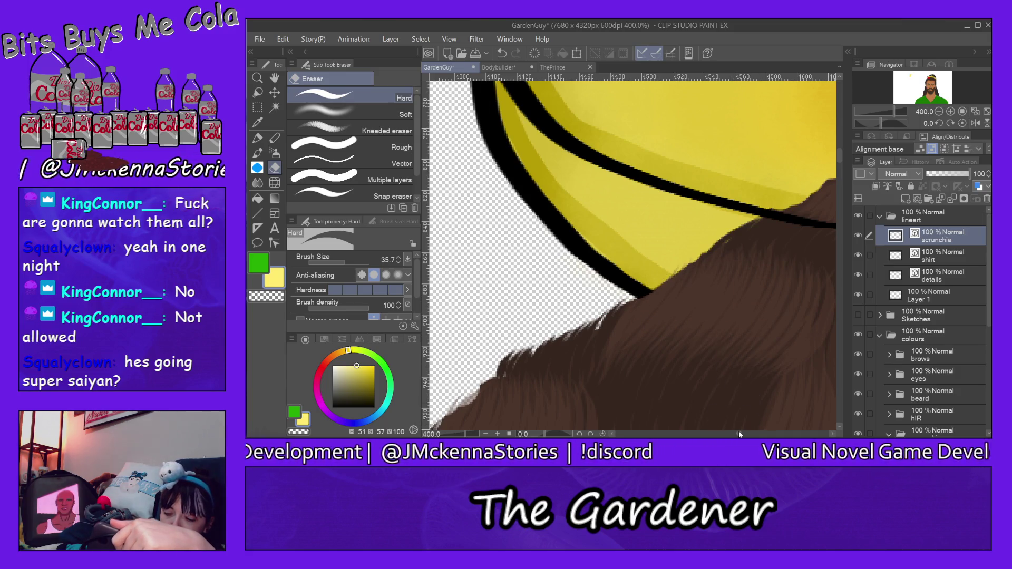
{"action": "left_click_drag", "start_coordinate": [738, 434], "coordinate": [743, 433]}
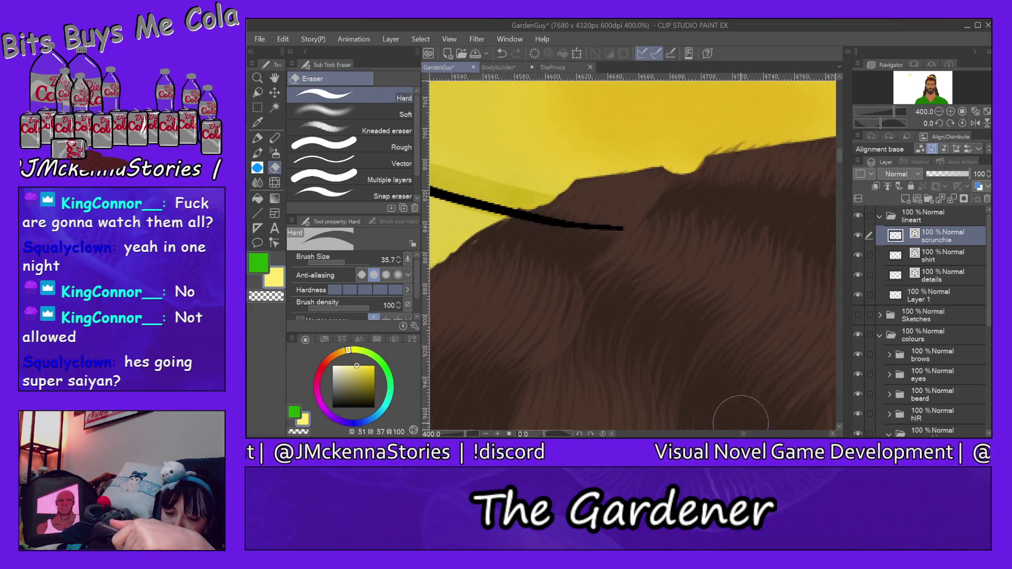
{"action": "left_click_drag", "start_coordinate": [651, 237], "coordinate": [535, 232]}
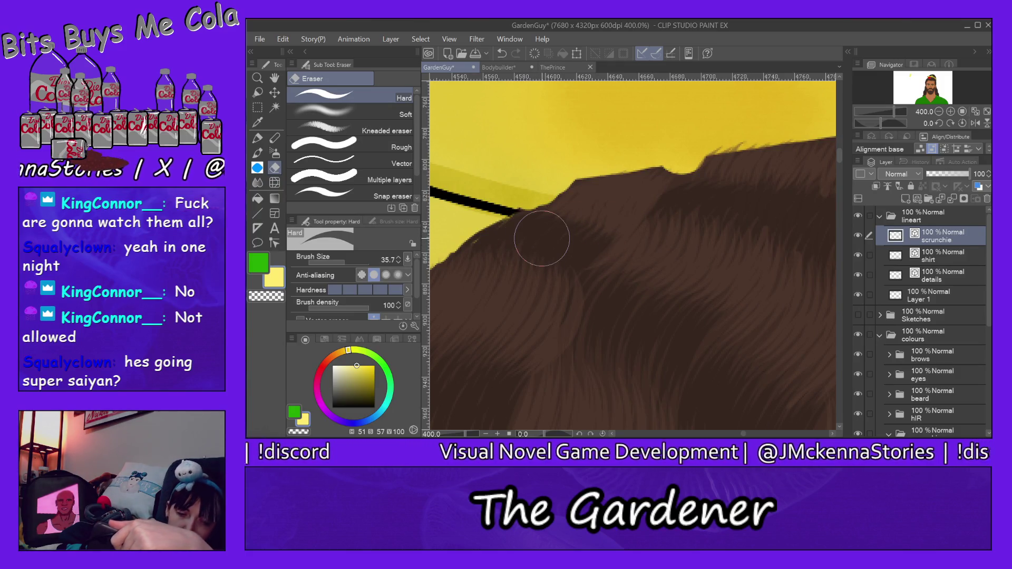
{"action": "key", "text": "ctrl+z"}
{"action": "mouse_move", "coordinate": [642, 223]}
{"action": "left_mouse_down"}
{"action": "mouse_move", "coordinate": [525, 234]}
{"action": "mouse_move", "coordinate": [535, 232]}
{"action": "left_mouse_up"}
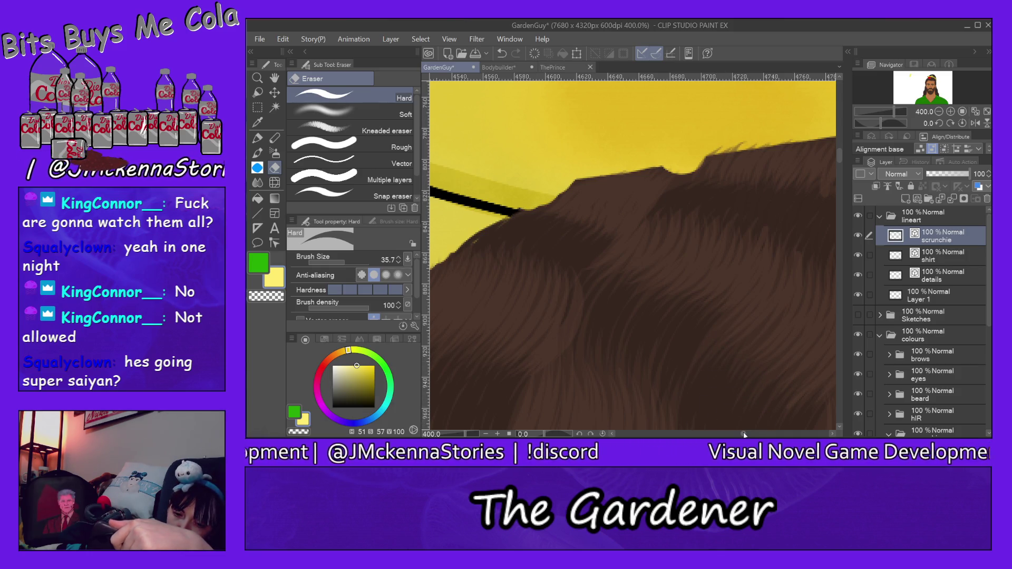
- Trim the lower tip of the left outline stroke back to where the hair overlaps
{"action": "left_click_drag", "start_coordinate": [744, 434], "coordinate": [750, 434]}
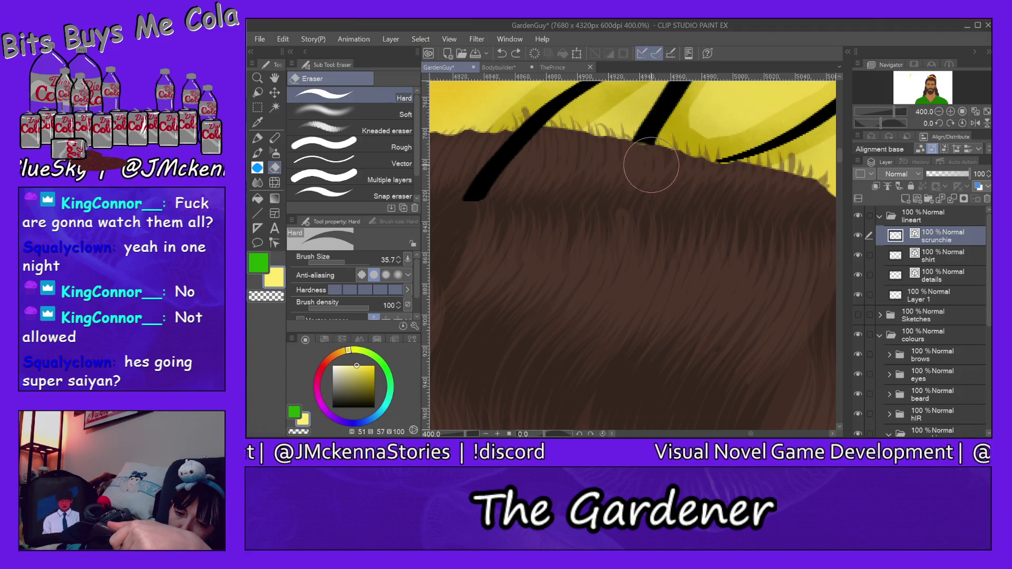
{"action": "left_click_drag", "start_coordinate": [508, 221], "coordinate": [475, 206]}
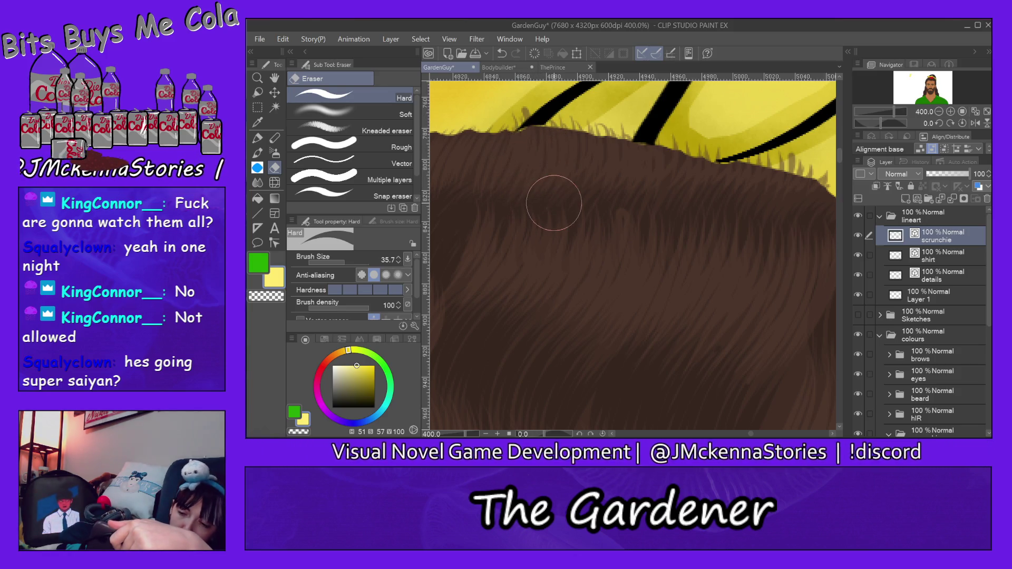
{"action": "key", "text": "ctrl+z"}
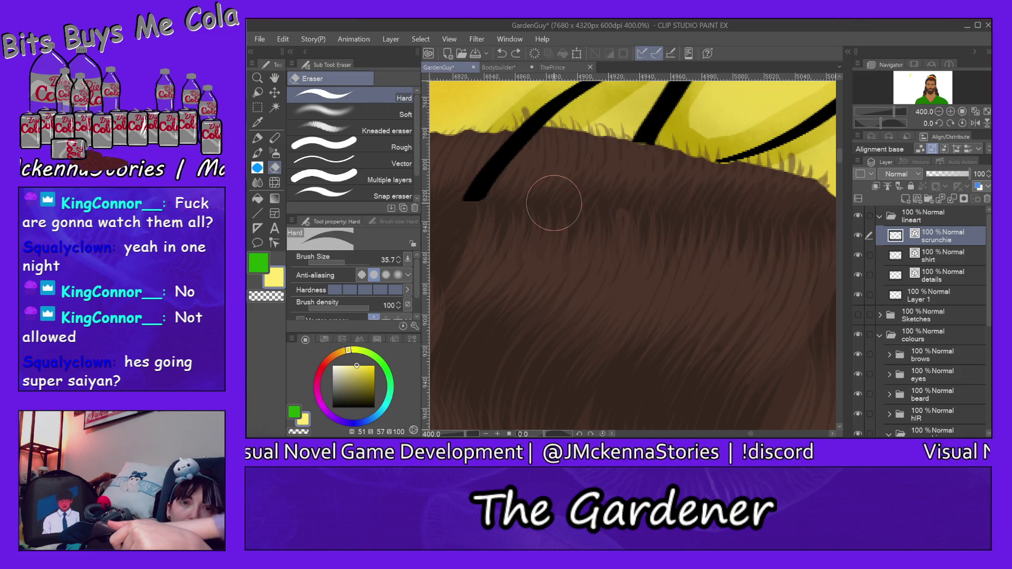
{"action": "mouse_move", "coordinate": [553, 203]}
{"action": "left_mouse_down"}
{"action": "mouse_move", "coordinate": [471, 209]}
{"action": "mouse_move", "coordinate": [508, 159]}
{"action": "left_mouse_up"}
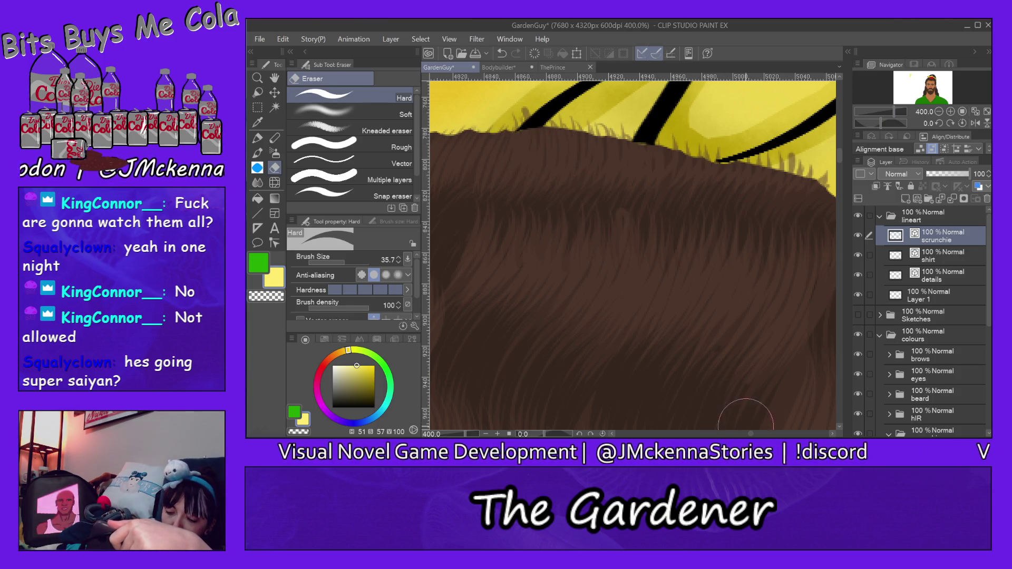
{"action": "left_click_drag", "start_coordinate": [751, 433], "coordinate": [758, 434]}
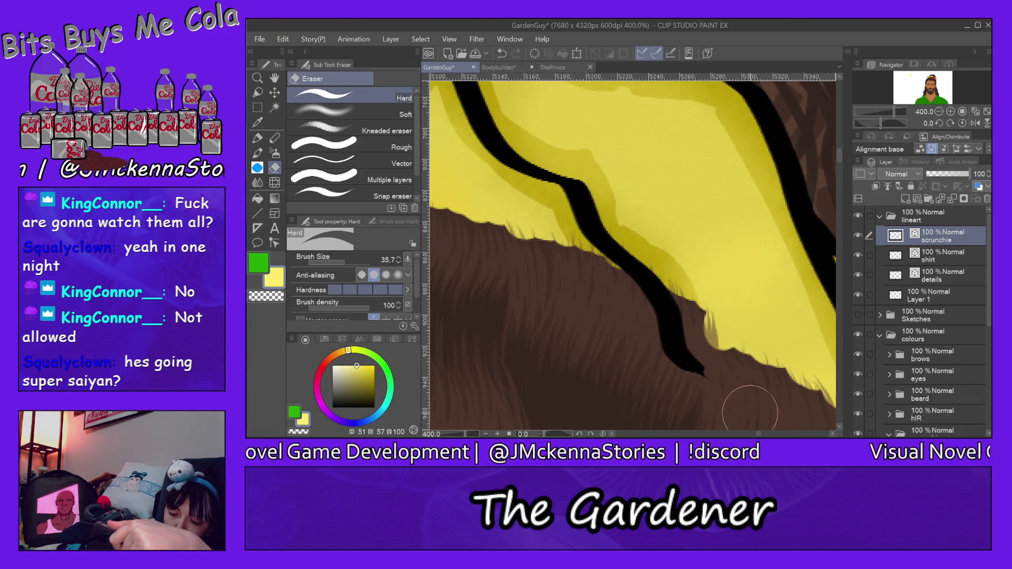
- Trim the remaining right-side outline tips to the hair's edge, then activate the 52% hair hilite layer
{"action": "left_click_drag", "start_coordinate": [709, 381], "coordinate": [682, 361]}
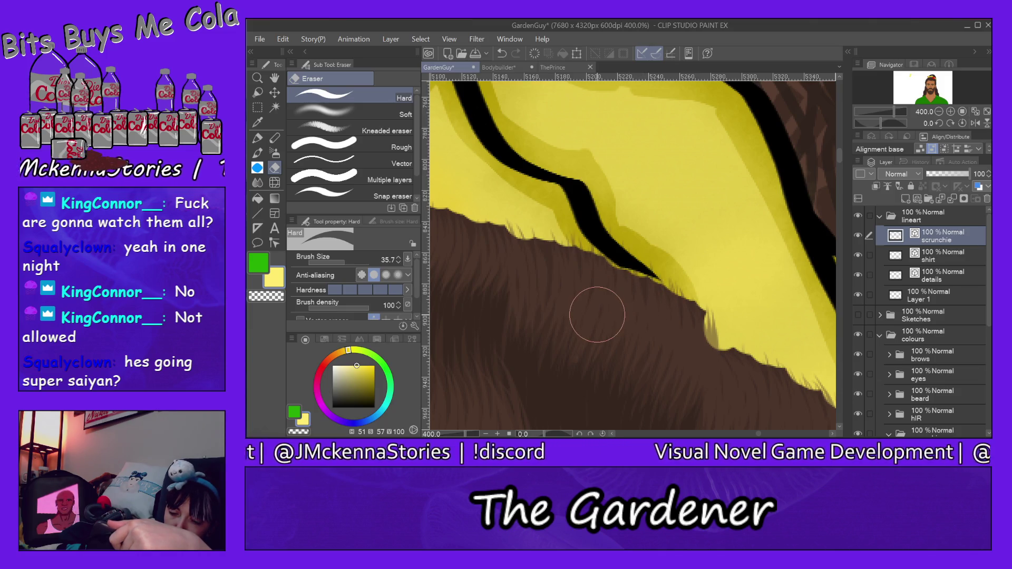
{"action": "key", "text": "ctrl+z"}
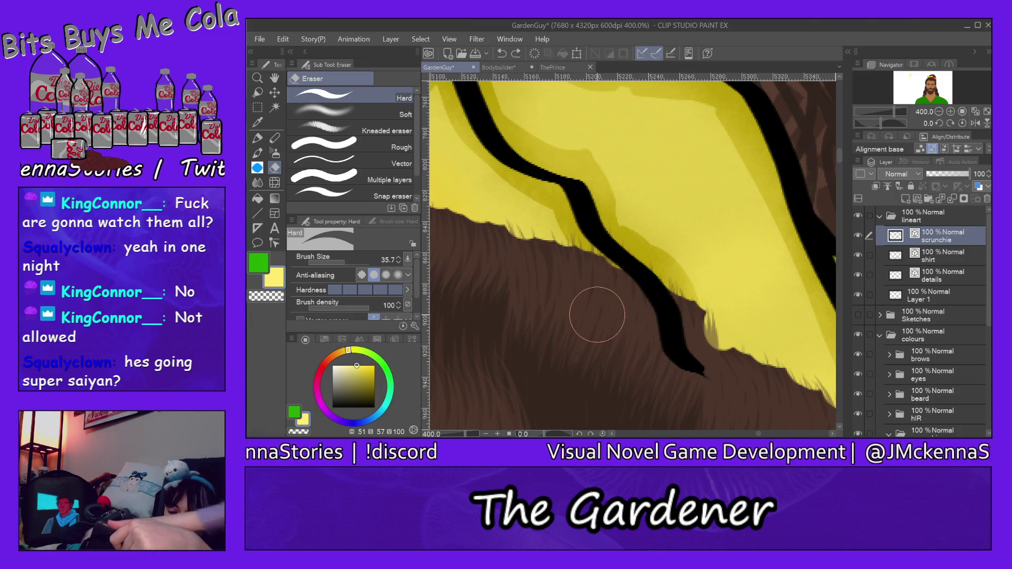
{"action": "left_click_drag", "start_coordinate": [695, 385], "coordinate": [637, 303]}
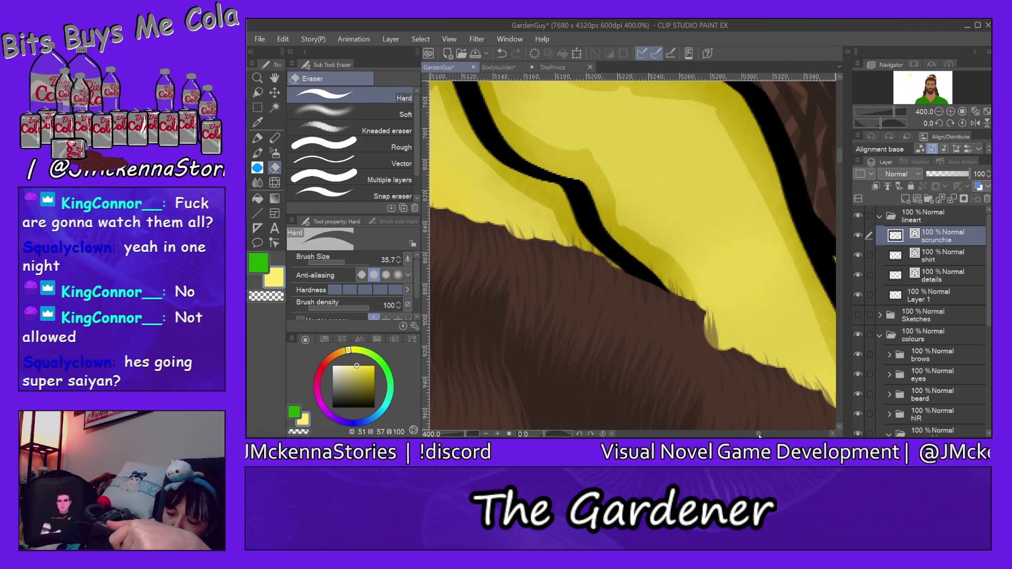
{"action": "scroll", "coordinate": [759, 435], "scroll_direction": "right", "scroll_amount": 5}
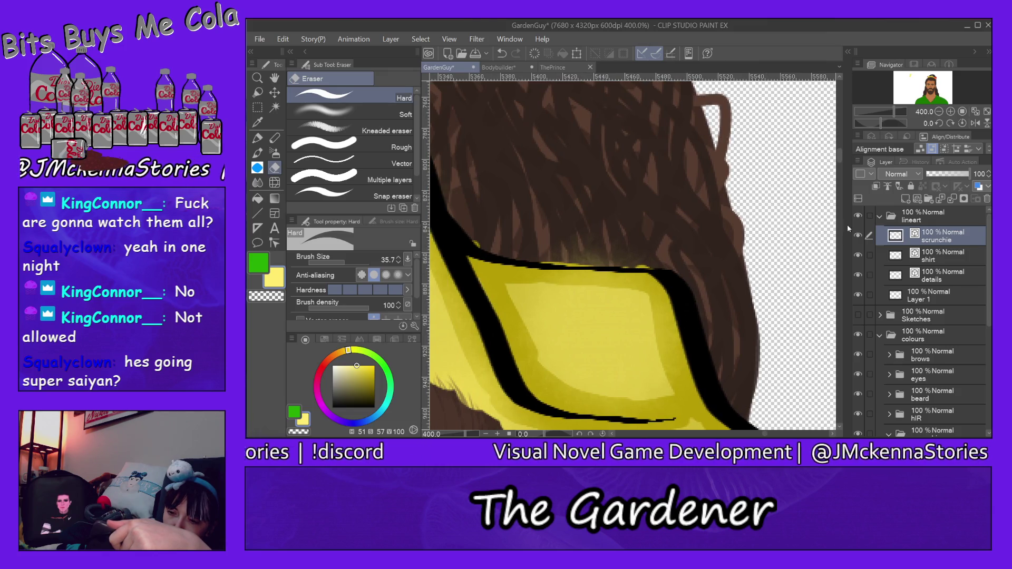
{"action": "scroll", "coordinate": [839, 165], "scroll_direction": "down", "scroll_amount": 2}
{"action": "scroll", "coordinate": [839, 165], "scroll_direction": "down", "scroll_amount": 2}
{"action": "scroll", "coordinate": [840, 165], "scroll_direction": "down", "scroll_amount": 2}
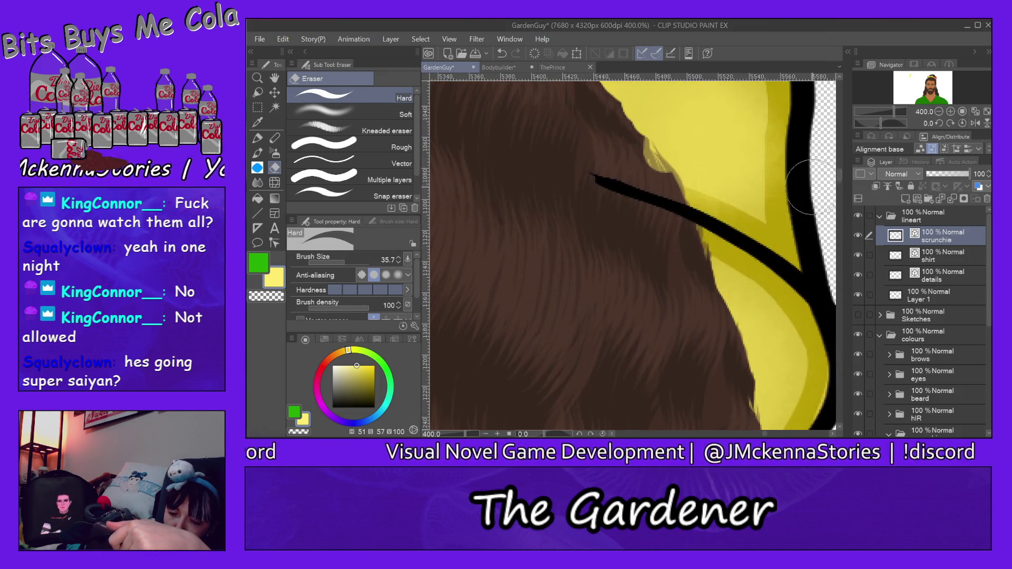
{"action": "left_click_drag", "start_coordinate": [566, 147], "coordinate": [663, 210]}
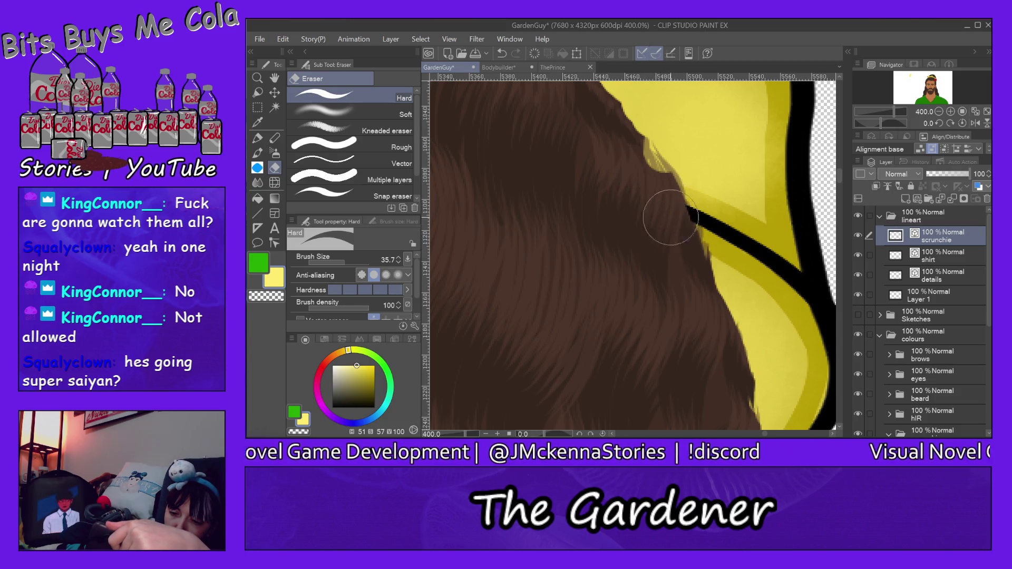
{"action": "left_click", "coordinate": [652, 158], "text": "ctrl+shift"}
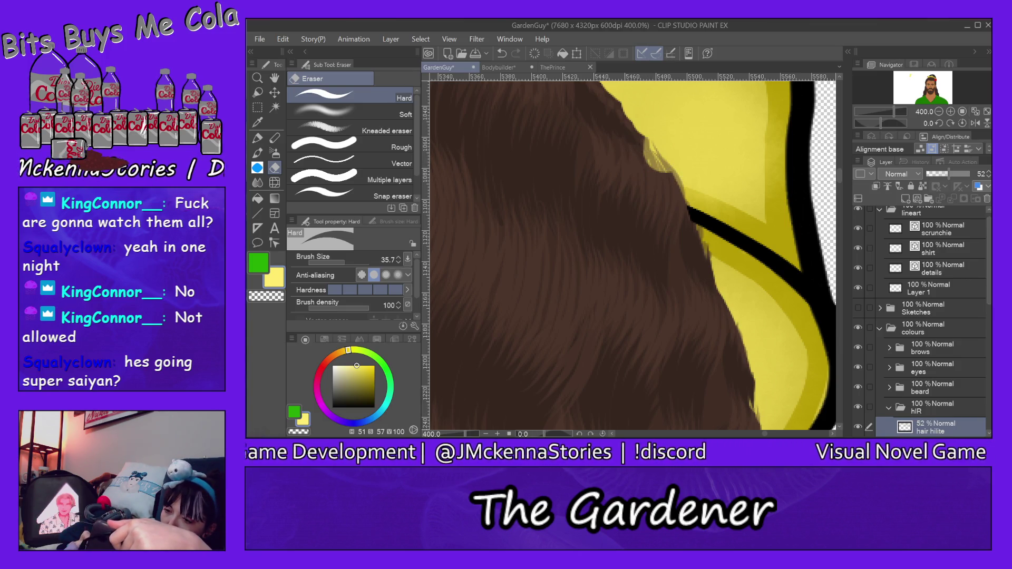
- Pick the dark brown hair colour and set the Milli pen to size 12.1 on the hair base layer
{"action": "left_click_drag", "start_coordinate": [989, 289], "coordinate": [989, 369]}
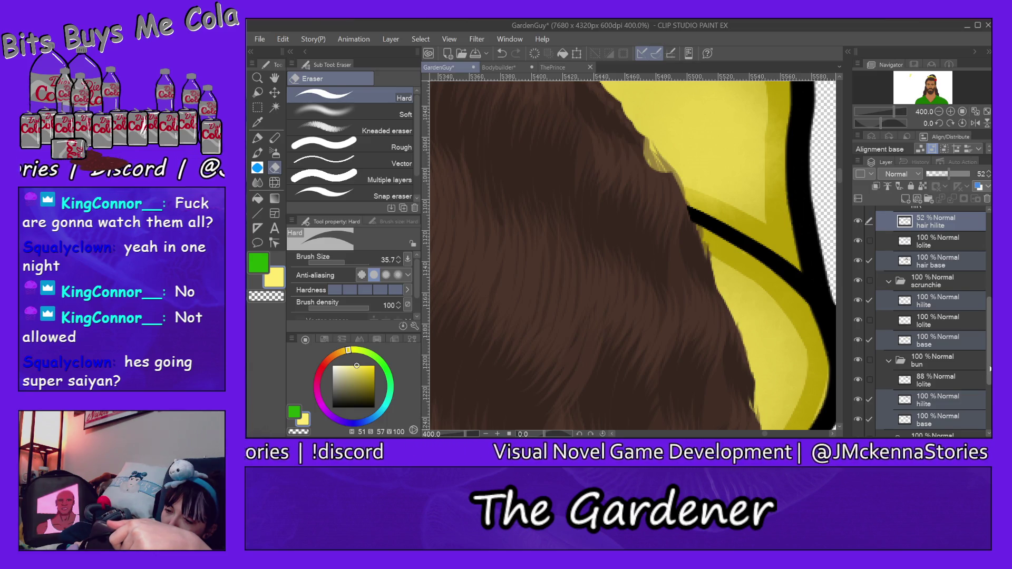
{"action": "left_click", "coordinate": [945, 301]}
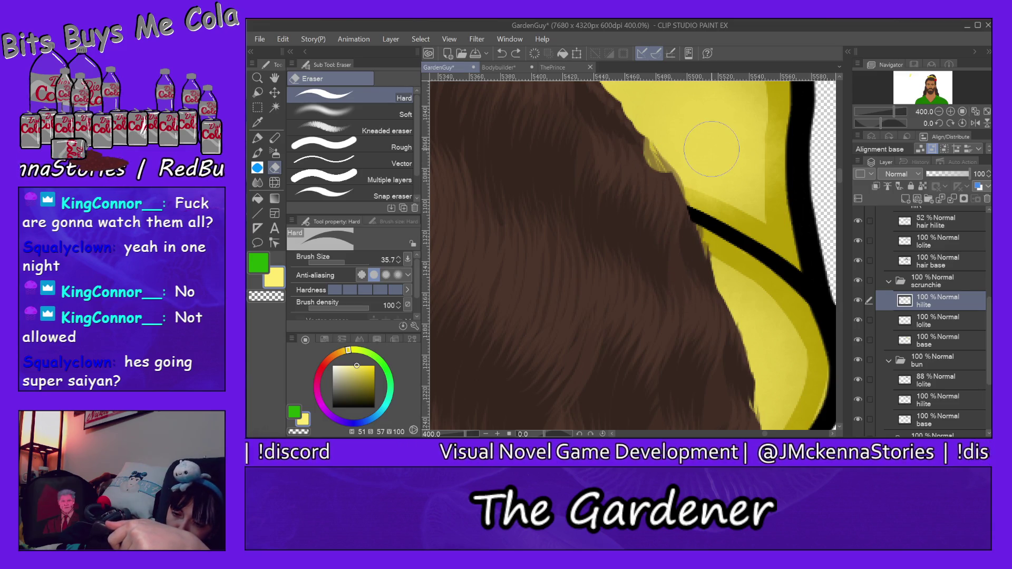
{"action": "left_click_drag", "start_coordinate": [652, 190], "coordinate": [631, 156]}
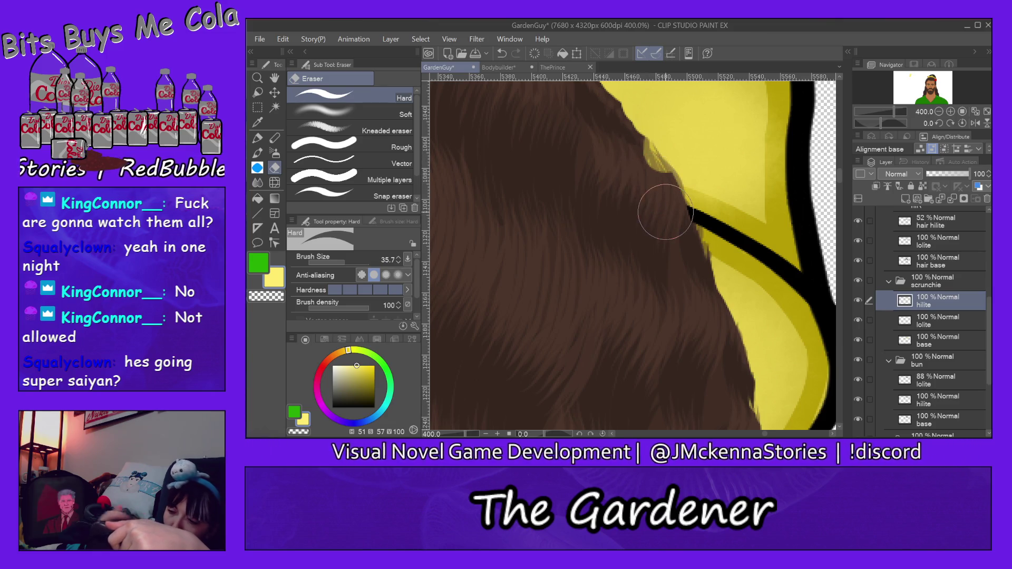
{"action": "left_click", "coordinate": [939, 322]}
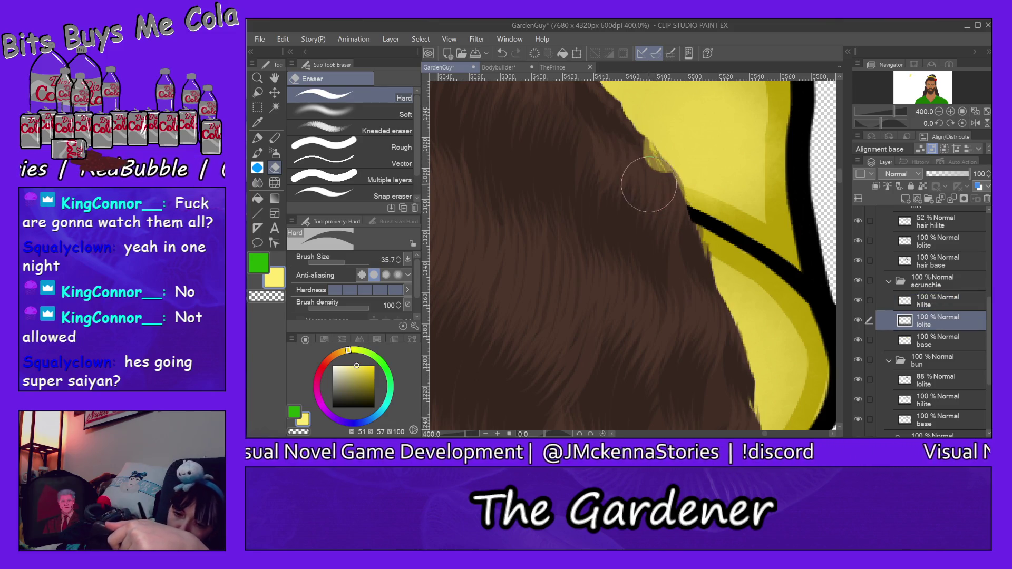
{"action": "left_click", "coordinate": [939, 342]}
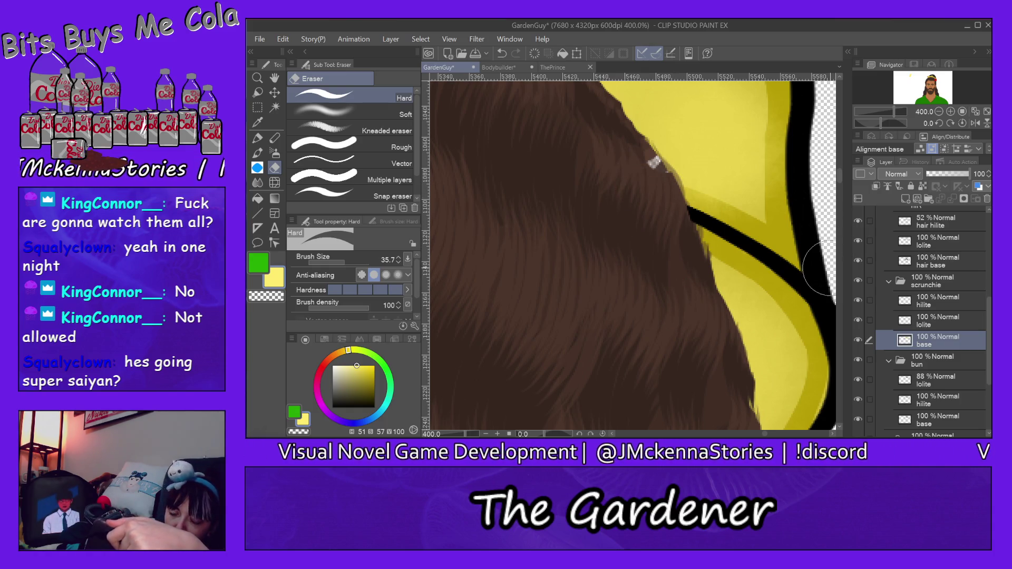
{"action": "left_click", "coordinate": [700, 247], "text": "alt"}
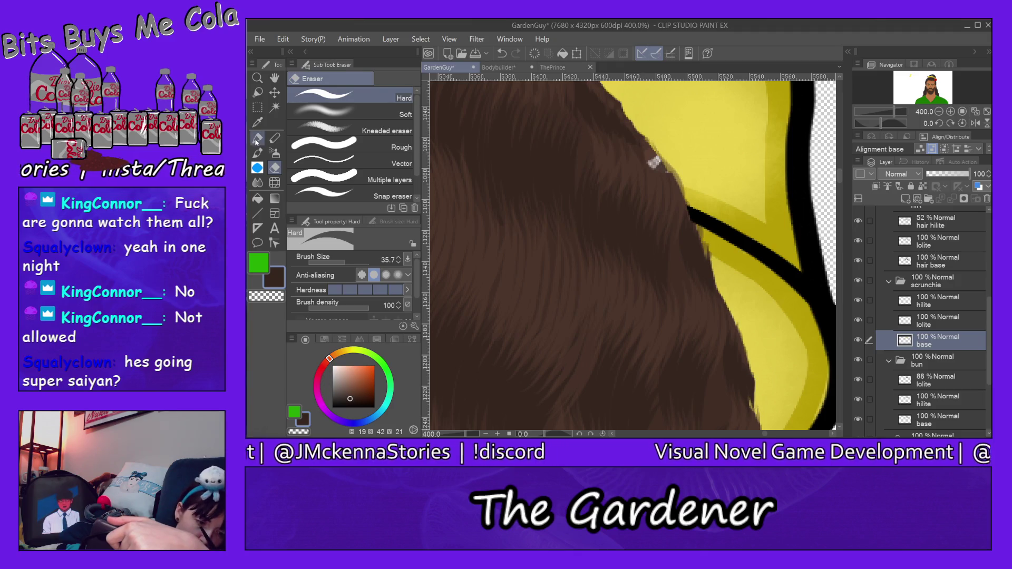
{"action": "key", "text": "p"}
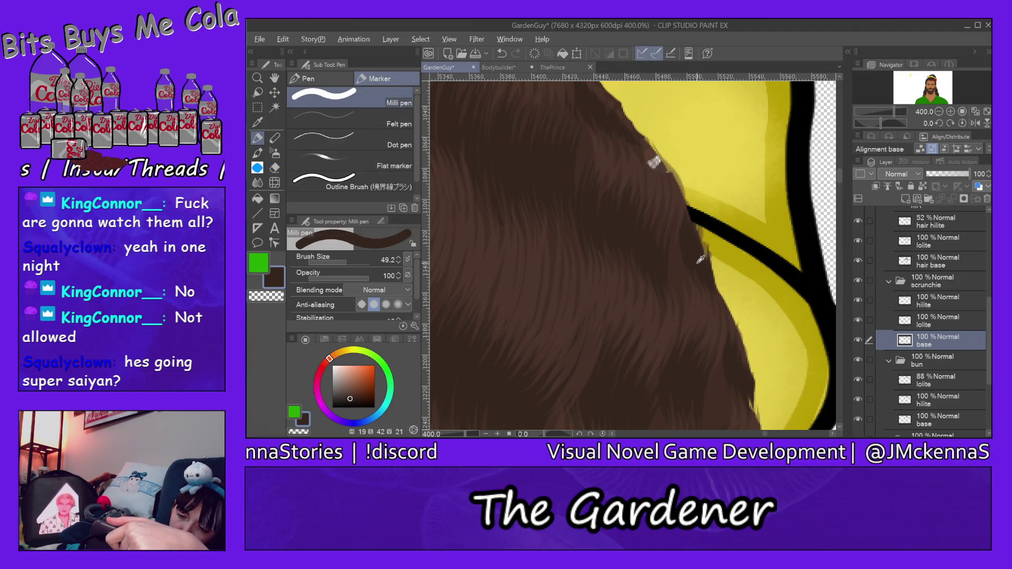
{"action": "left_click", "coordinate": [949, 243]}
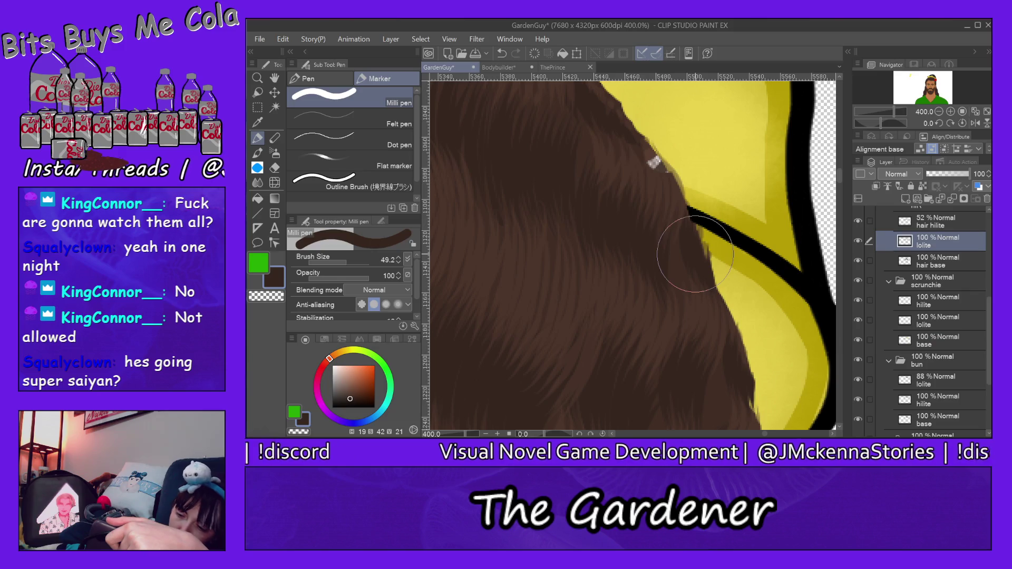
{"action": "left_click", "coordinate": [947, 262]}
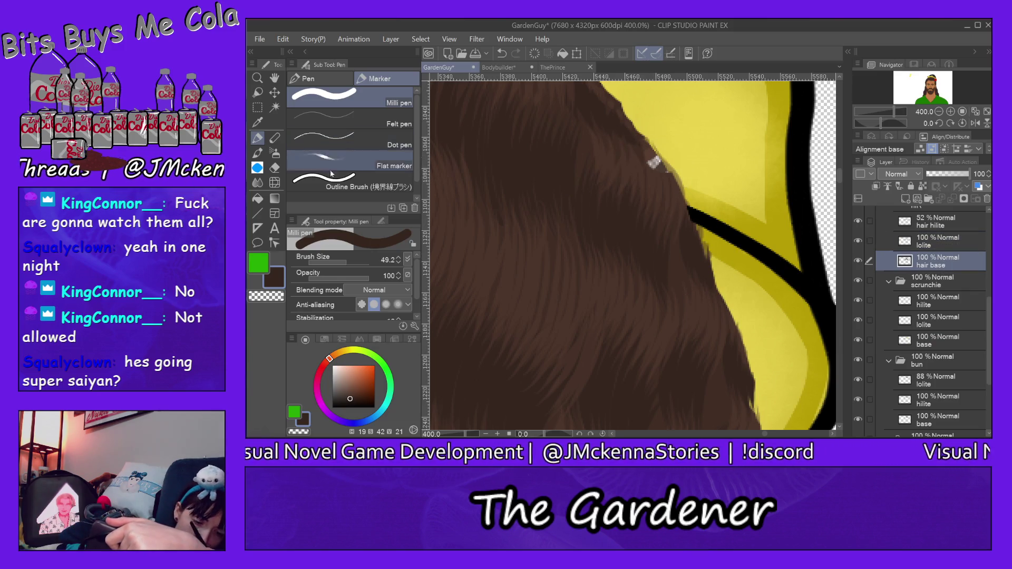
{"action": "left_click_drag", "start_coordinate": [347, 261], "coordinate": [339, 261]}
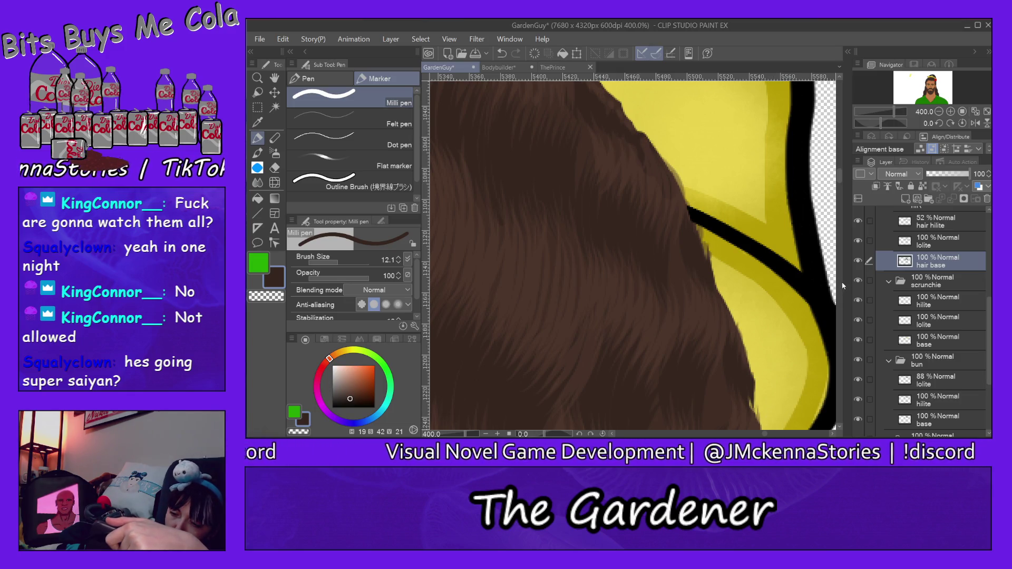
{"action": "scroll", "coordinate": [837, 179], "scroll_direction": "down", "scroll_amount": 5}
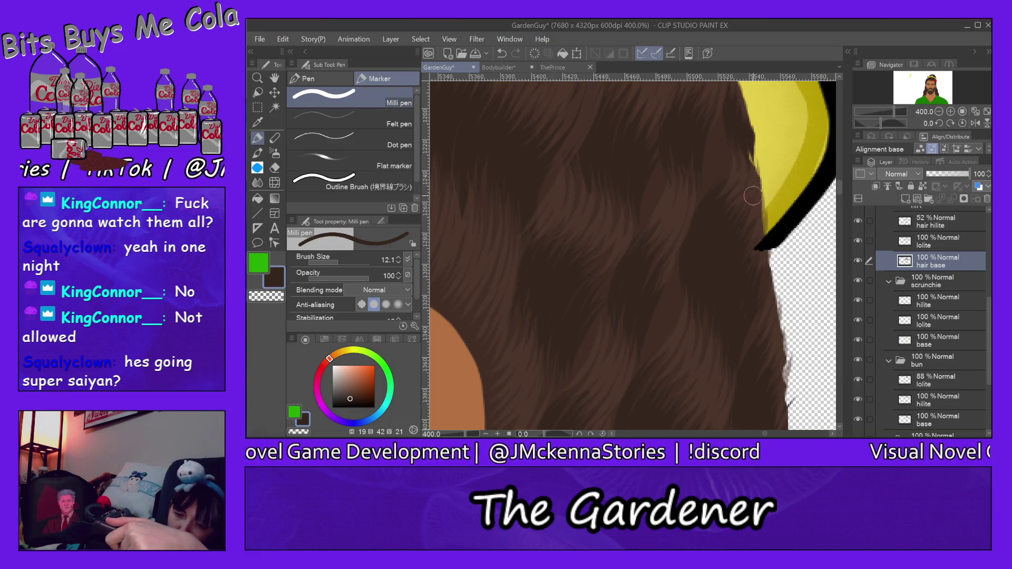
- Erase the scrunchie outline's tapered tip over the hair with the Hard eraser
{"action": "left_click", "coordinate": [275, 168]}
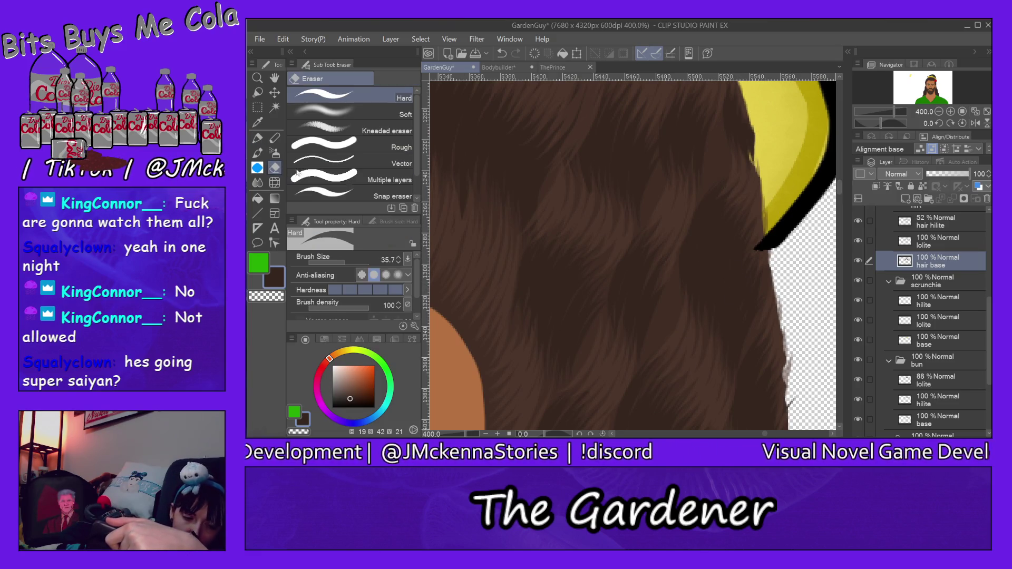
{"action": "left_click_drag", "start_coordinate": [754, 245], "coordinate": [748, 266]}
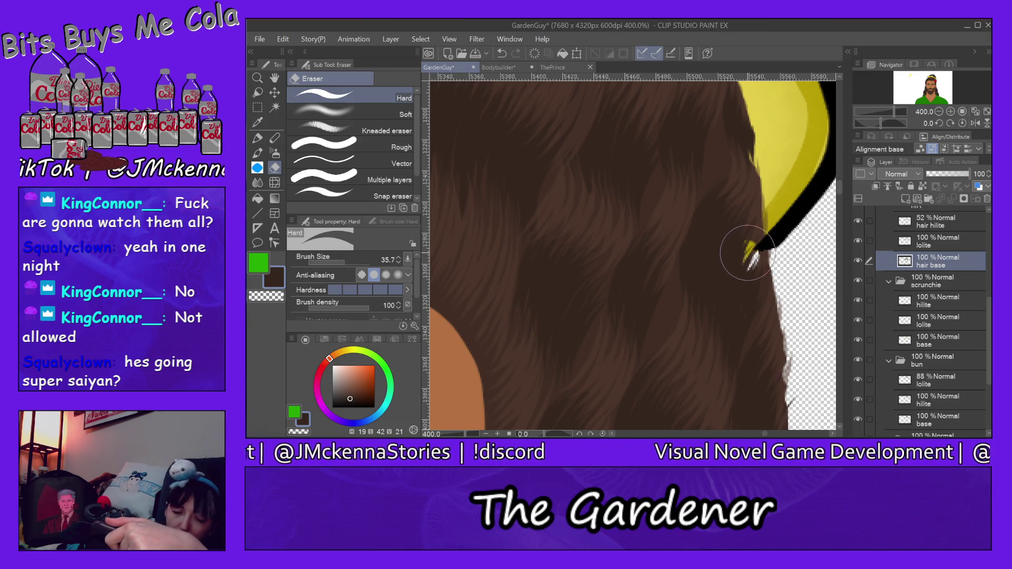
{"action": "key", "text": "ctrl+z"}
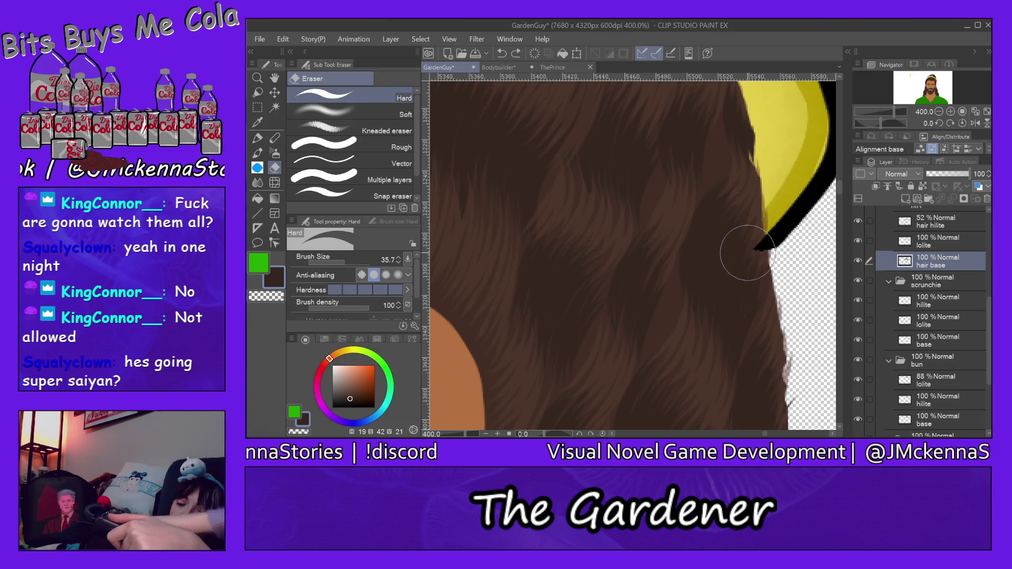
{"action": "key", "text": "ctrl+z"}
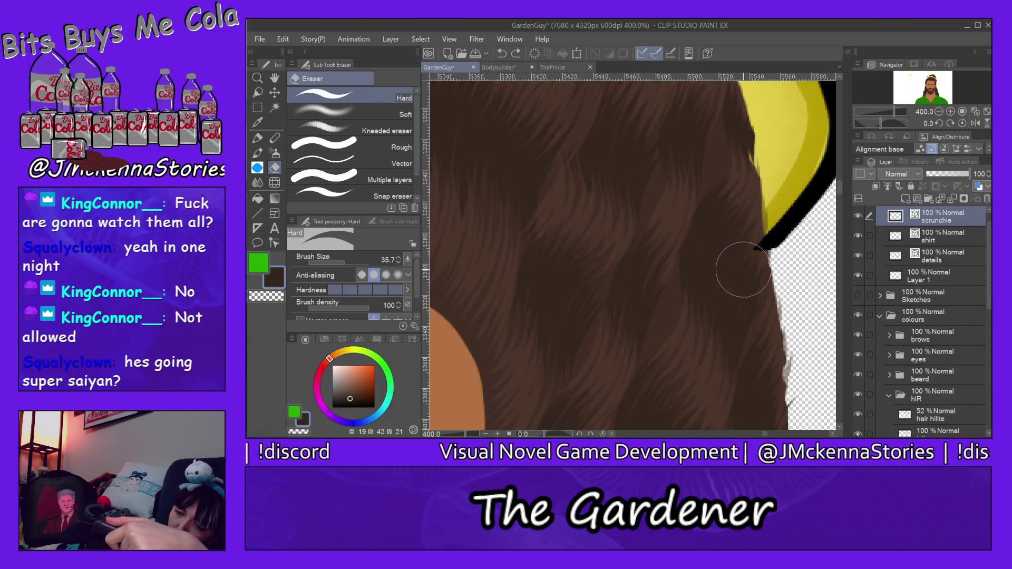
{"action": "left_click_drag", "start_coordinate": [743, 268], "coordinate": [750, 244]}
{"action": "key", "text": "ctrl+z"}
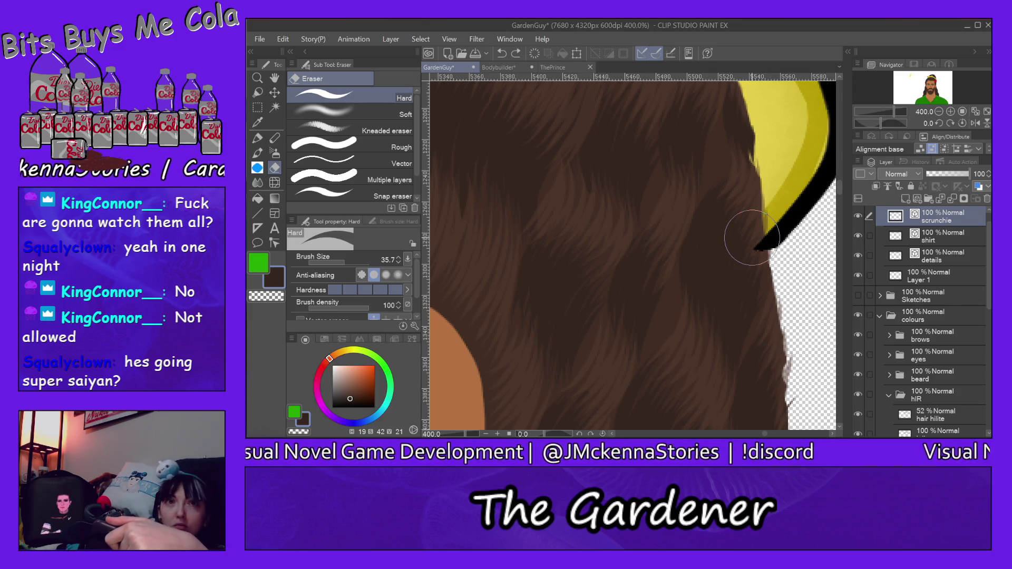
{"action": "left_click_drag", "start_coordinate": [732, 234], "coordinate": [739, 275]}
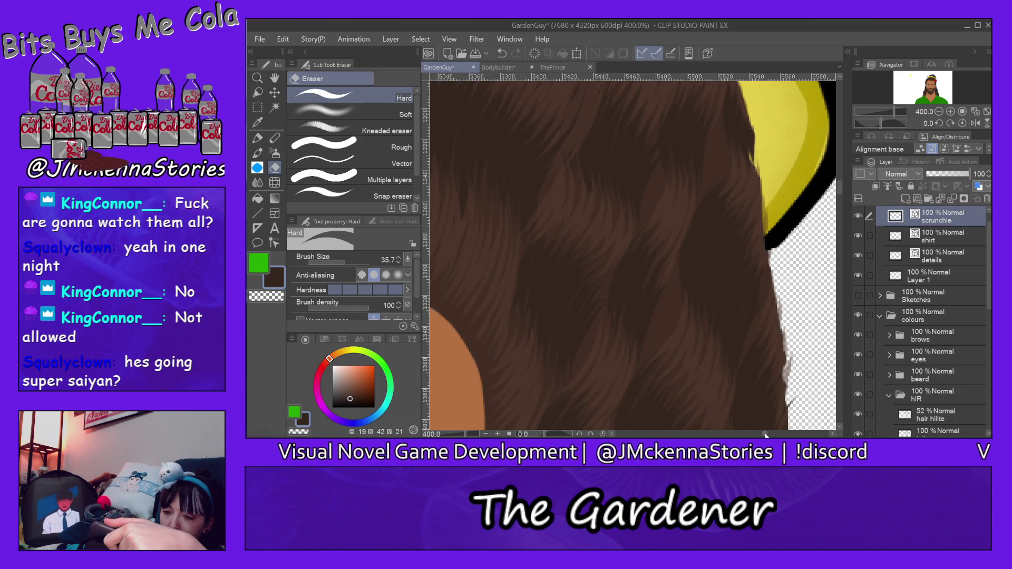
{"action": "scroll", "coordinate": [766, 435], "scroll_direction": "right", "scroll_amount": 3}
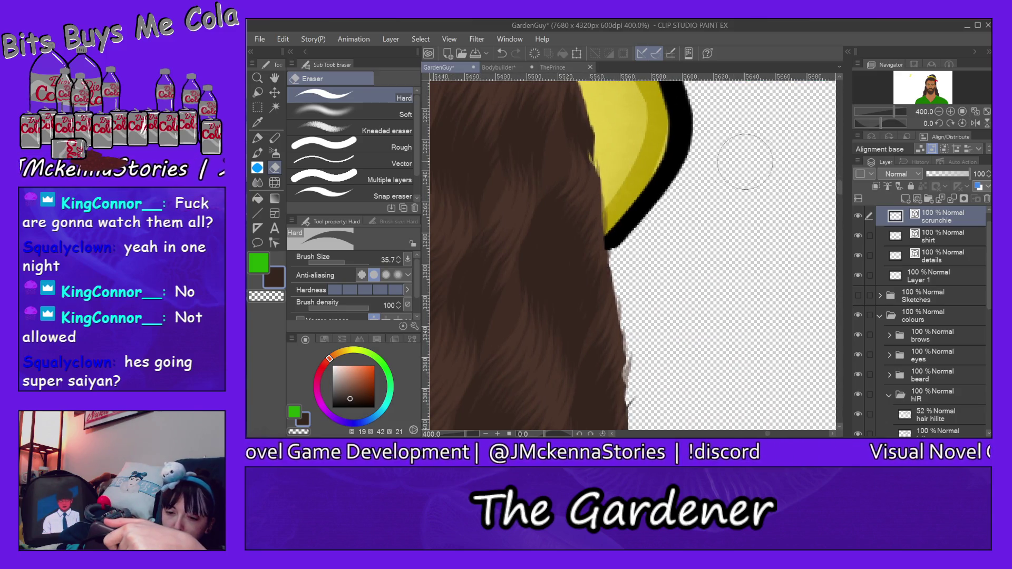
{"action": "left_click", "coordinate": [641, 168], "text": "alt"}
- Select the scrunchie's lolite layer with the Milli pen in dark olive yellow, framing the scrunchie edge
{"action": "left_click", "coordinate": [606, 166], "text": "ctrl"}
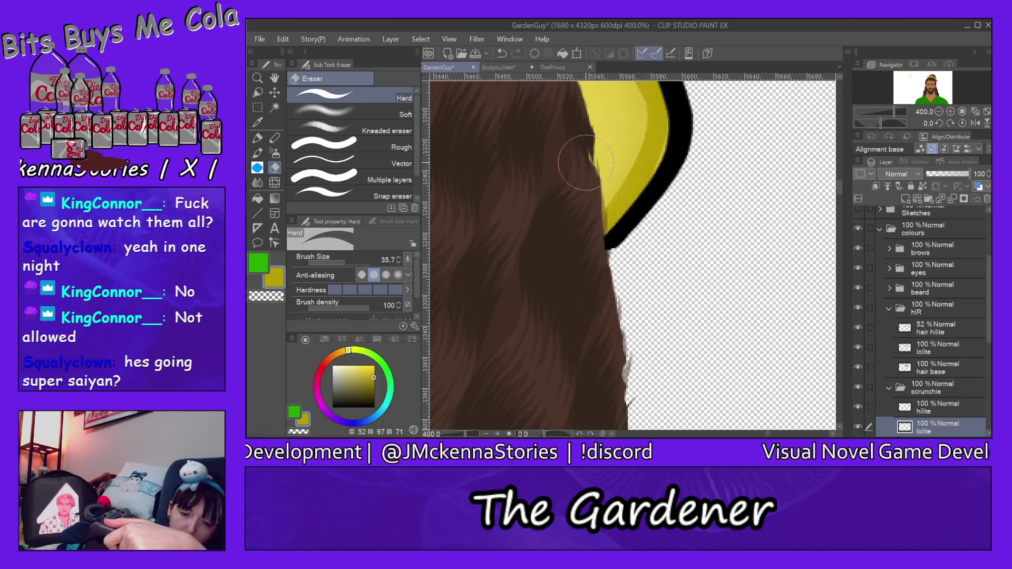
{"action": "key", "text": "p"}
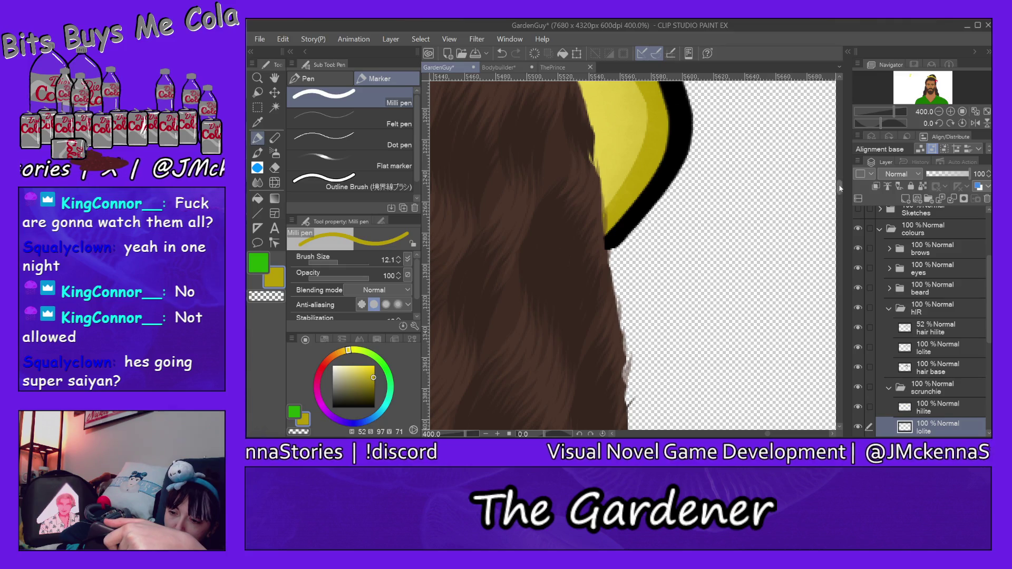
{"action": "left_click_drag", "start_coordinate": [839, 188], "coordinate": [842, 183]}
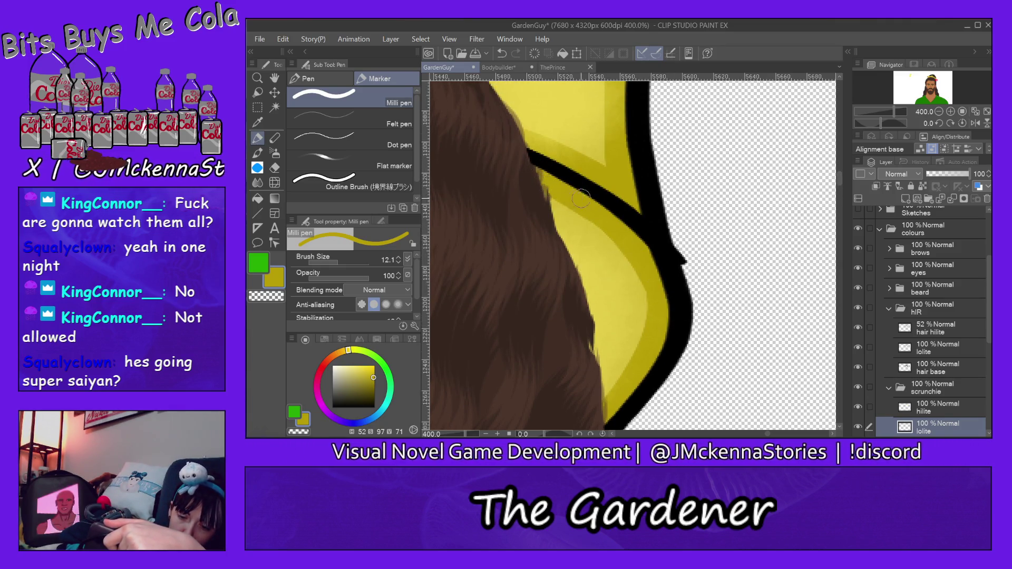
{"action": "left_click_drag", "start_coordinate": [840, 179], "coordinate": [839, 171]}
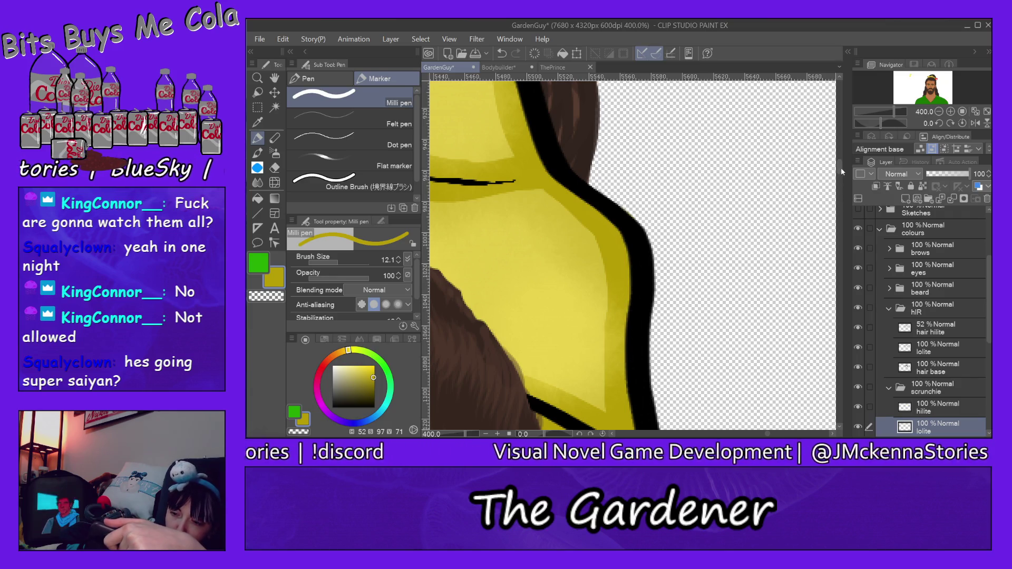
{"action": "left_click_drag", "start_coordinate": [840, 165], "coordinate": [840, 159]}
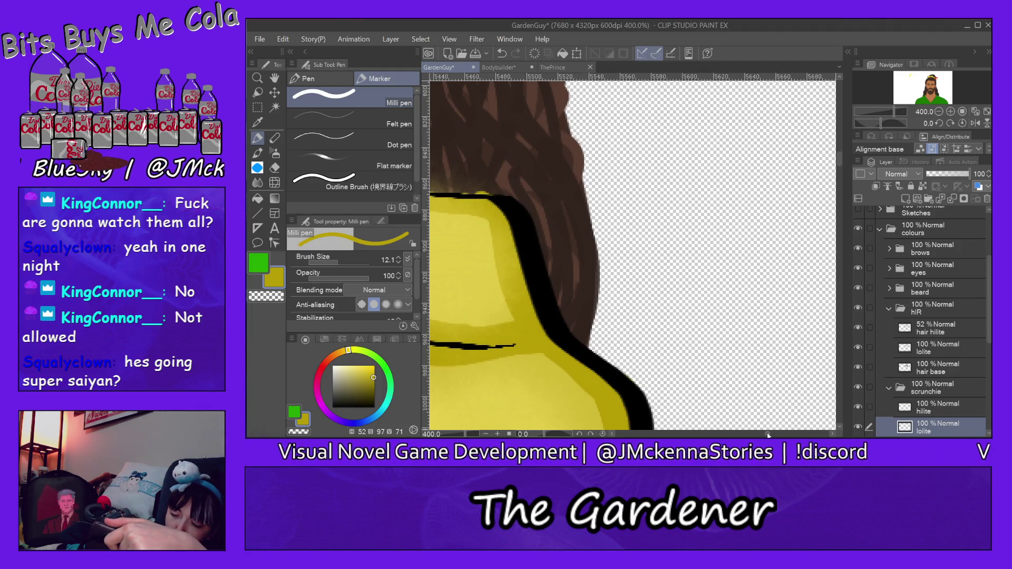
{"action": "left_click_drag", "start_coordinate": [768, 434], "coordinate": [765, 433]}
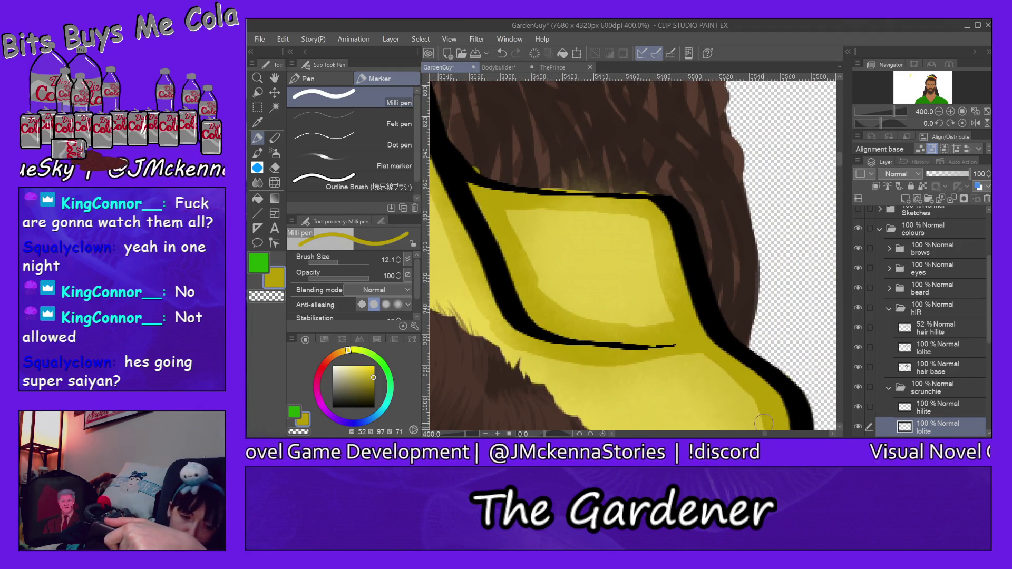
{"action": "left_click", "coordinate": [274, 168]}
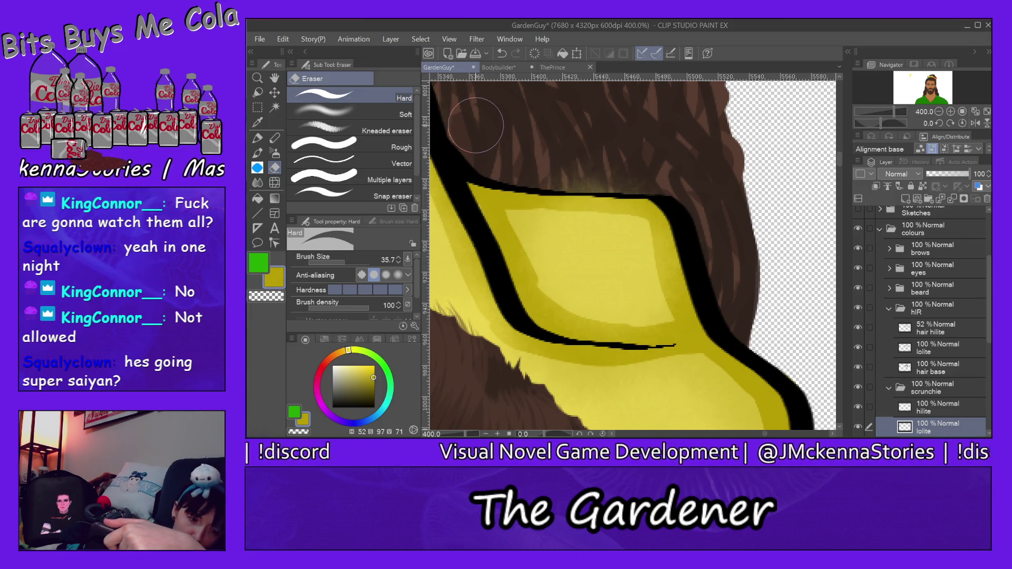
{"action": "key", "text": "p"}
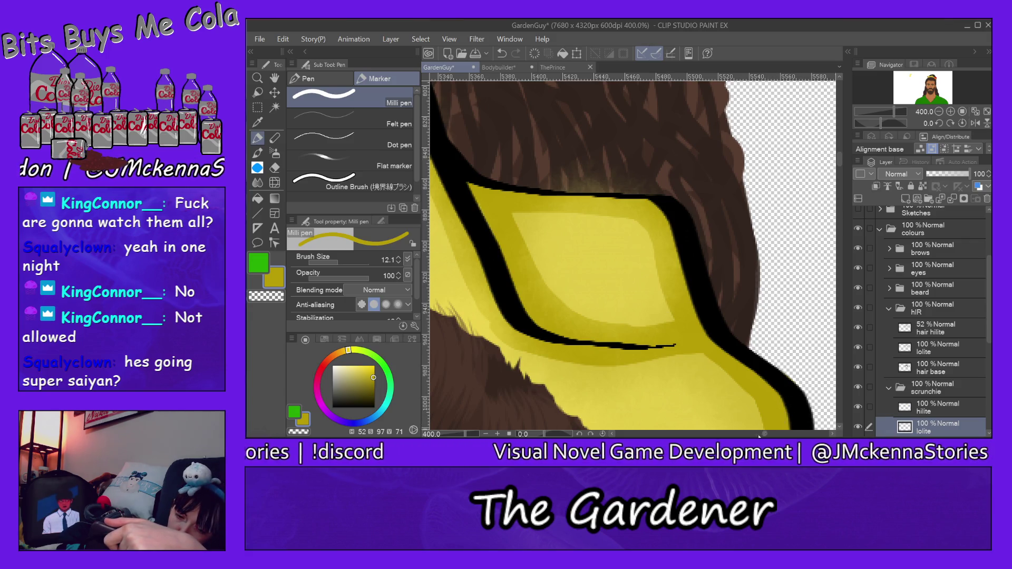
{"action": "left_click_drag", "start_coordinate": [765, 434], "coordinate": [758, 433]}
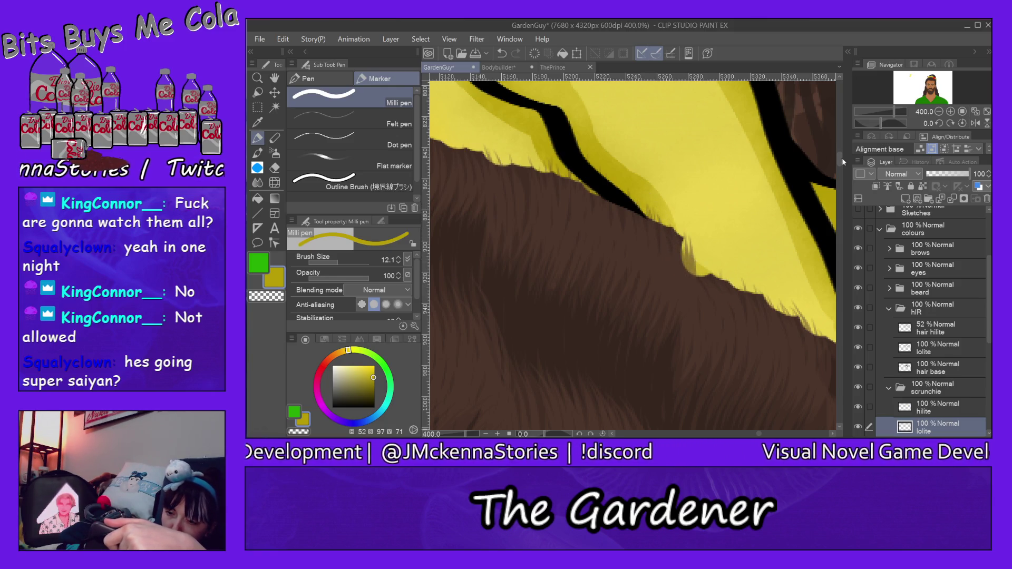
{"action": "scroll", "coordinate": [840, 164], "scroll_direction": "up", "scroll_amount": 3}
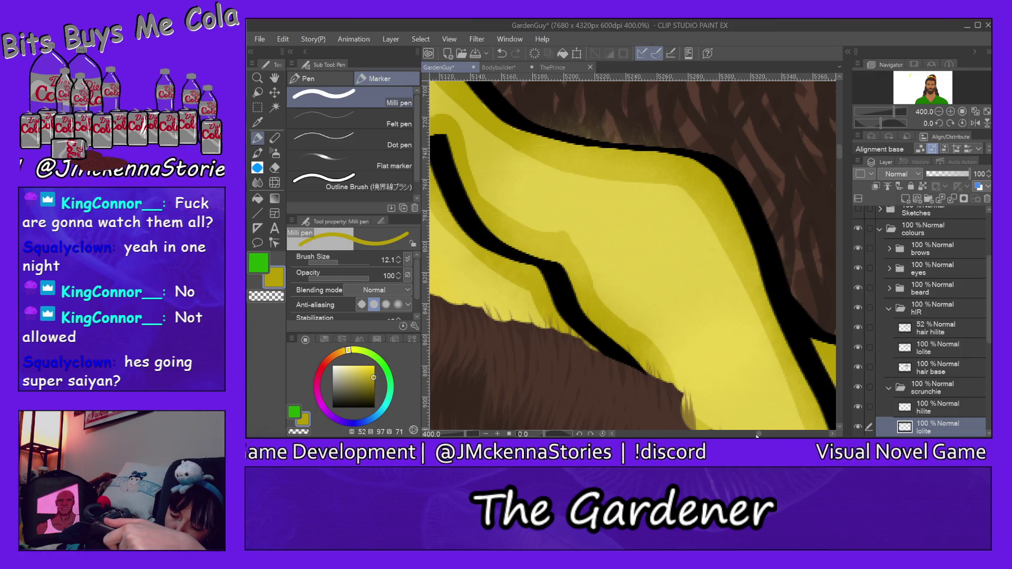
- Pan along the scrunchie's lower edge and up over its folds while shading inside the outline
{"action": "left_click_drag", "start_coordinate": [759, 433], "coordinate": [751, 423]}
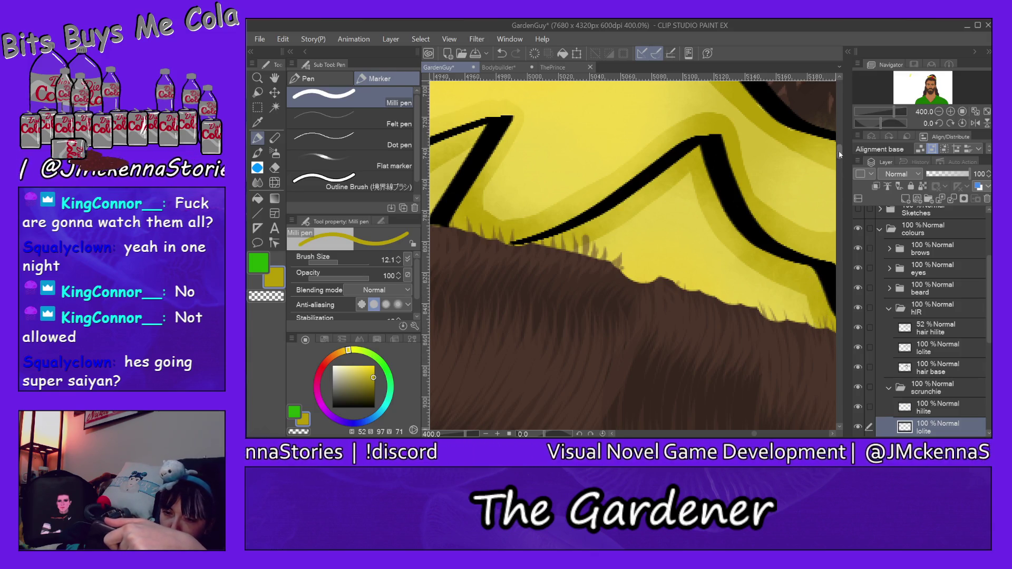
{"action": "scroll", "coordinate": [838, 148], "scroll_direction": "up", "scroll_amount": 3}
{"action": "scroll", "coordinate": [838, 142], "scroll_direction": "up", "scroll_amount": 2}
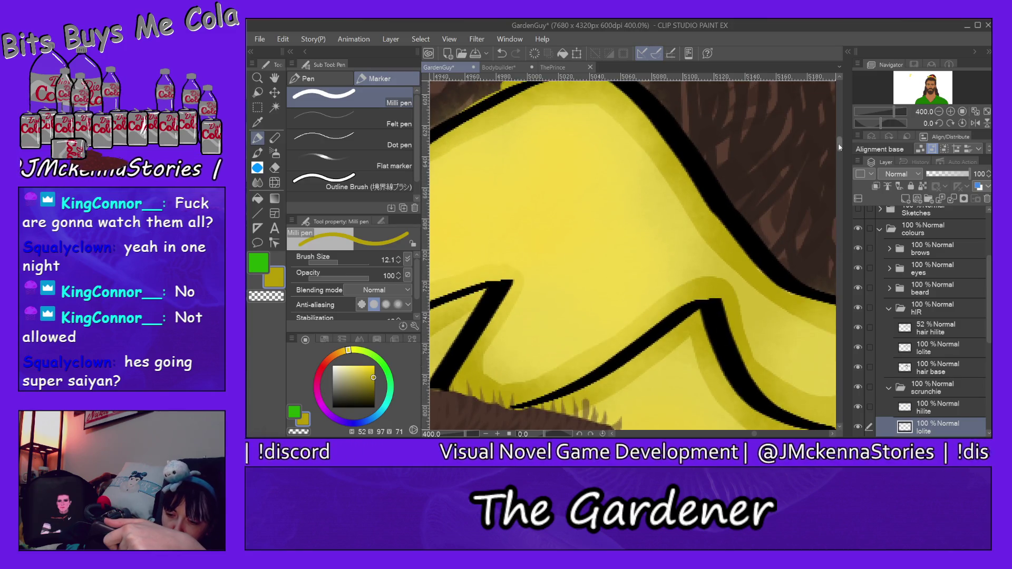
{"action": "scroll", "coordinate": [838, 143], "scroll_direction": "up", "scroll_amount": 1}
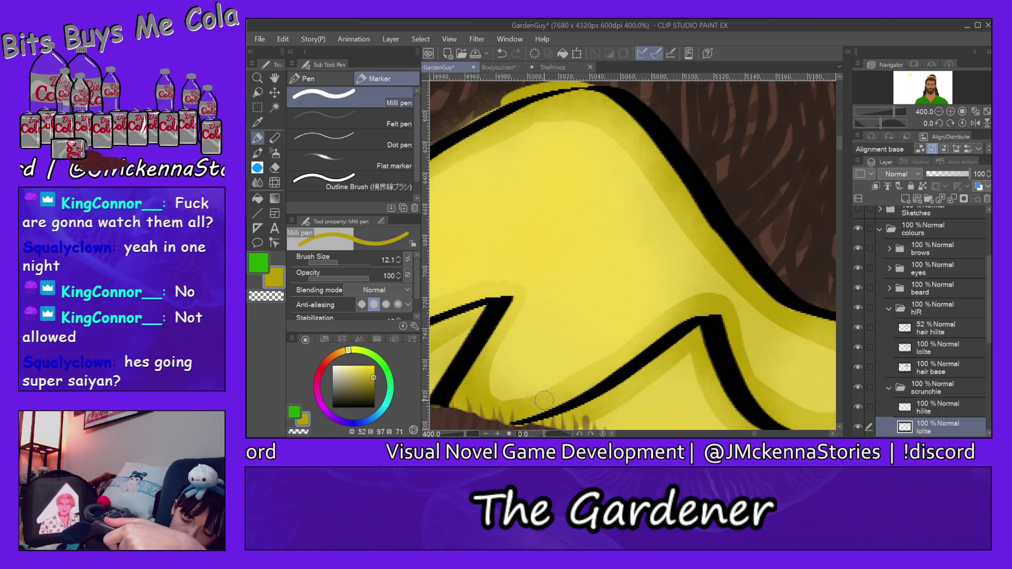
{"action": "scroll", "coordinate": [839, 144], "scroll_direction": "up", "scroll_amount": 5}
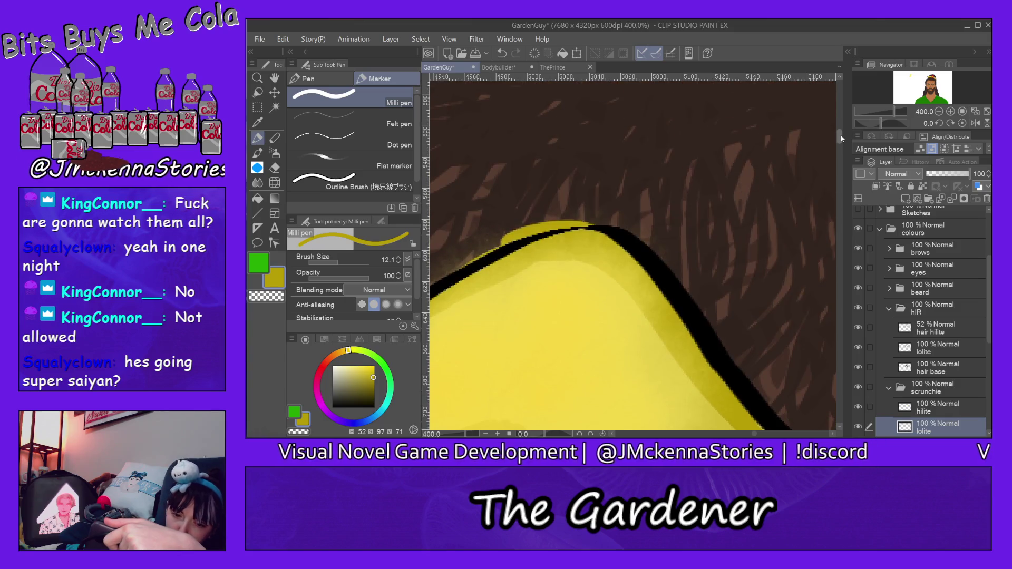
- Erase the yellow shading that spills above the scrunchie's black top outline on the lolite layer
{"action": "key", "text": "e"}
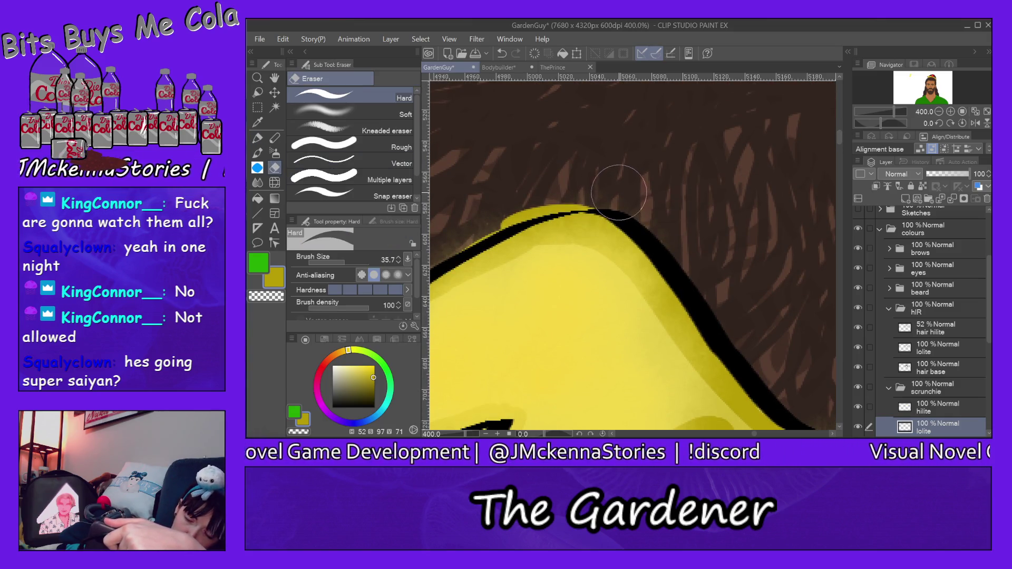
{"action": "mouse_move", "coordinate": [555, 192]}
{"action": "left_mouse_down"}
{"action": "mouse_move", "coordinate": [508, 199]}
{"action": "mouse_move", "coordinate": [481, 220]}
{"action": "left_mouse_up"}
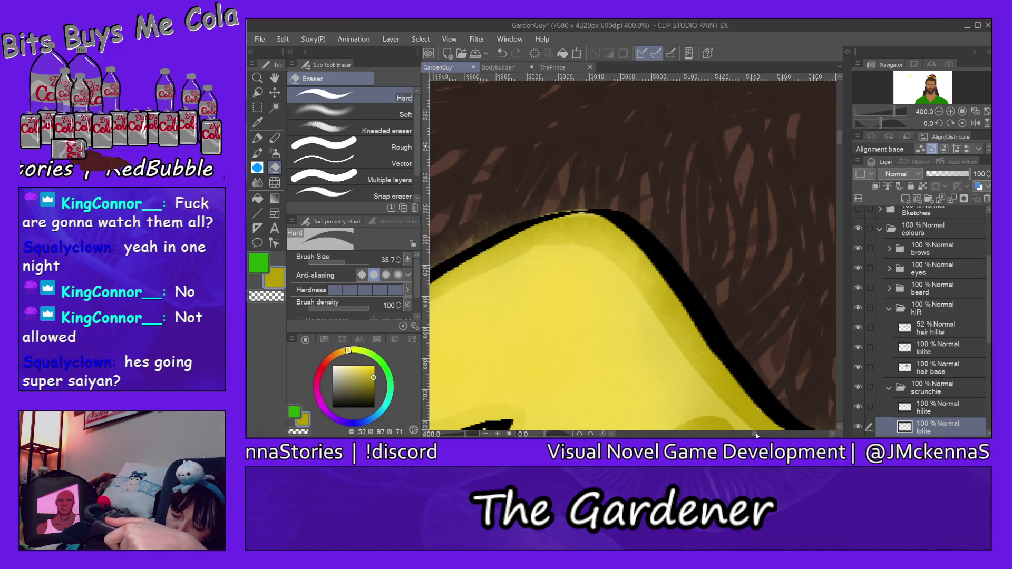
{"action": "left_click_drag", "start_coordinate": [754, 435], "coordinate": [746, 434]}
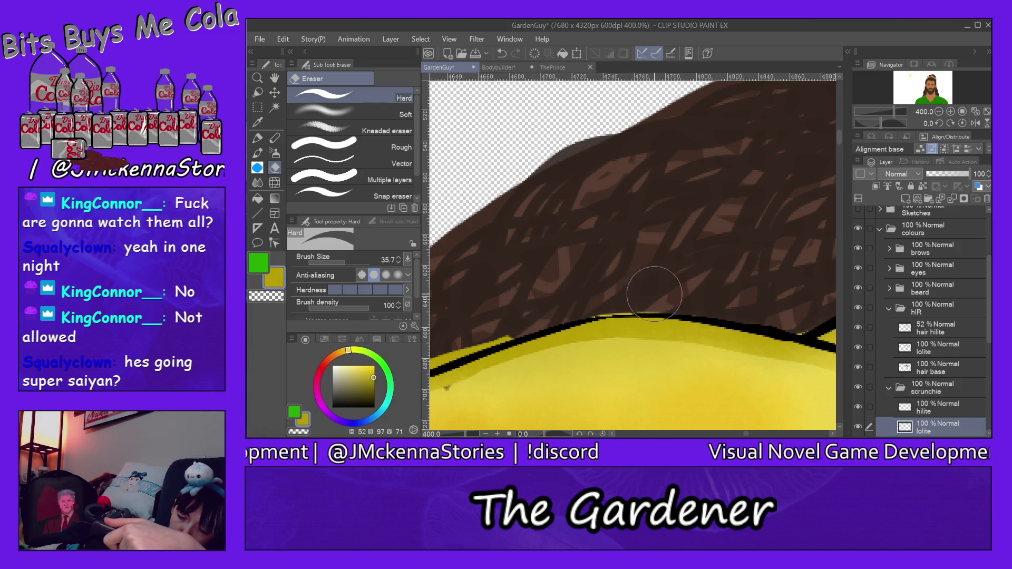
{"action": "scroll", "coordinate": [780, 369], "scroll_direction": "down", "scroll_amount": 3}
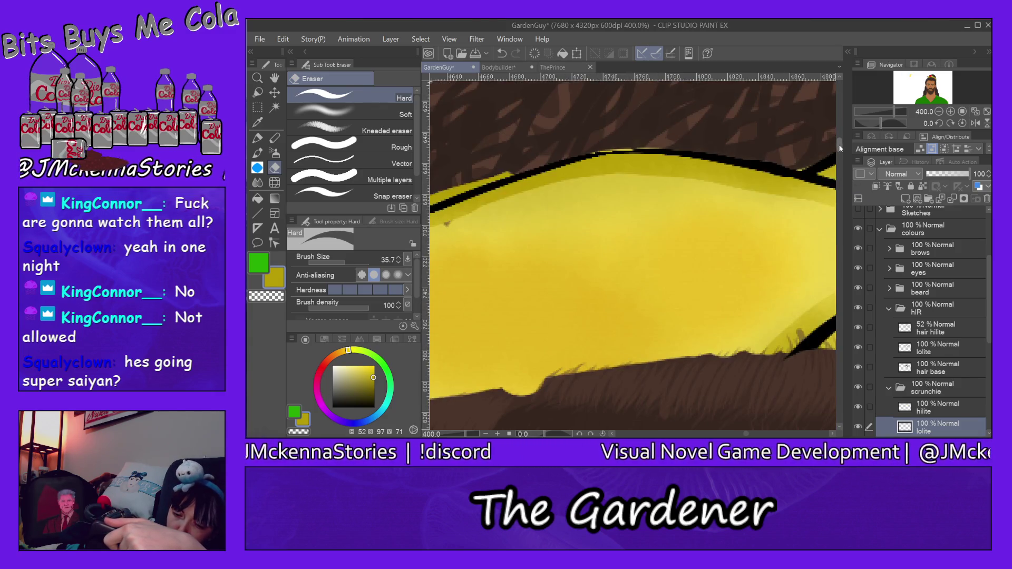
{"action": "left_click_drag", "start_coordinate": [746, 433], "coordinate": [738, 433]}
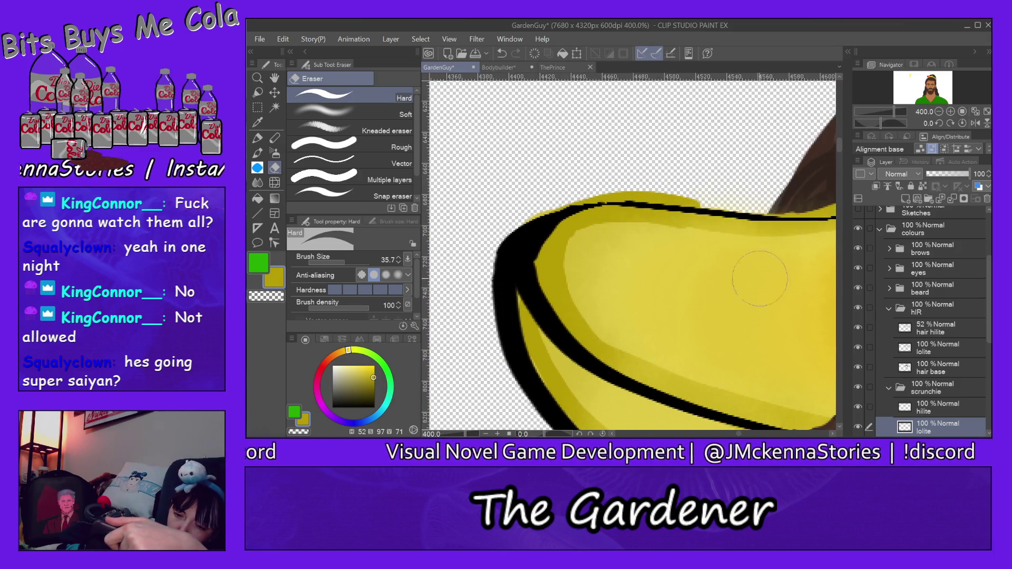
{"action": "mouse_move", "coordinate": [739, 188]}
{"action": "left_mouse_down"}
{"action": "mouse_move", "coordinate": [617, 178]}
{"action": "mouse_move", "coordinate": [497, 286]}
{"action": "left_mouse_up"}
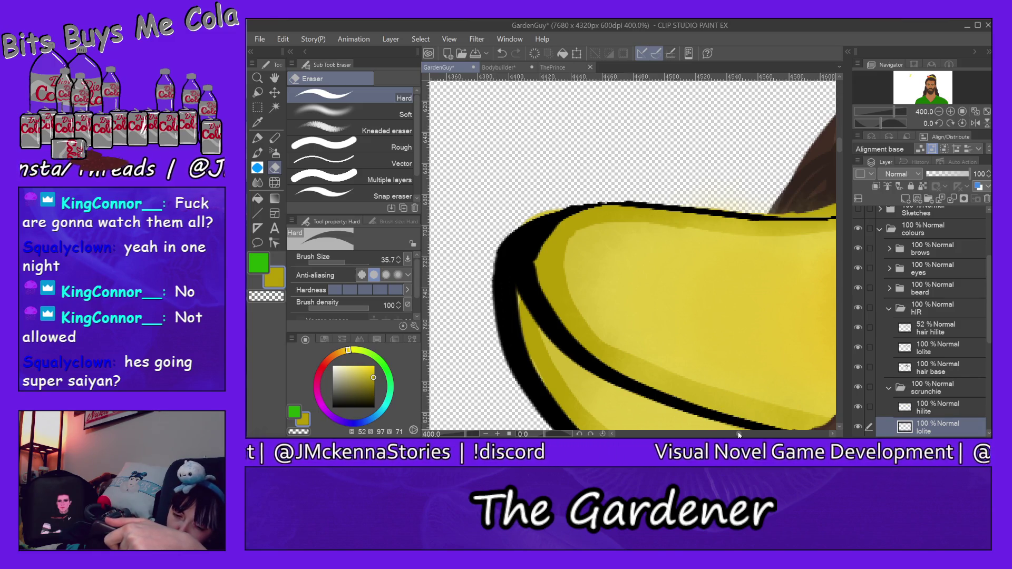
{"action": "left_click_drag", "start_coordinate": [738, 433], "coordinate": [746, 435]}
{"action": "scroll", "coordinate": [745, 362], "scroll_direction": "left", "scroll_amount": 5}
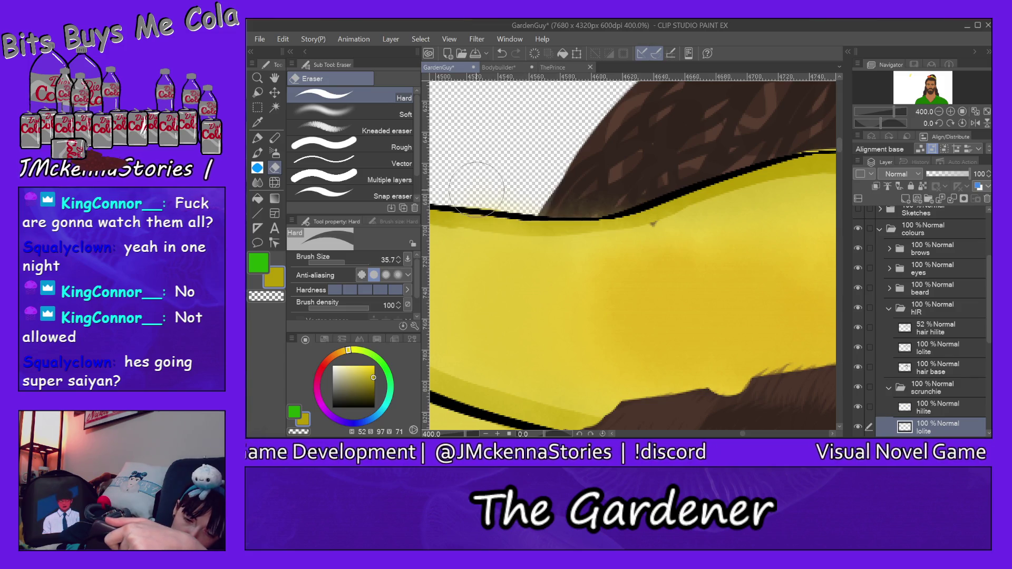
{"action": "key", "text": "alt+]"}
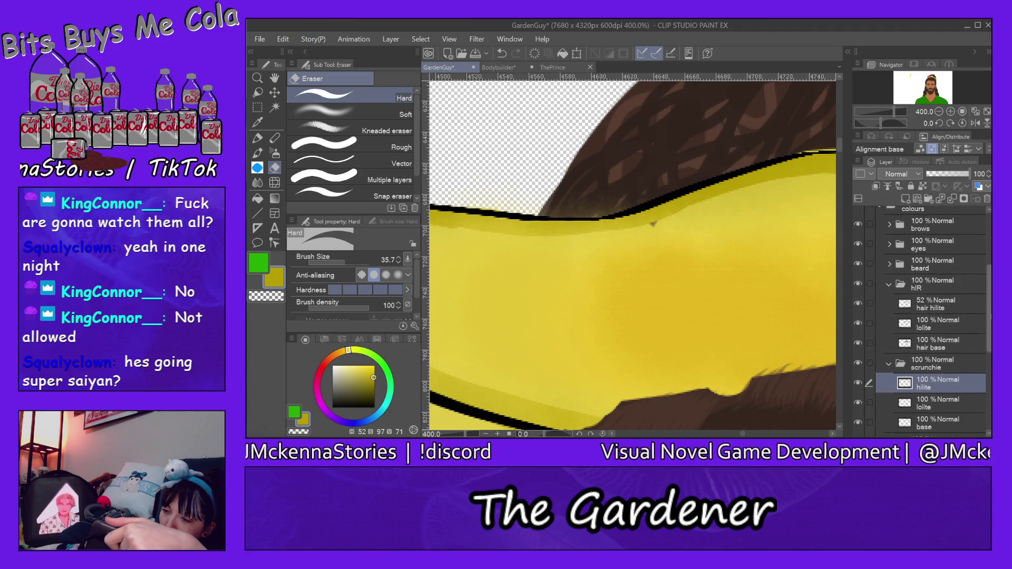
- Erase the dark shading beneath the scrunchie's top outline on the lolite layer
{"action": "scroll", "coordinate": [944, 369], "scroll_direction": "down", "scroll_amount": 2}
{"action": "left_click", "coordinate": [949, 391]}
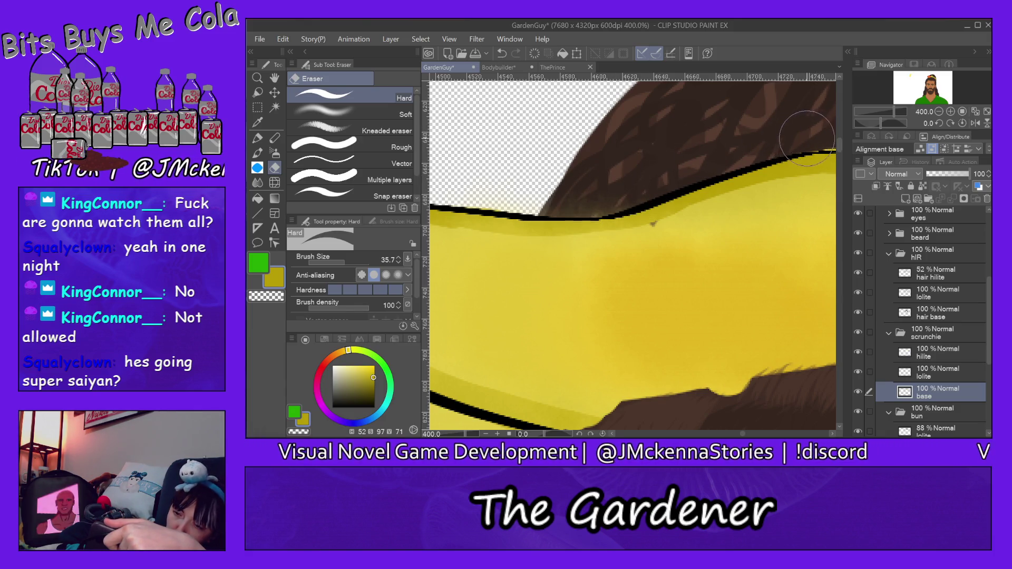
{"action": "left_click_drag", "start_coordinate": [745, 434], "coordinate": [766, 228]}
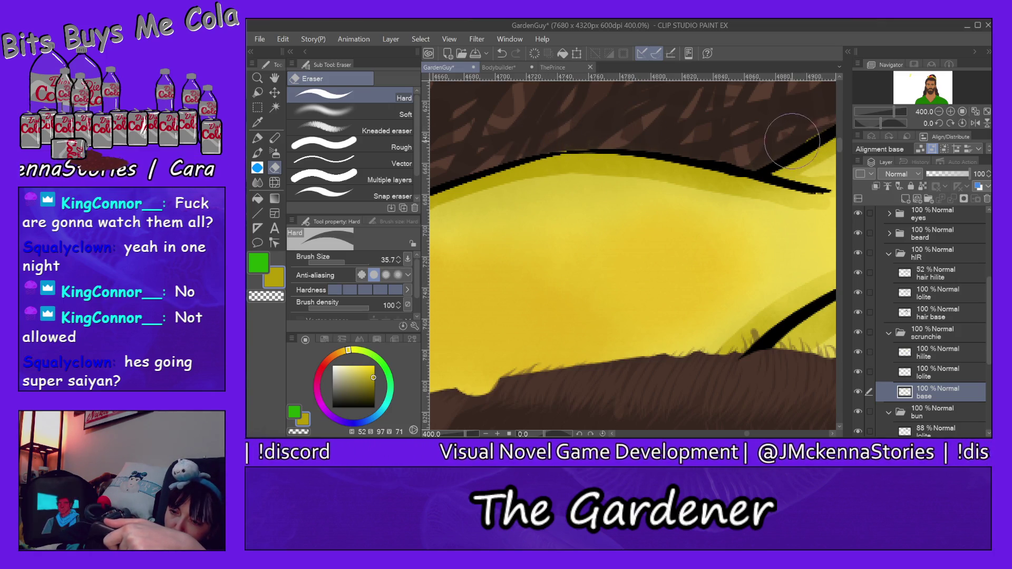
{"action": "left_click", "coordinate": [938, 352]}
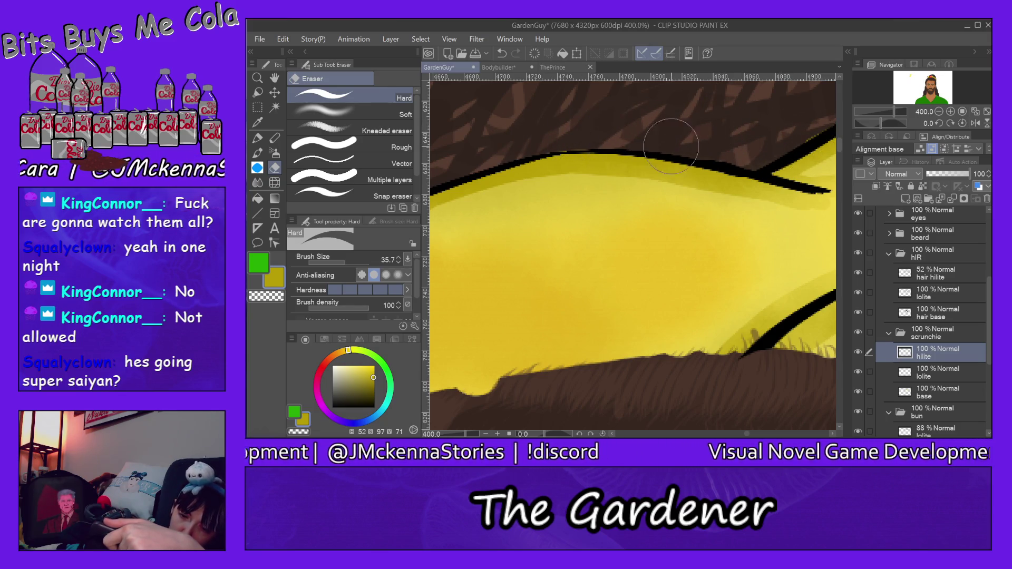
{"action": "left_click", "coordinate": [928, 376]}
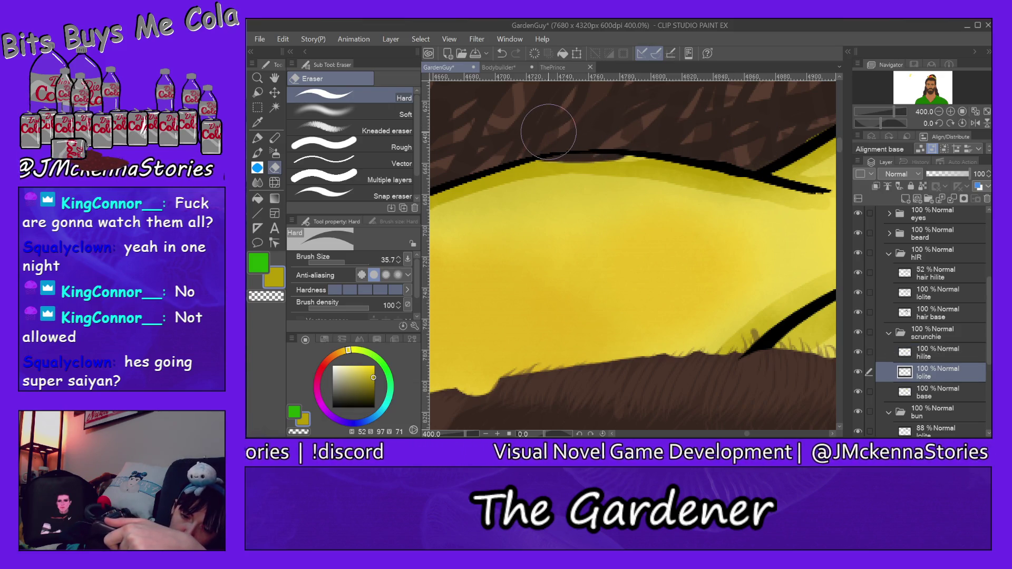
{"action": "left_click_drag", "start_coordinate": [616, 135], "coordinate": [548, 132]}
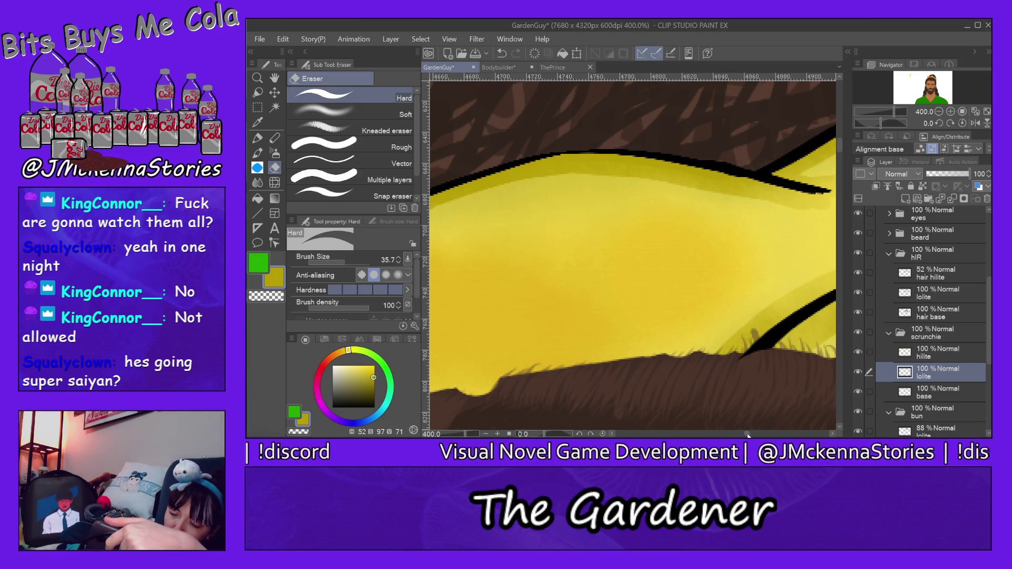
{"action": "left_click_drag", "start_coordinate": [746, 434], "coordinate": [739, 434]}
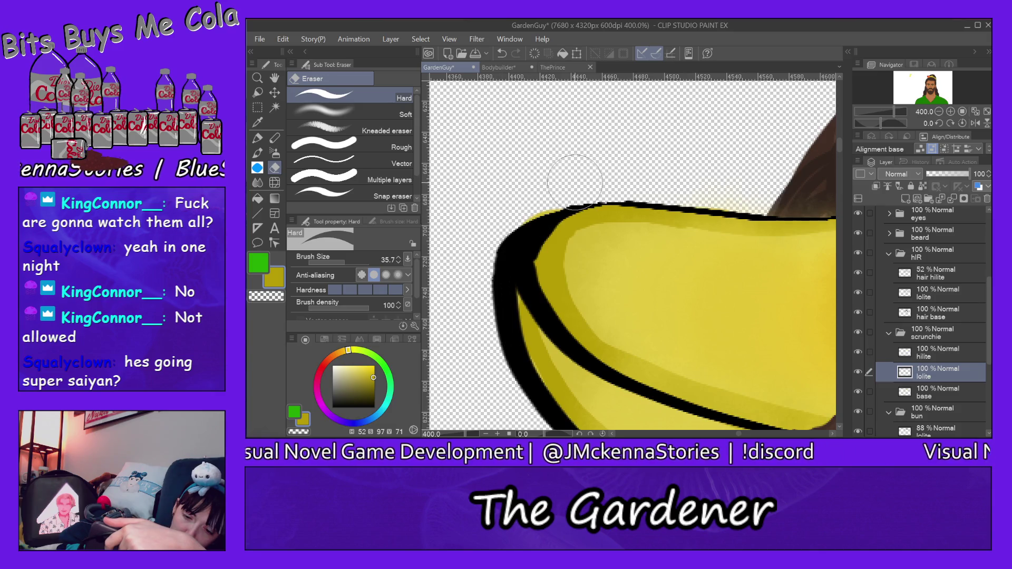
- Move the scrunchie's hilite layer below the lolite layer
{"action": "left_click", "coordinate": [928, 392]}
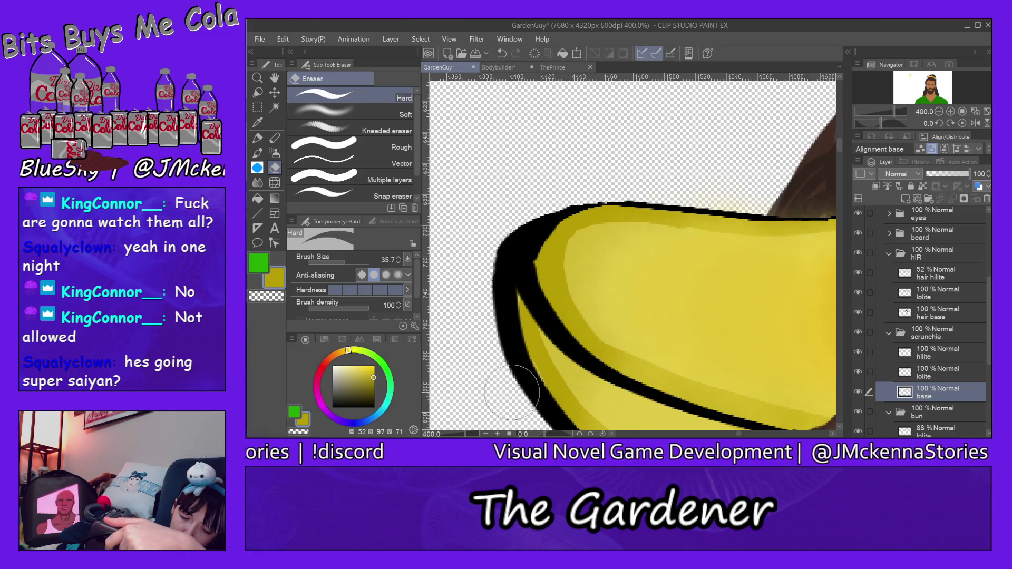
{"action": "left_click", "coordinate": [938, 358]}
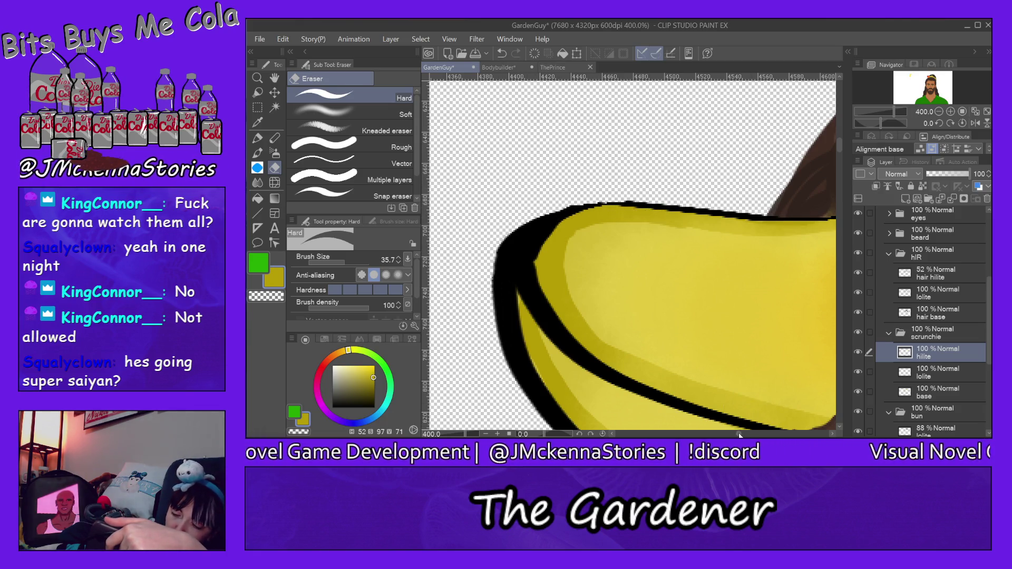
{"action": "left_click_drag", "start_coordinate": [747, 434], "coordinate": [751, 435]}
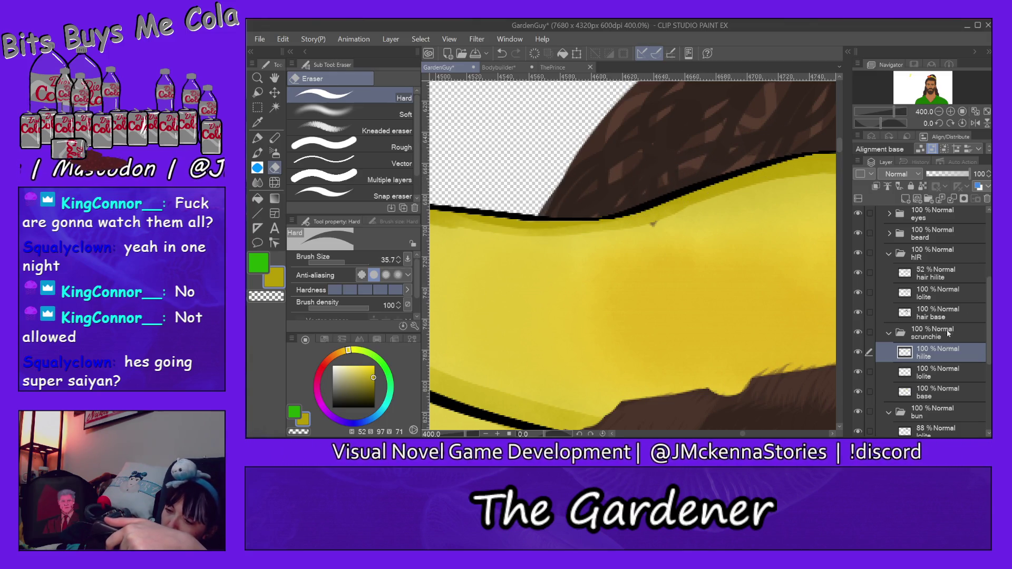
{"action": "left_click_drag", "start_coordinate": [945, 356], "coordinate": [954, 375]}
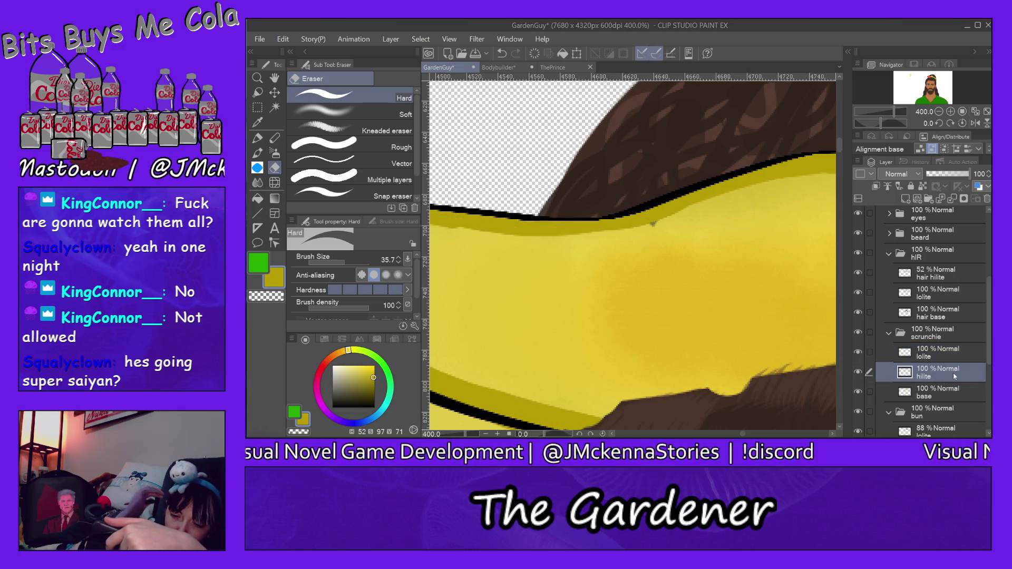
{"action": "left_click", "coordinate": [937, 398]}
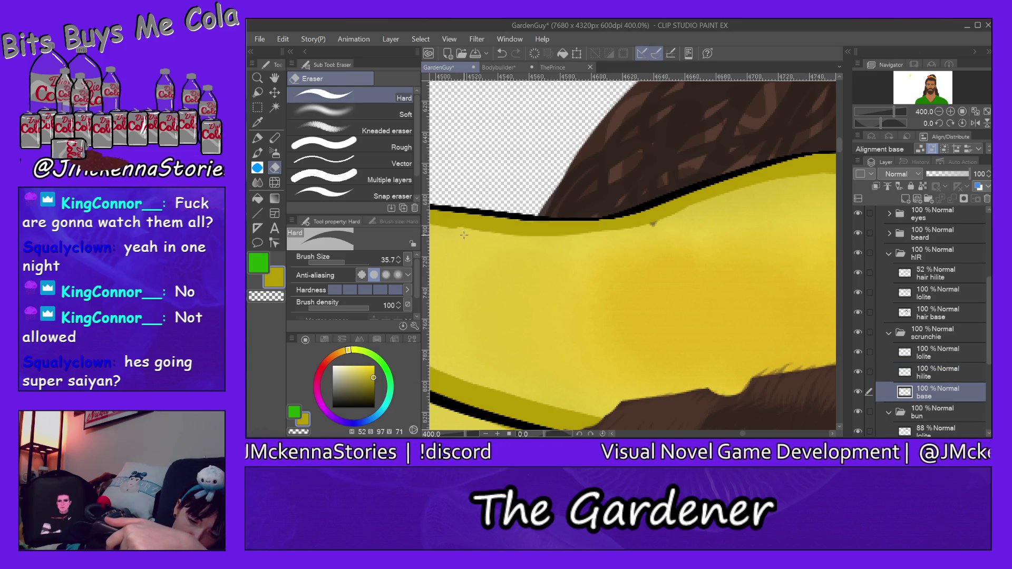
{"action": "left_click", "coordinate": [937, 372]}
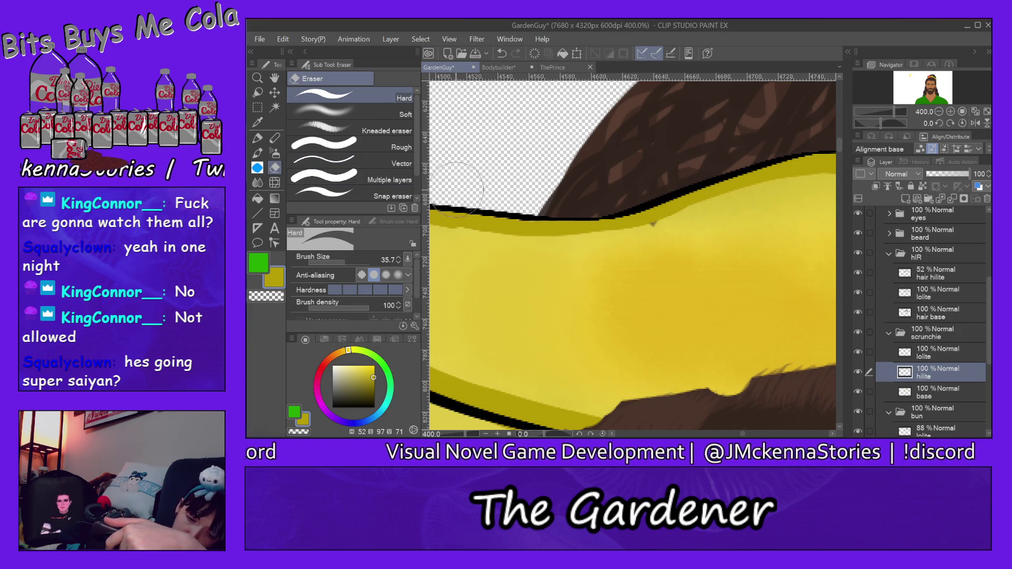
- Switch to the Pen and sample dark brown from the hair on the hair base layer
{"action": "left_click", "coordinate": [464, 248], "text": "alt"}
{"action": "left_click", "coordinate": [931, 390]}
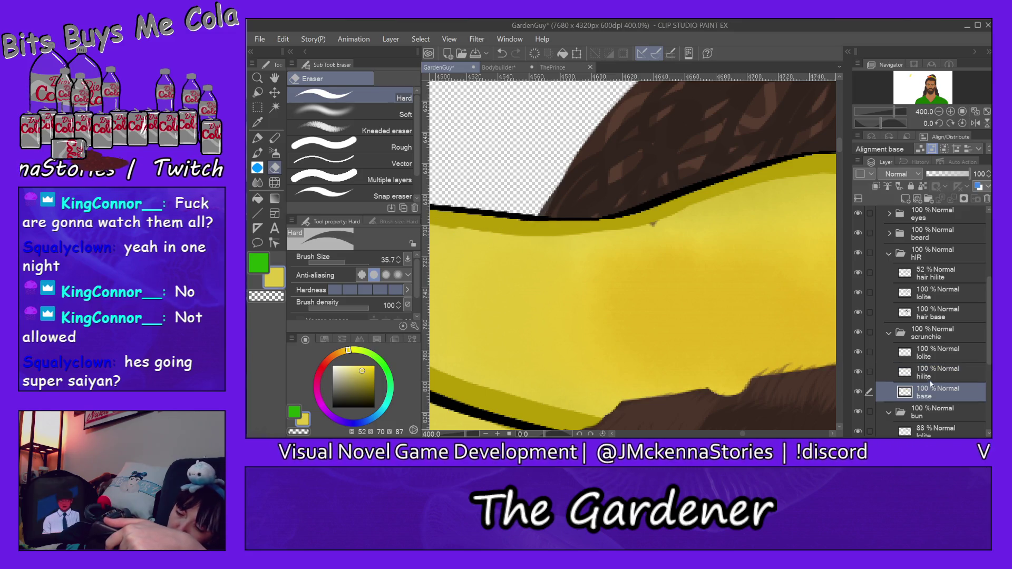
{"action": "left_click", "coordinate": [257, 138]}
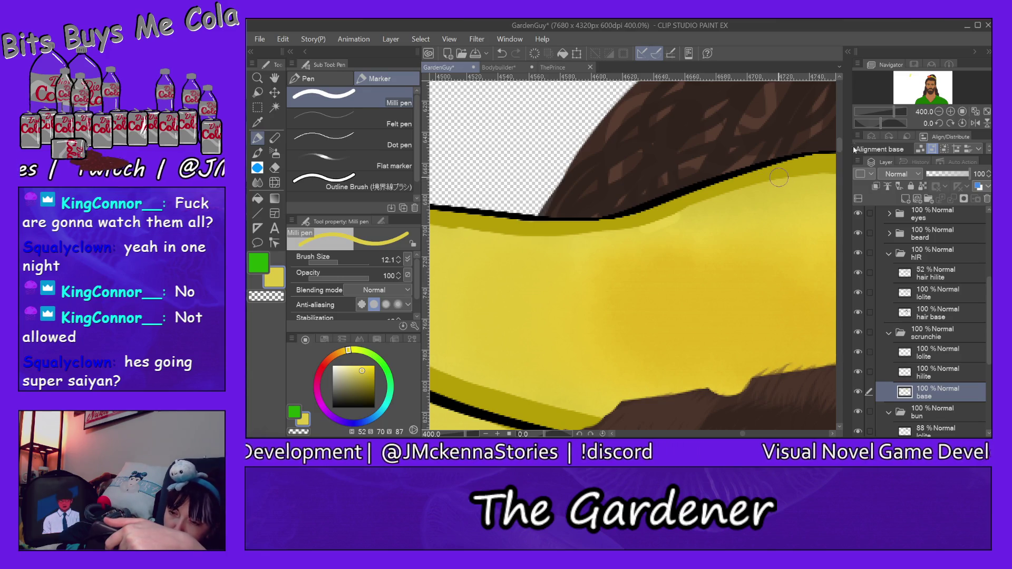
{"action": "left_click_drag", "start_coordinate": [840, 144], "coordinate": [840, 154]}
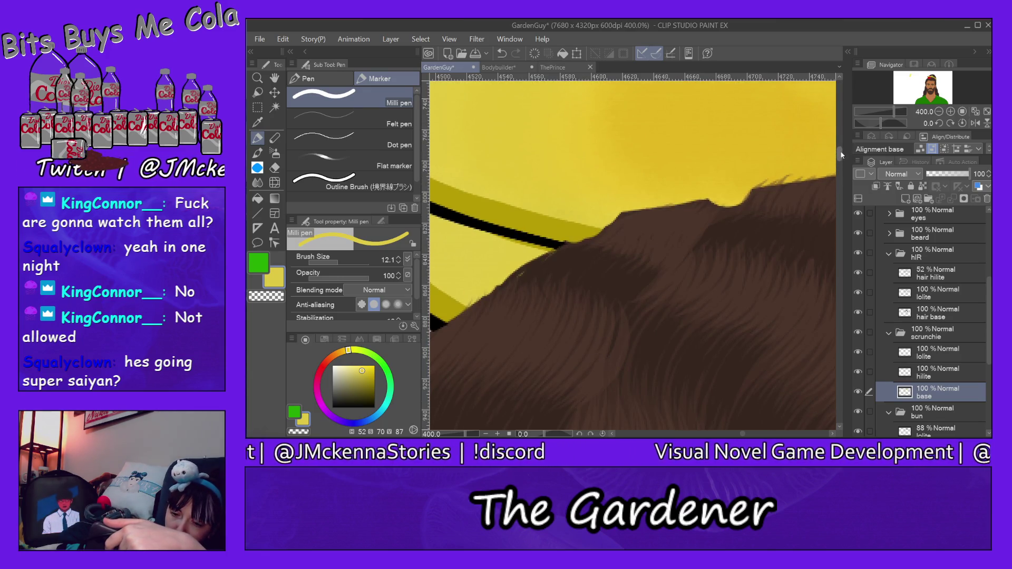
{"action": "left_click", "coordinate": [734, 209], "text": "ctrl+shift"}
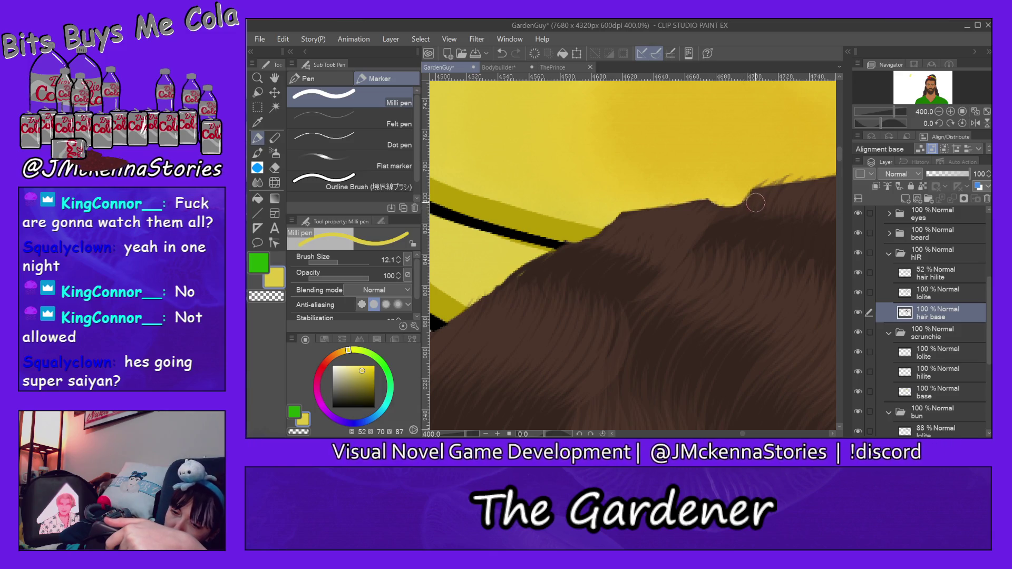
{"action": "left_click", "coordinate": [738, 205], "text": "alt"}
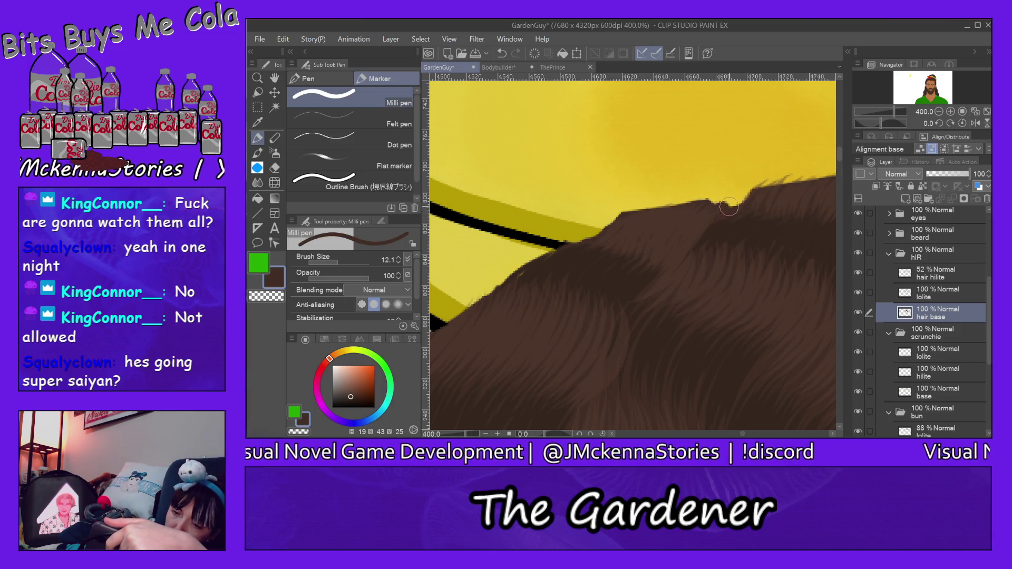
- Paint short dark brown strands over the scrunchie's lower edge, smoothing the hair edge's step
{"action": "mouse_move", "coordinate": [767, 197]}
{"action": "left_mouse_down"}
{"action": "mouse_move", "coordinate": [624, 222]}
{"action": "mouse_move", "coordinate": [593, 248]}
{"action": "left_mouse_up"}
{"action": "left_click_drag", "start_coordinate": [659, 206], "coordinate": [569, 258]}
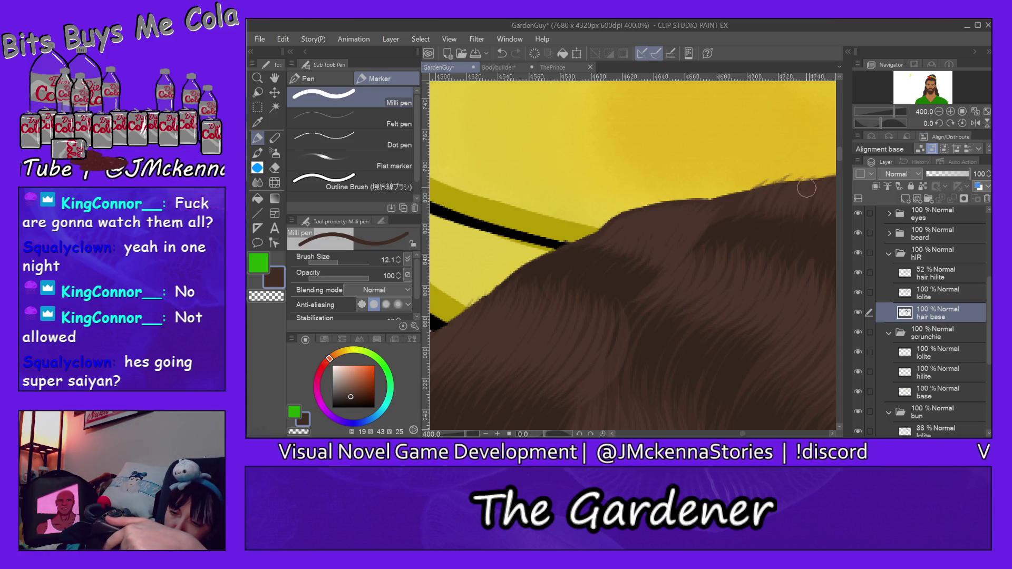
{"action": "left_click_drag", "start_coordinate": [825, 192], "coordinate": [798, 182]}
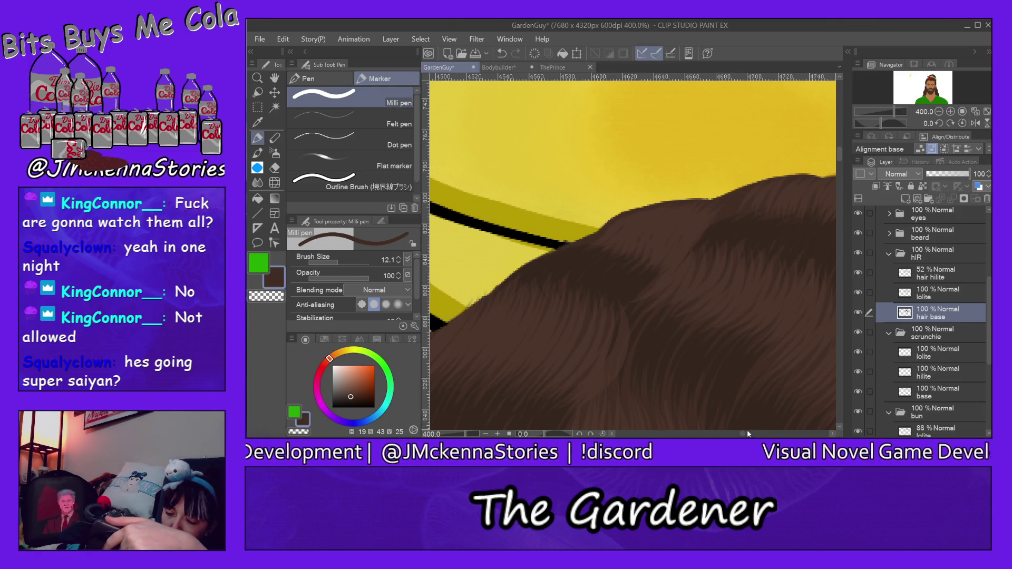
{"action": "left_click_drag", "start_coordinate": [745, 435], "coordinate": [755, 434]}
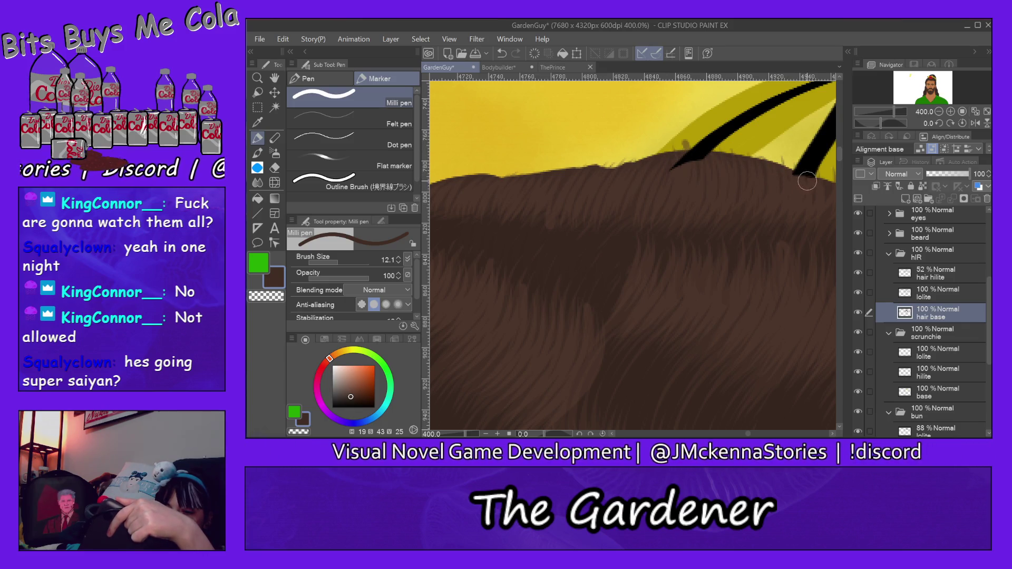
{"action": "left_click_drag", "start_coordinate": [772, 166], "coordinate": [728, 154]}
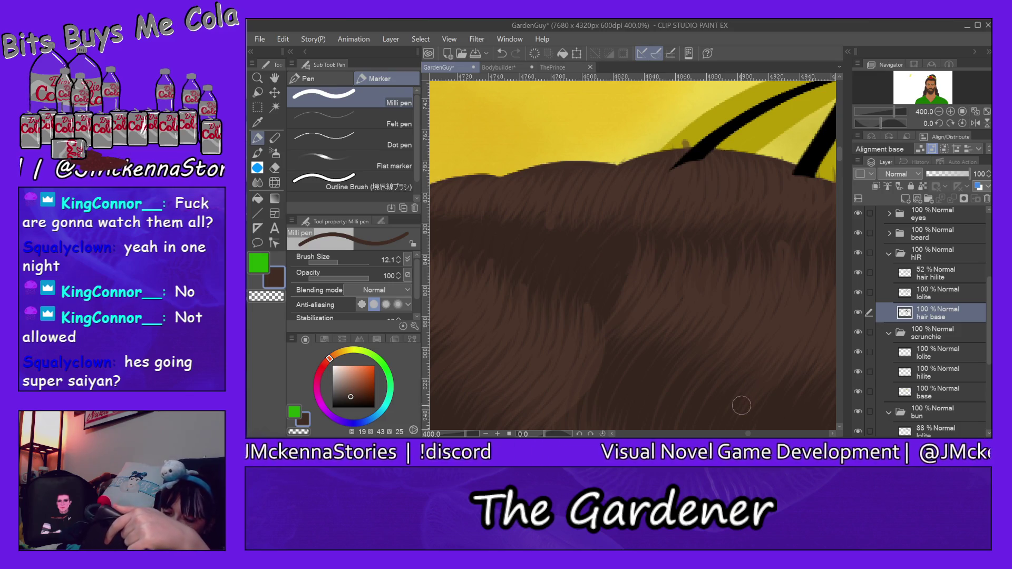
{"action": "left_click_drag", "start_coordinate": [749, 435], "coordinate": [756, 434]}
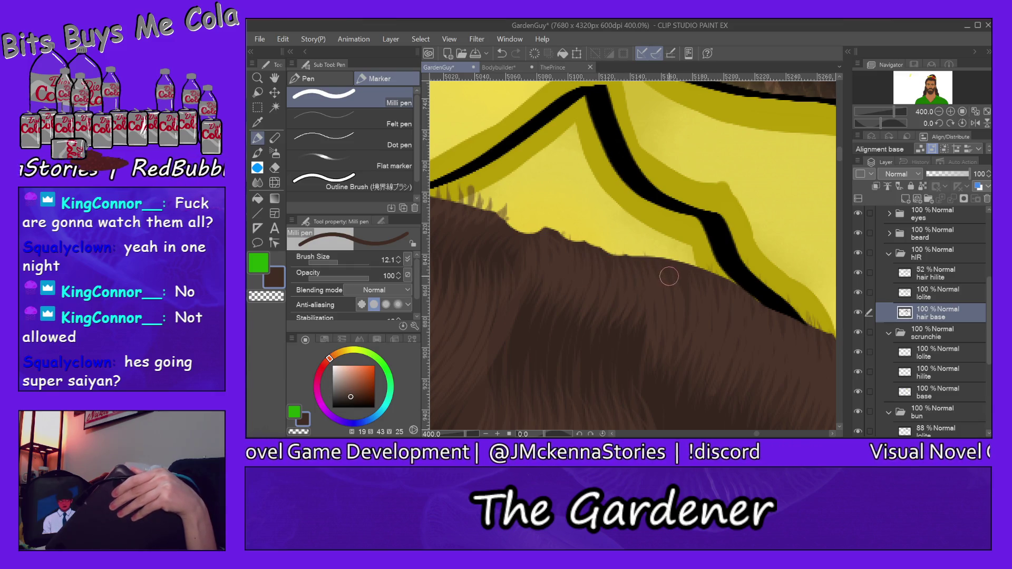
- Continue painting brown hair strands along further stretches of the scrunchie edge
{"action": "left_click_drag", "start_coordinate": [642, 260], "coordinate": [461, 230]}
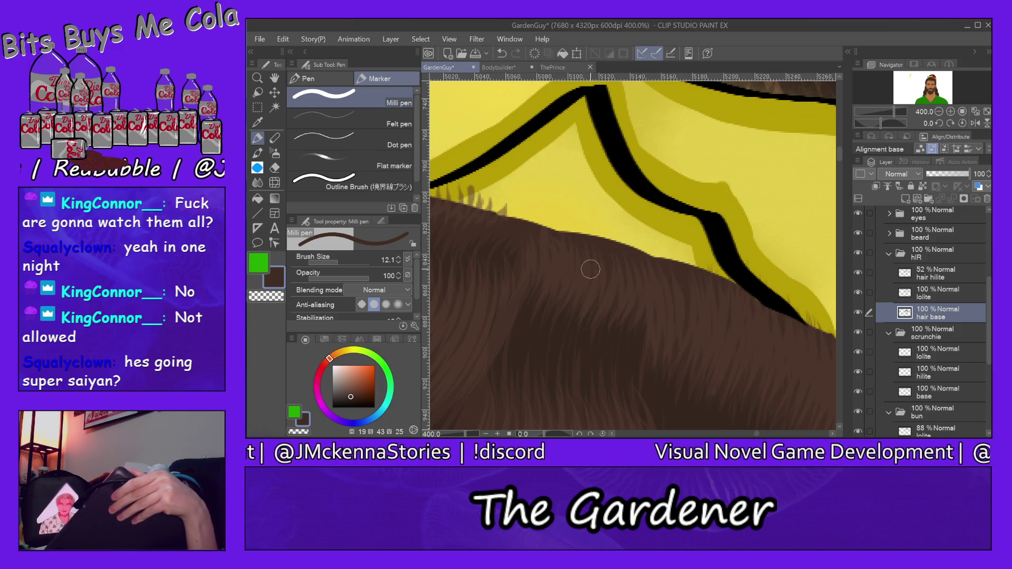
{"action": "left_click", "coordinate": [774, 424]}
{"action": "left_click", "coordinate": [774, 424]}
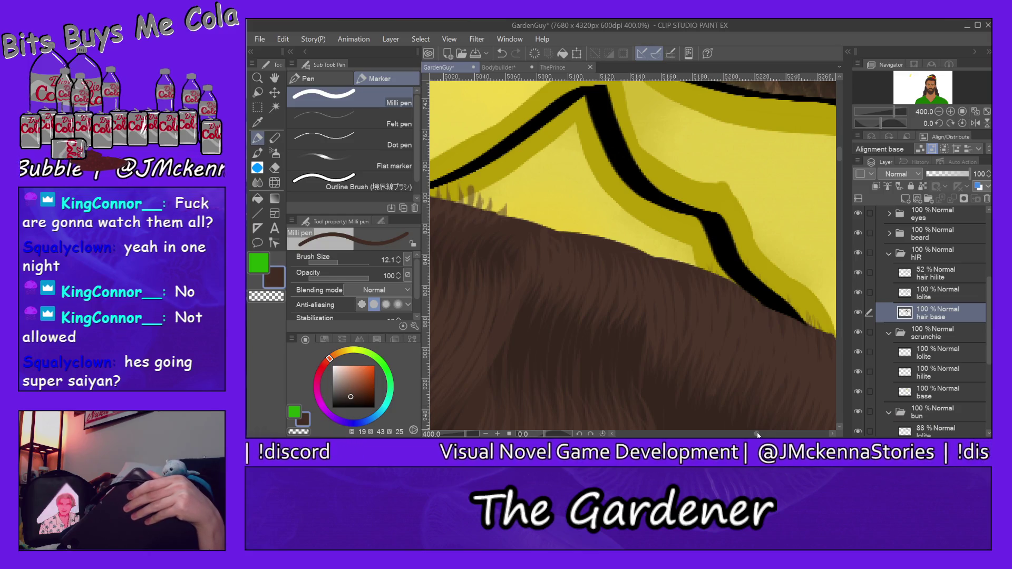
{"action": "left_click_drag", "start_coordinate": [757, 434], "coordinate": [755, 435]}
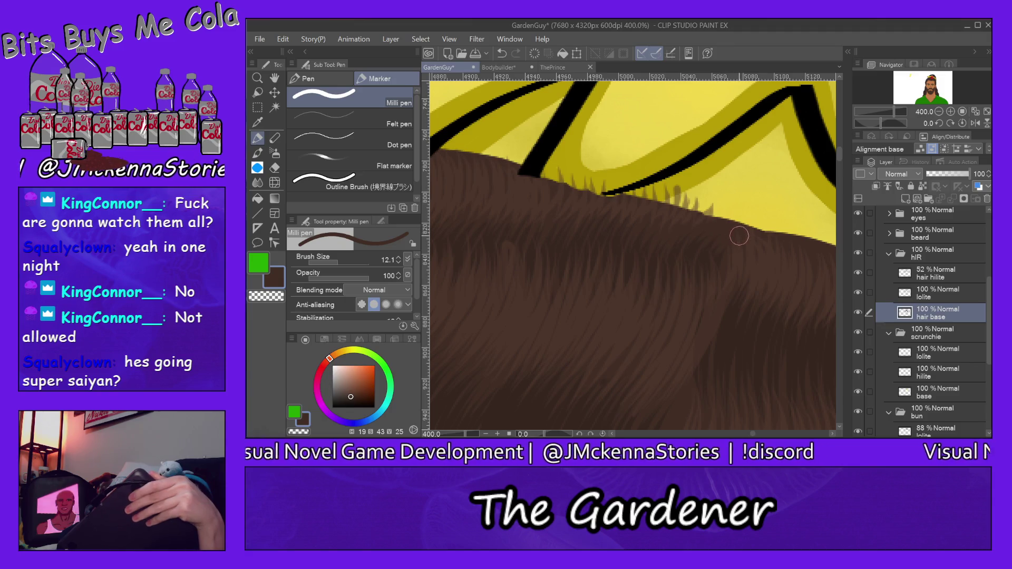
{"action": "left_click_drag", "start_coordinate": [724, 224], "coordinate": [646, 195]}
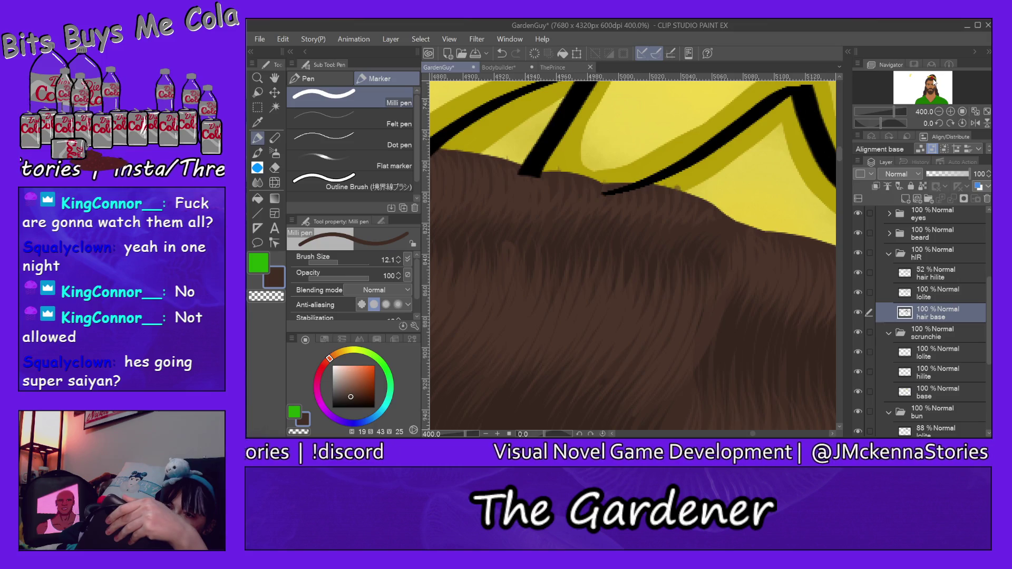
{"action": "left_click_drag", "start_coordinate": [738, 369], "coordinate": [401, 123]}
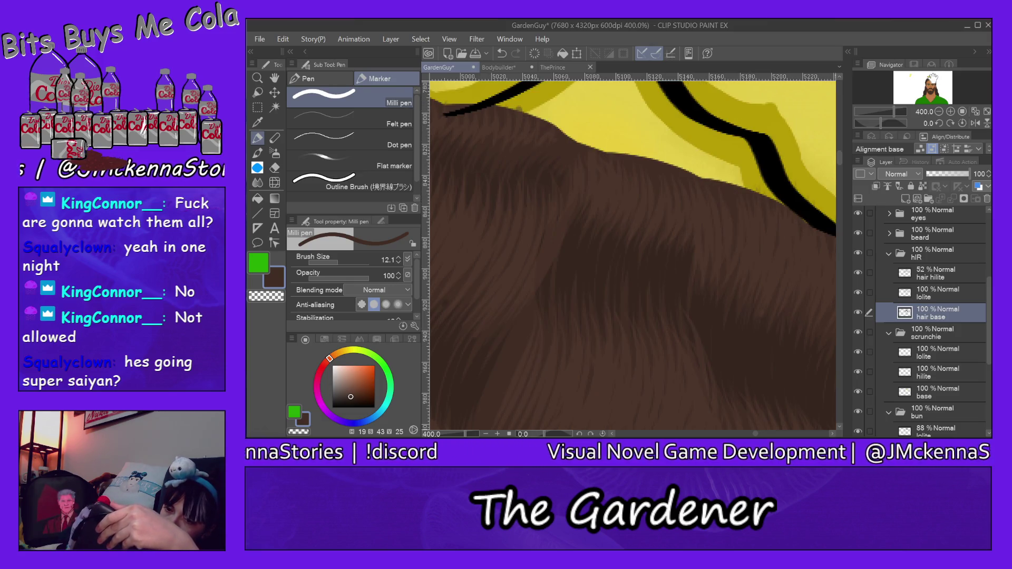
{"action": "left_click_drag", "start_coordinate": [759, 171], "coordinate": [833, 247]}
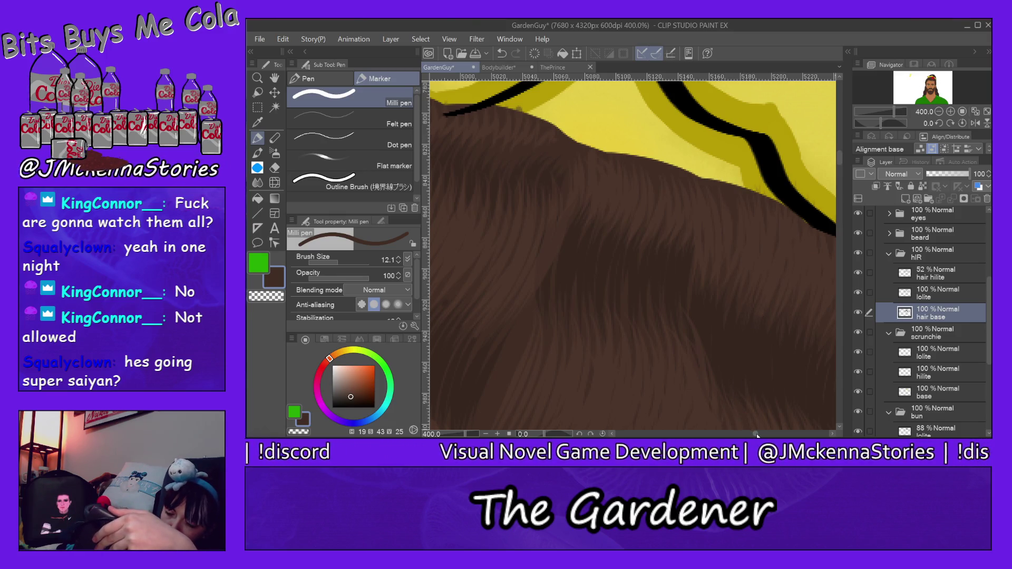
{"action": "left_click_drag", "start_coordinate": [756, 434], "coordinate": [761, 435]}
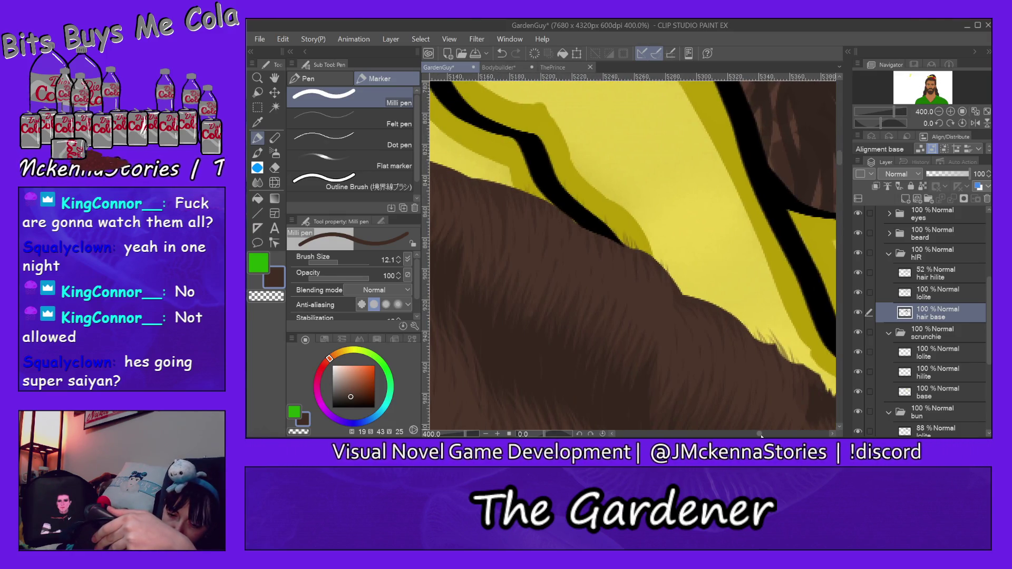
- Paint more feathered brown strands over the scrunchie's edge toward its right end, then select hair hilite
{"action": "left_click_drag", "start_coordinate": [760, 435], "coordinate": [760, 435]}
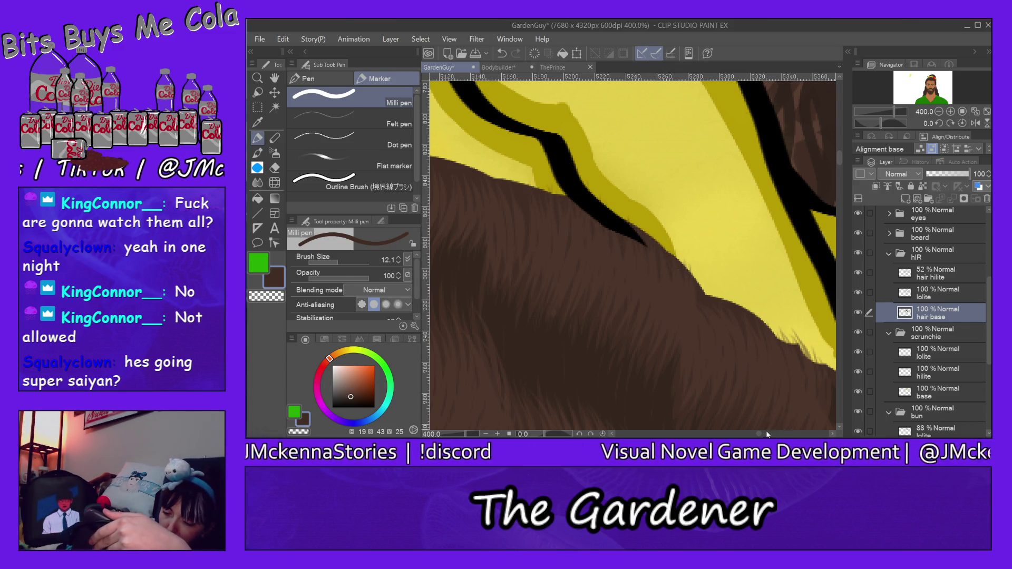
{"action": "left_click_drag", "start_coordinate": [758, 434], "coordinate": [762, 434]}
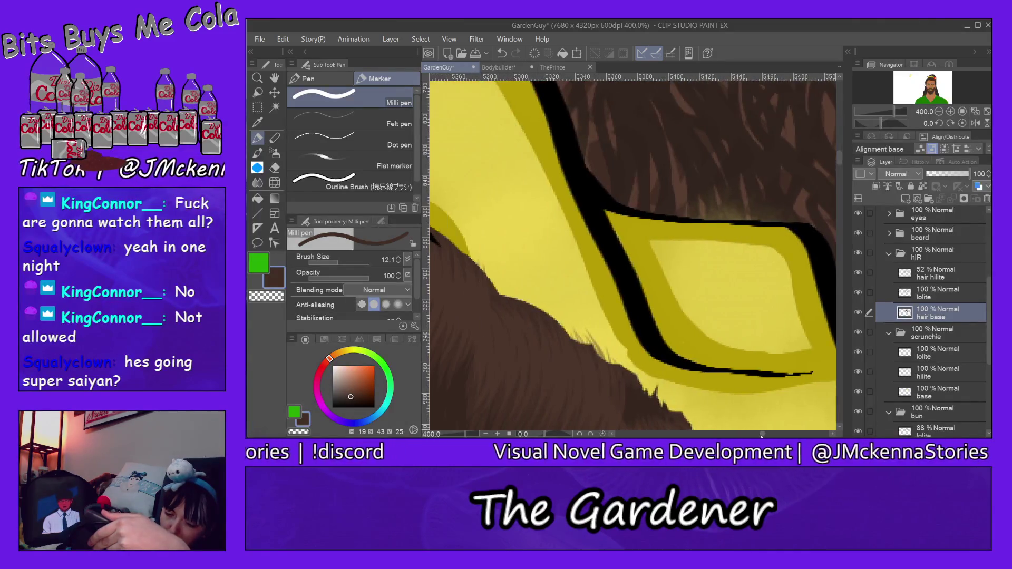
{"action": "left_click_drag", "start_coordinate": [840, 157], "coordinate": [841, 166]}
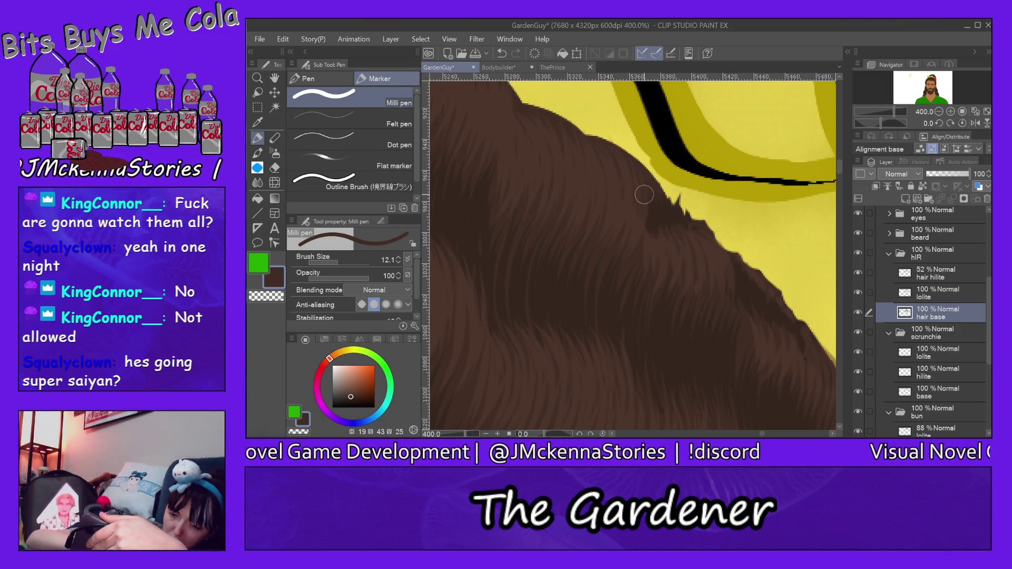
{"action": "left_click_drag", "start_coordinate": [656, 196], "coordinate": [761, 289]}
{"action": "mouse_move", "coordinate": [722, 252]}
{"action": "left_mouse_down"}
{"action": "mouse_move", "coordinate": [754, 274]}
{"action": "mouse_move", "coordinate": [790, 356]}
{"action": "left_mouse_up"}
{"action": "left_click_drag", "start_coordinate": [738, 261], "coordinate": [791, 321]}
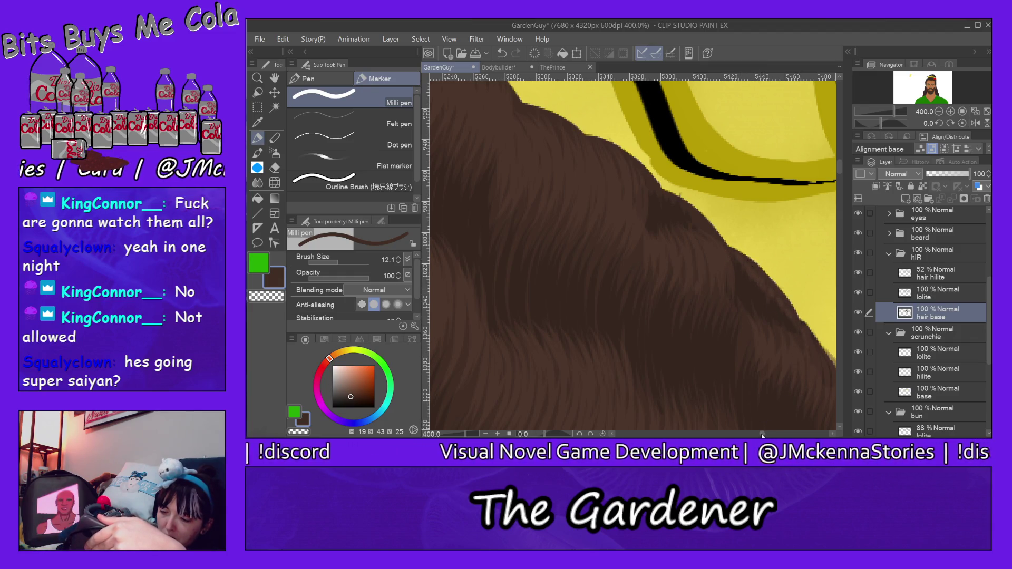
{"action": "left_click_drag", "start_coordinate": [762, 435], "coordinate": [762, 419]}
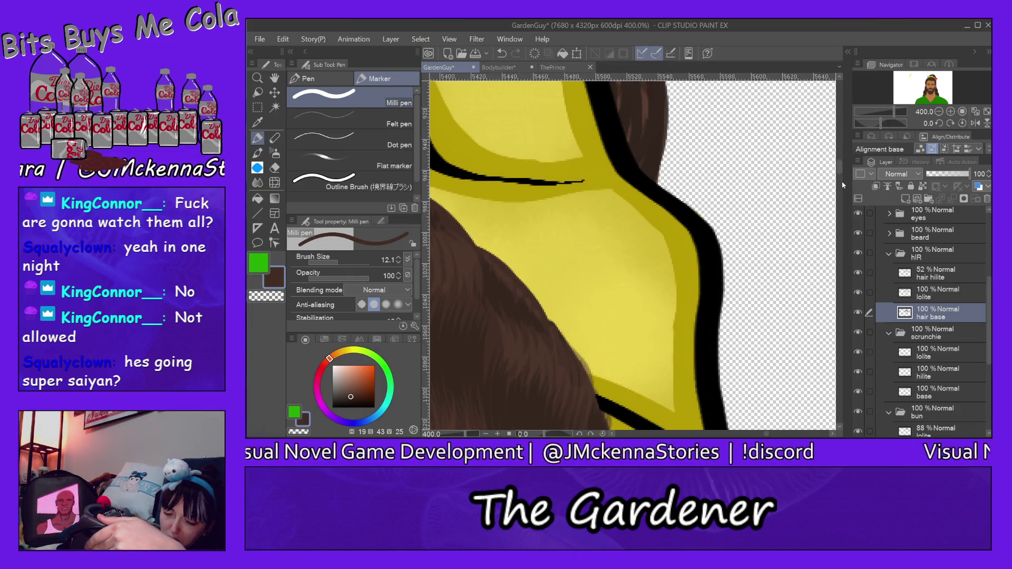
{"action": "left_click_drag", "start_coordinate": [841, 171], "coordinate": [840, 182]}
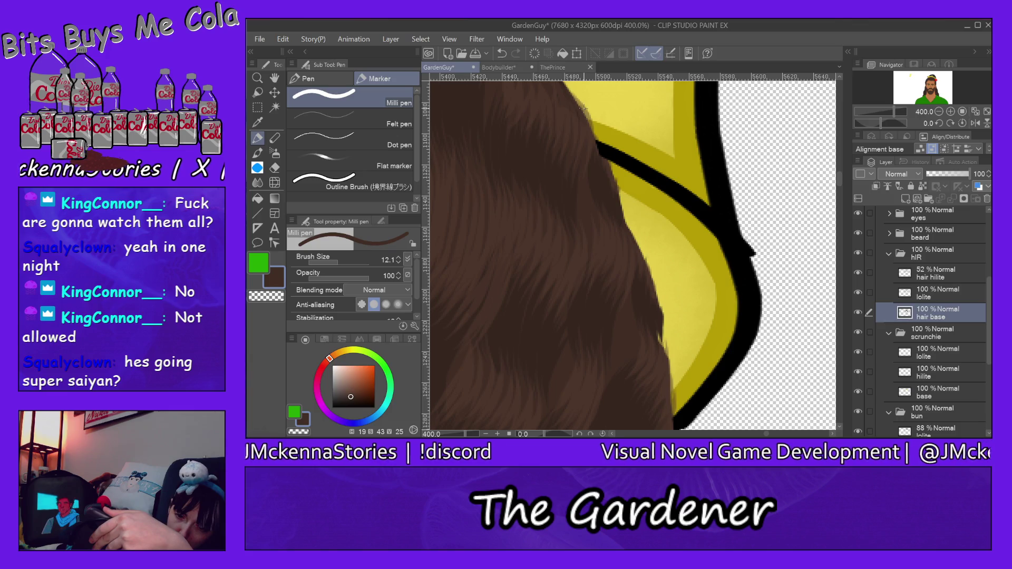
{"action": "left_click", "coordinate": [949, 273]}
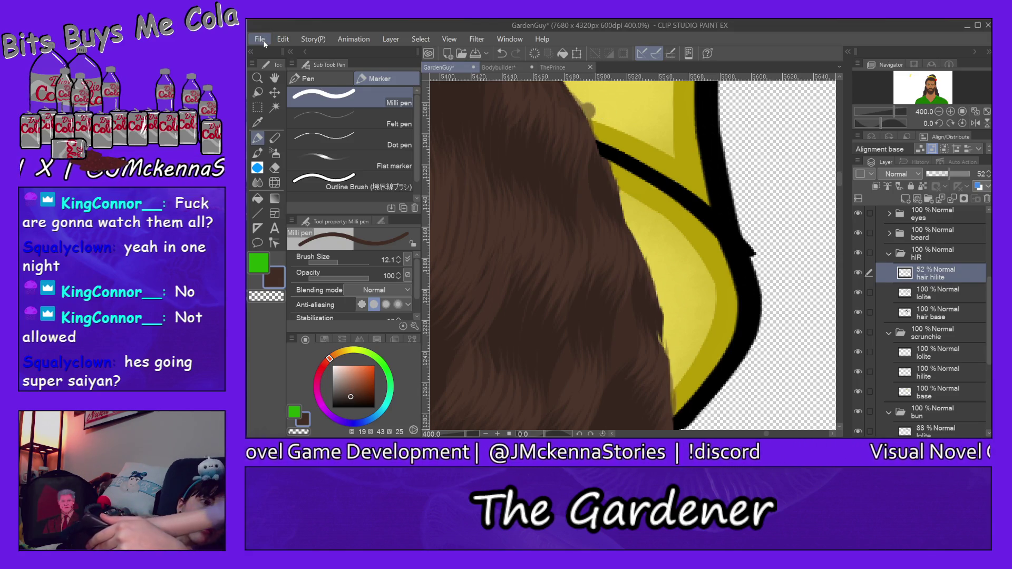
- Erase the stray pale highlight beside the black outline with the Hard eraser on hair hilite
{"action": "left_click", "coordinate": [275, 168]}
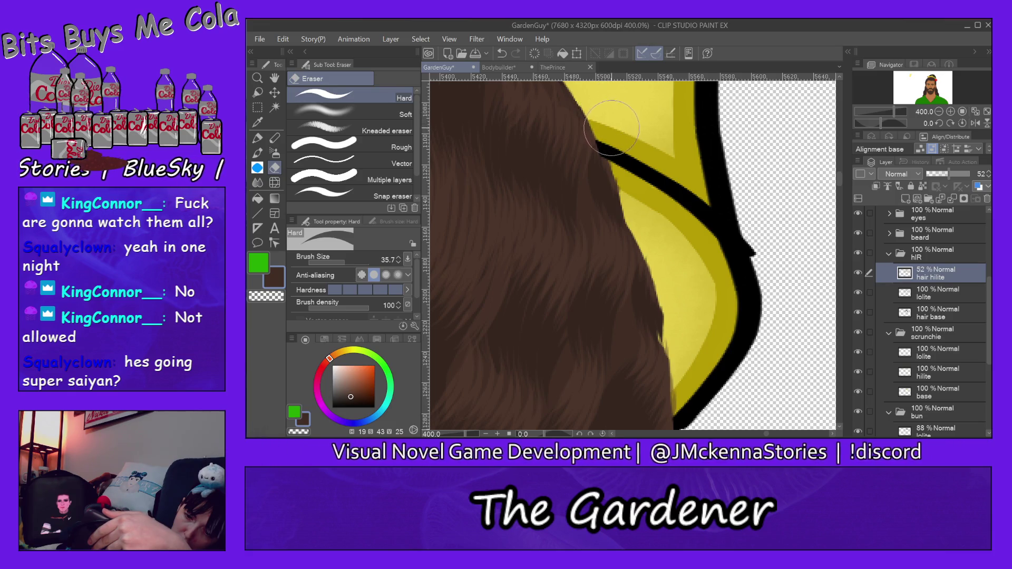
{"action": "left_click_drag", "start_coordinate": [611, 128], "coordinate": [670, 155]}
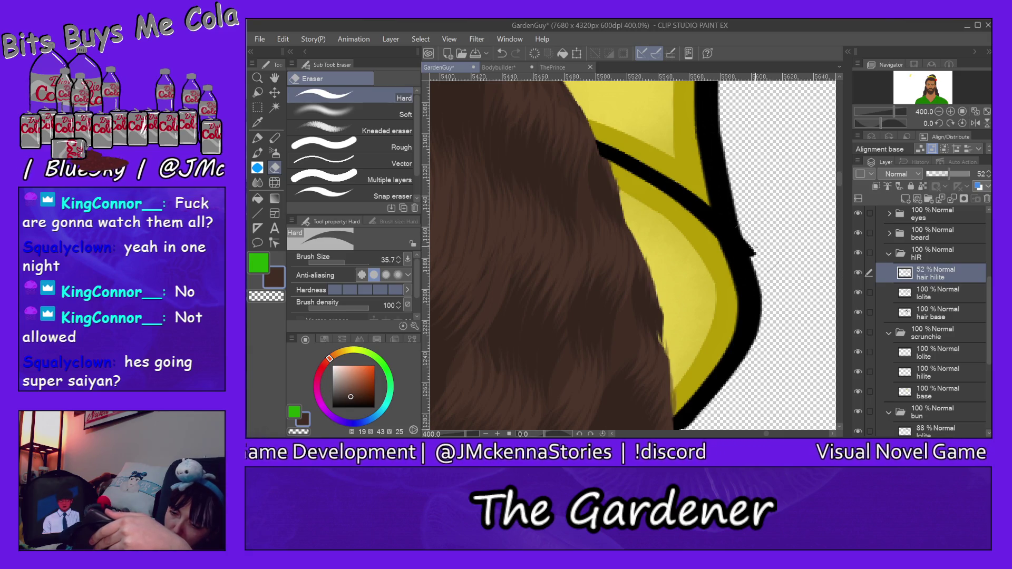
{"action": "left_click", "coordinate": [751, 253], "text": "ctrl+shift"}
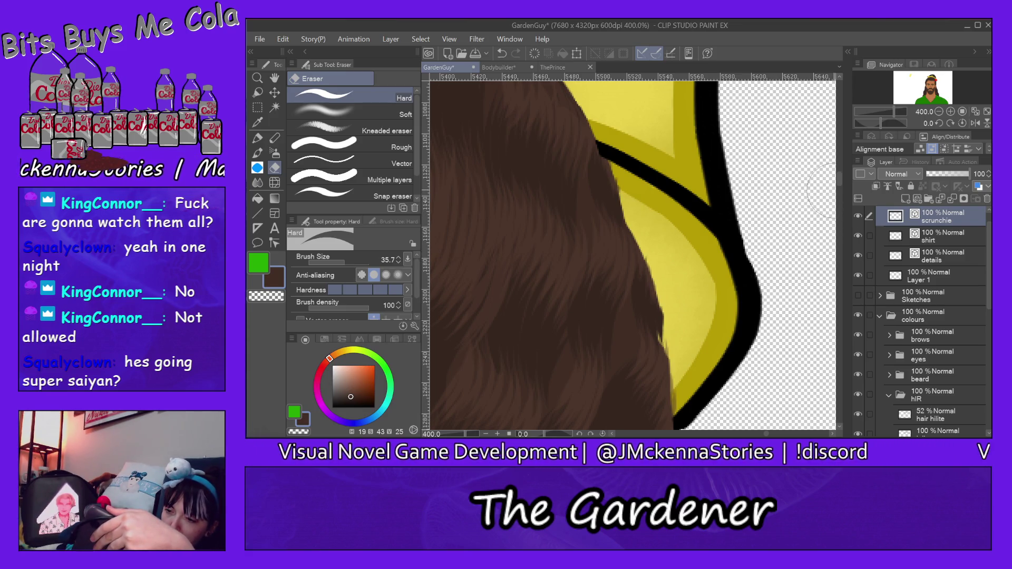
- Trim the black outline's tips back to the hair's edge, undoing and redoing one stroke more carefully
{"action": "mouse_move", "coordinate": [838, 179]}
{"action": "left_mouse_down"}
{"action": "mouse_move", "coordinate": [838, 188]}
{"action": "mouse_move", "coordinate": [838, 174]}
{"action": "left_mouse_up"}
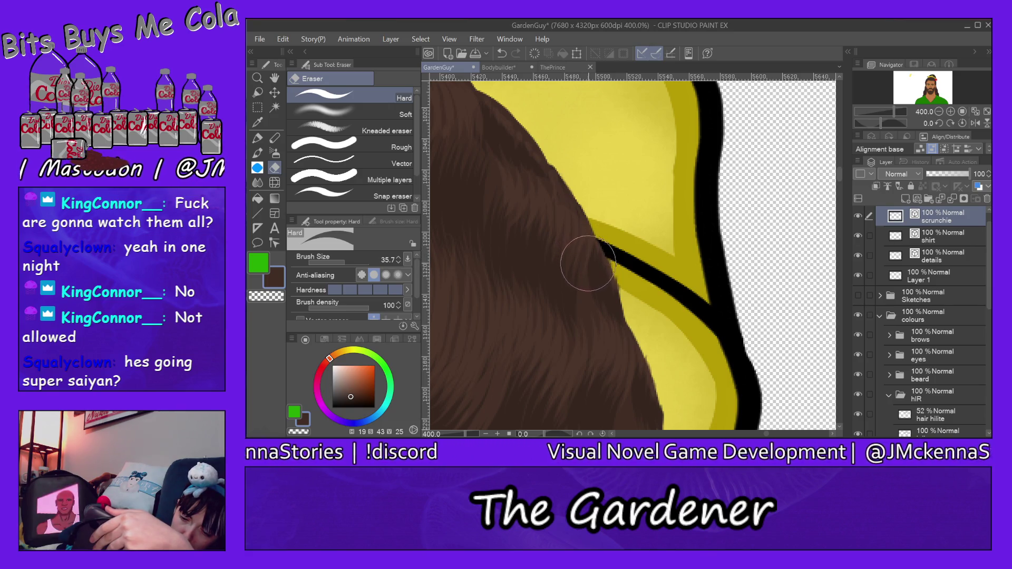
{"action": "left_click_drag", "start_coordinate": [768, 434], "coordinate": [763, 434]}
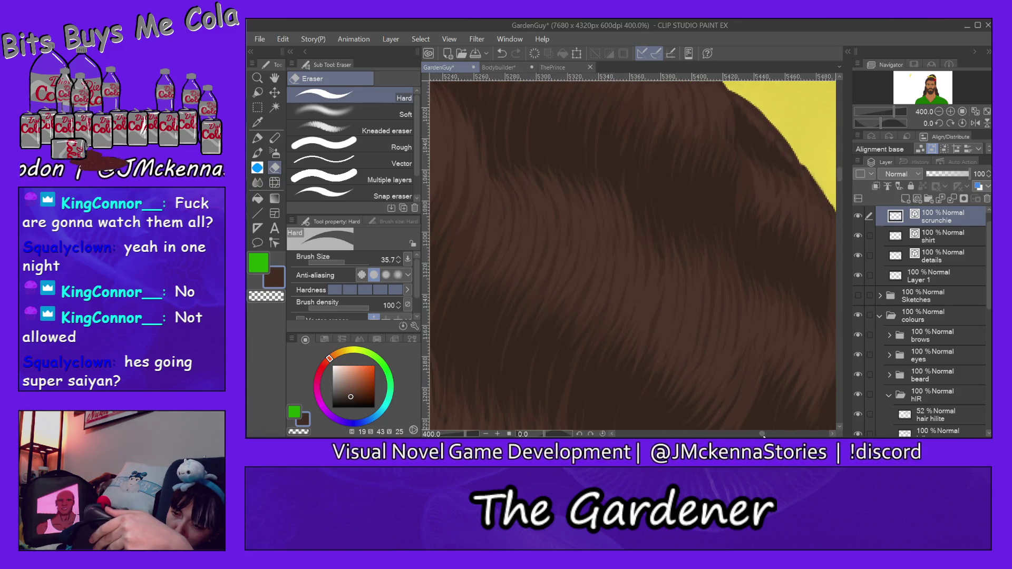
{"action": "left_click_drag", "start_coordinate": [839, 174], "coordinate": [842, 160]}
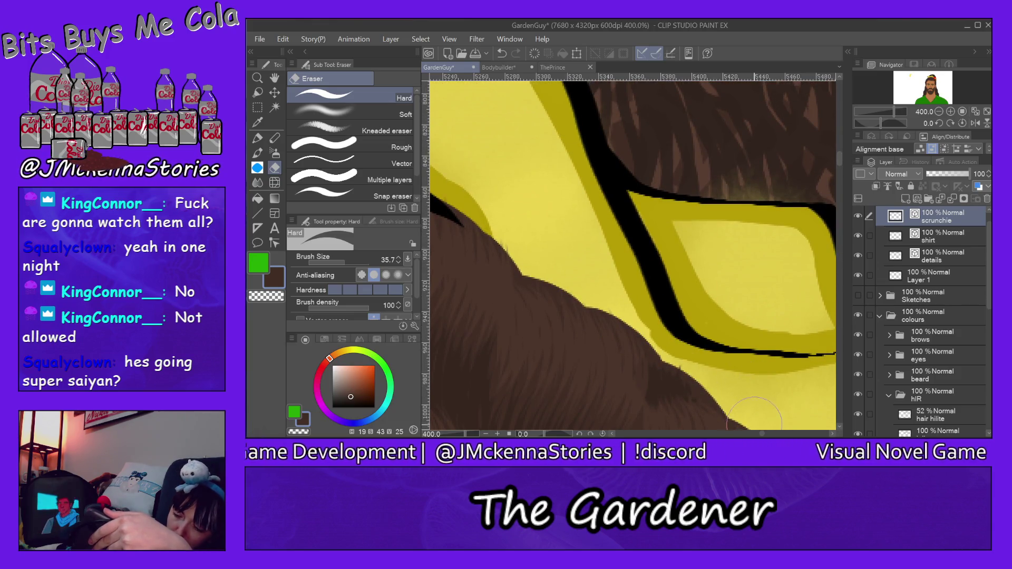
{"action": "left_click_drag", "start_coordinate": [761, 434], "coordinate": [762, 435]}
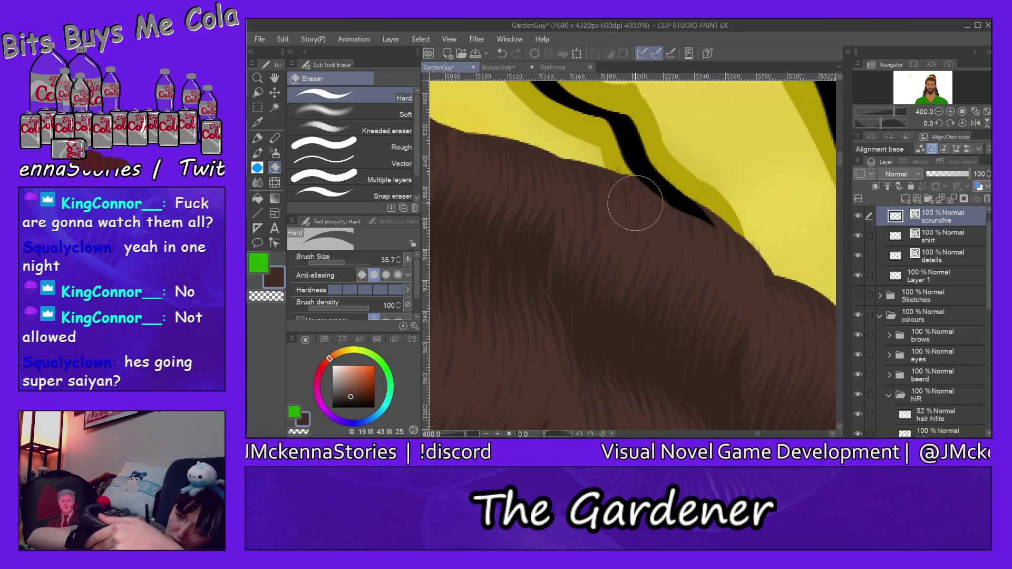
{"action": "mouse_move", "coordinate": [702, 241]}
{"action": "left_mouse_down"}
{"action": "mouse_move", "coordinate": [647, 196]}
{"action": "mouse_move", "coordinate": [625, 157]}
{"action": "left_mouse_up"}
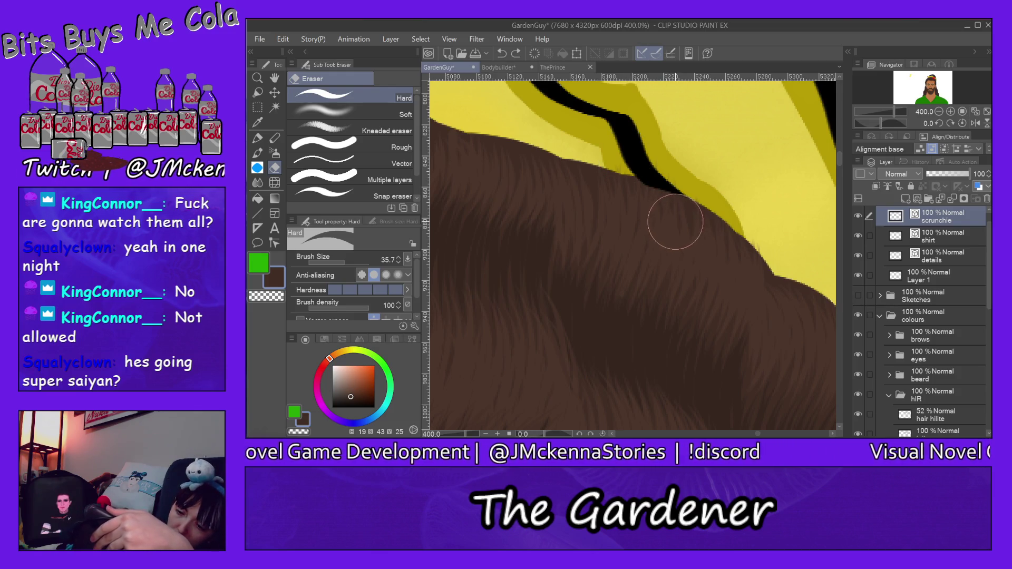
{"action": "left_click_drag", "start_coordinate": [664, 213], "coordinate": [646, 204]}
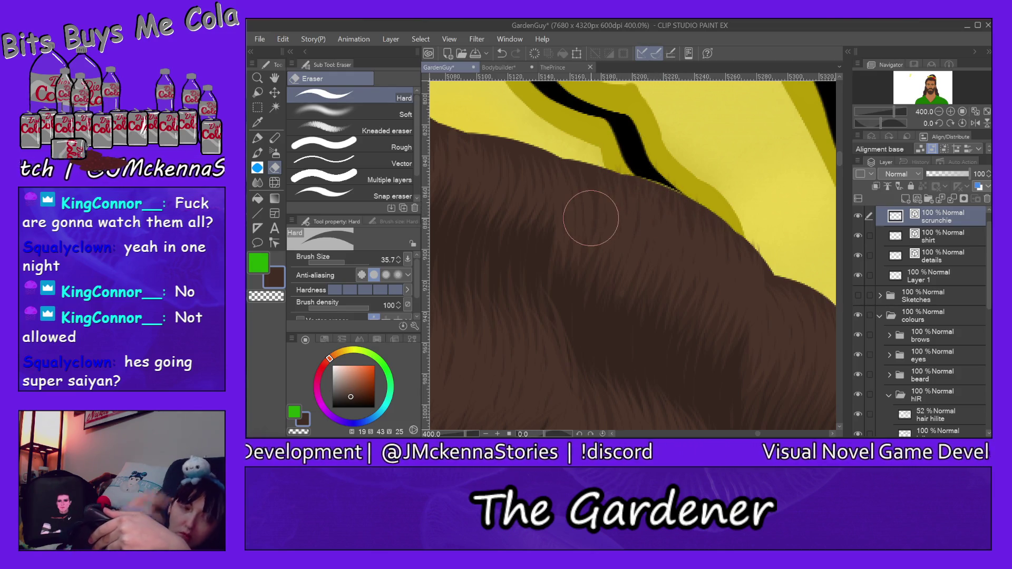
{"action": "key", "text": "ctrl+z"}
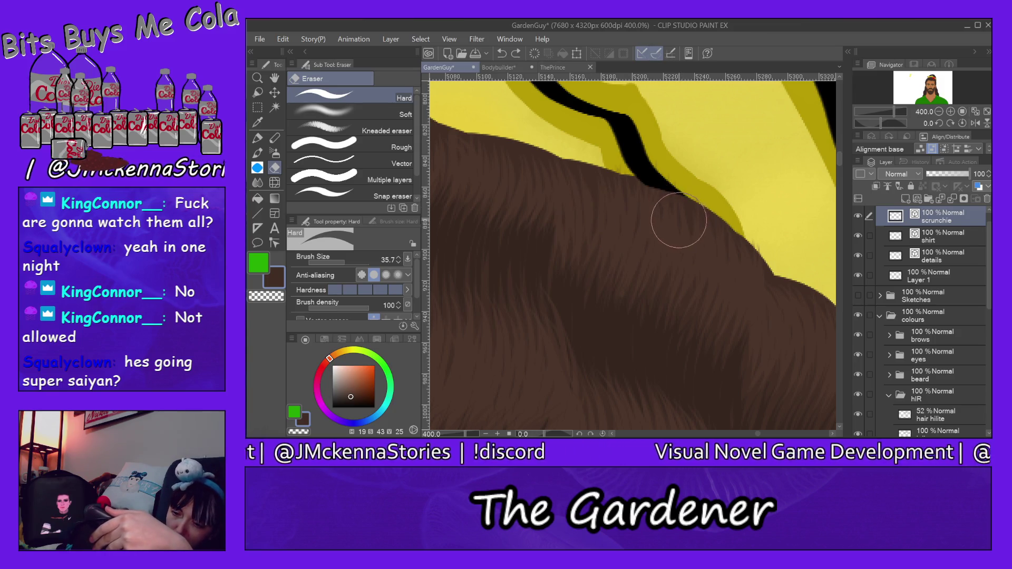
{"action": "left_click_drag", "start_coordinate": [617, 203], "coordinate": [704, 251]}
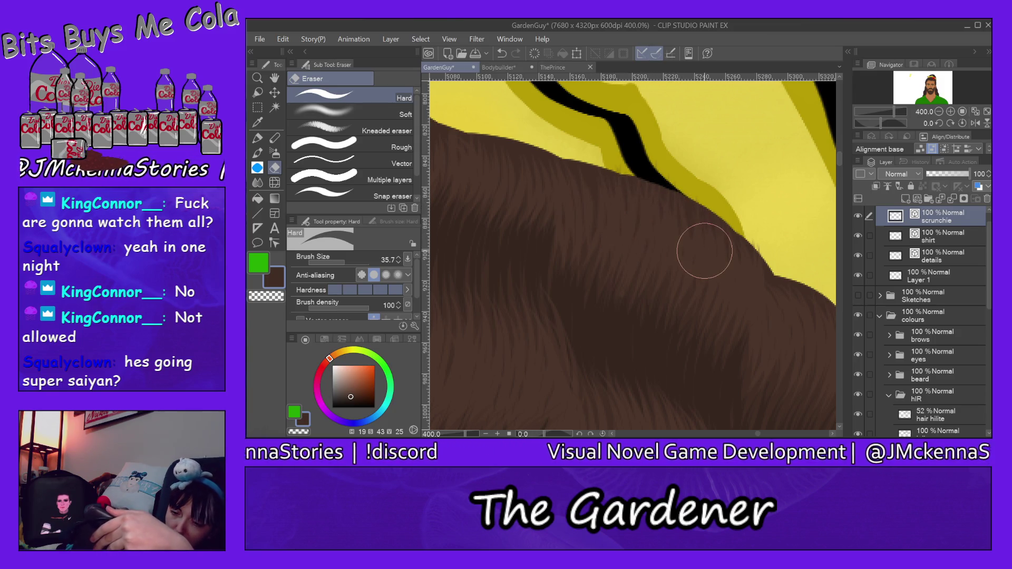
{"action": "scroll", "coordinate": [756, 434], "scroll_direction": "left", "scroll_amount": 3}
{"action": "scroll", "coordinate": [756, 433], "scroll_direction": "left", "scroll_amount": 3}
{"action": "scroll", "coordinate": [751, 417], "scroll_direction": "left", "scroll_amount": 1}
{"action": "left_click_drag", "start_coordinate": [841, 164], "coordinate": [840, 151]}
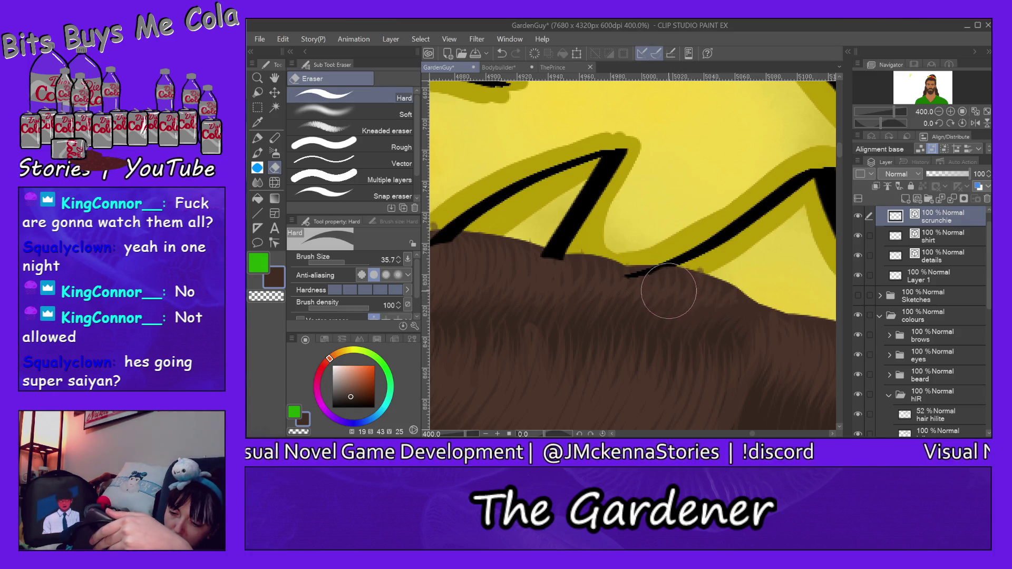
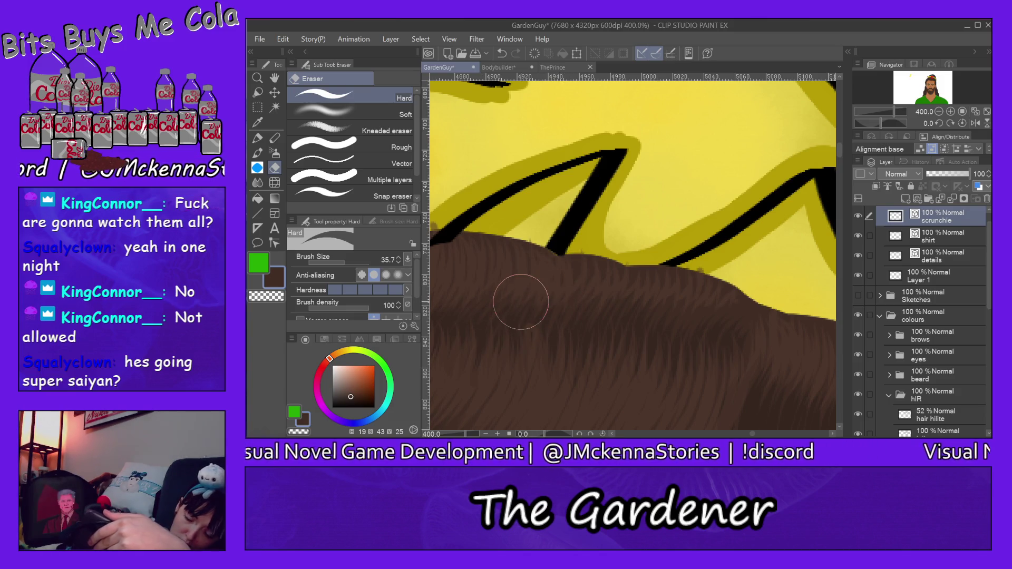
- Sample the olive shade from the scrunchie edge and select the scrunchie's lolite layer
{"action": "mouse_move", "coordinate": [755, 435]}
{"action": "left_mouse_down"}
{"action": "mouse_move", "coordinate": [652, 265]}
{"action": "mouse_move", "coordinate": [692, 251]}
{"action": "left_mouse_up"}
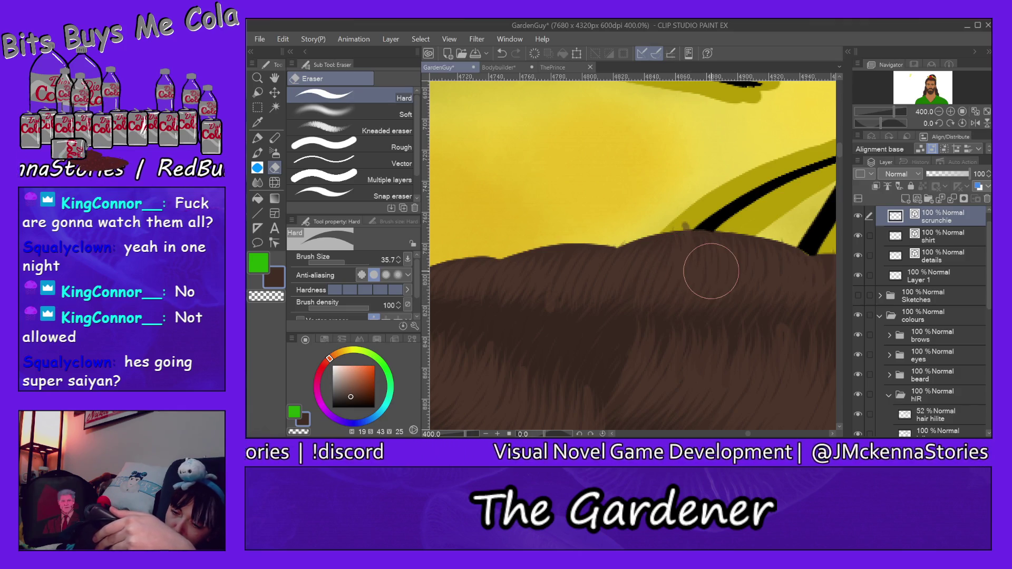
{"action": "mouse_move", "coordinate": [748, 434]}
{"action": "left_mouse_down"}
{"action": "mouse_move", "coordinate": [739, 433]}
{"action": "mouse_move", "coordinate": [753, 434]}
{"action": "left_mouse_up"}
{"action": "left_click", "coordinate": [531, 184], "text": "alt"}
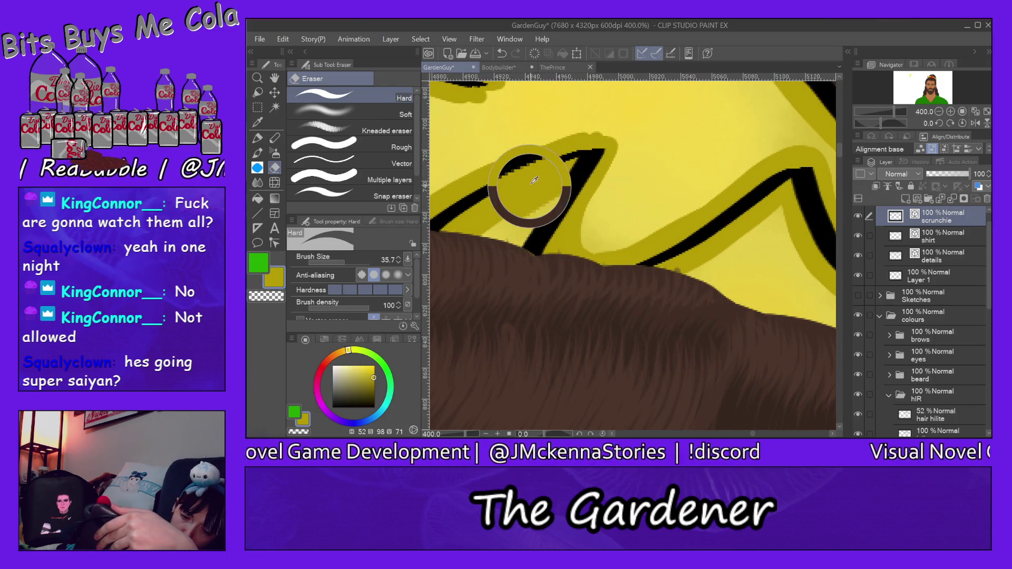
{"action": "left_click", "coordinate": [525, 184], "text": "ctrl+shift"}
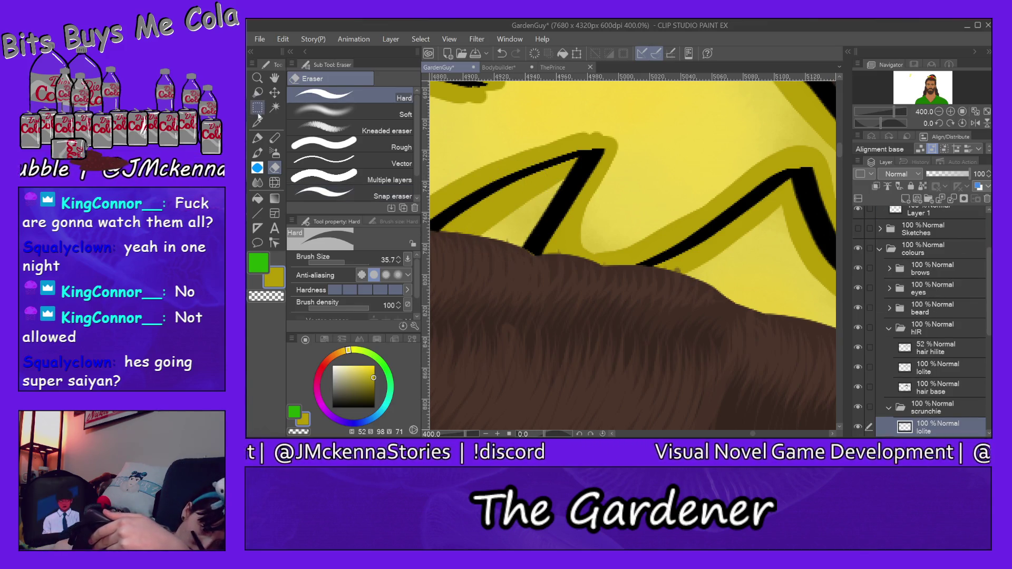
- With the pen, paint dark olive shadow along the scrunchie edge where it meets the hair
{"action": "key", "text": "p"}
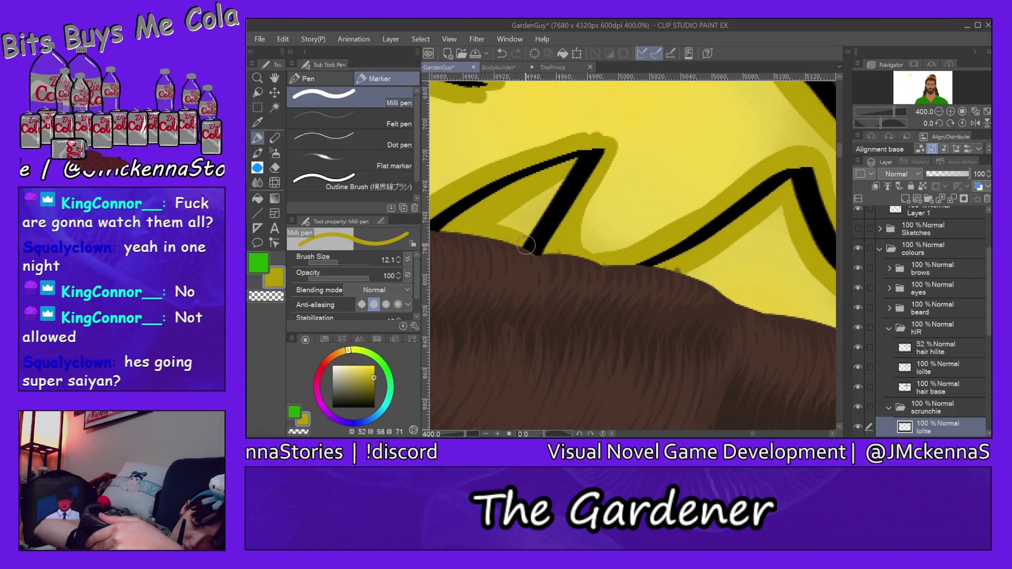
{"action": "left_click_drag", "start_coordinate": [673, 270], "coordinate": [732, 302]}
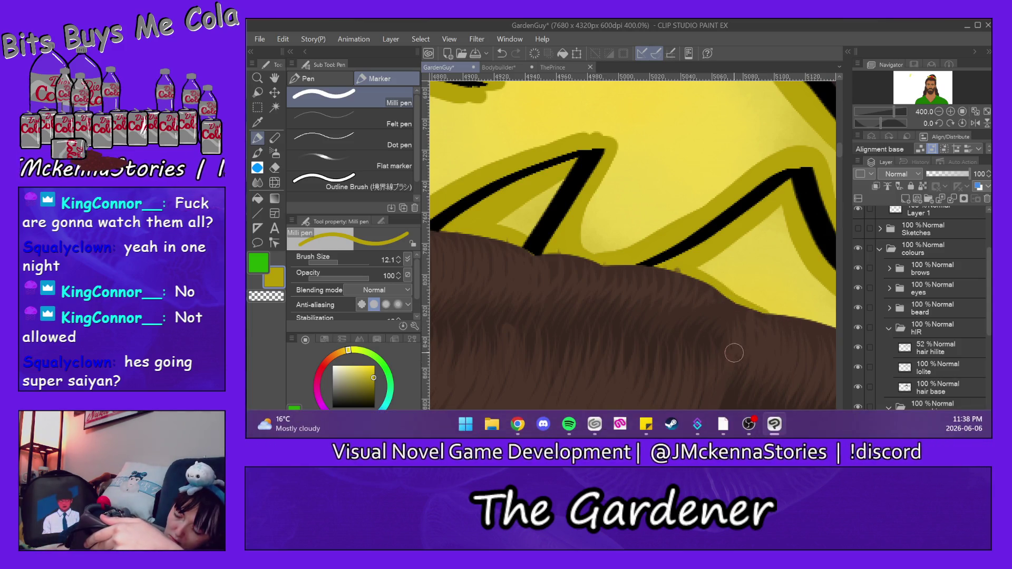
{"action": "left_click_drag", "start_coordinate": [752, 433], "coordinate": [761, 434]}
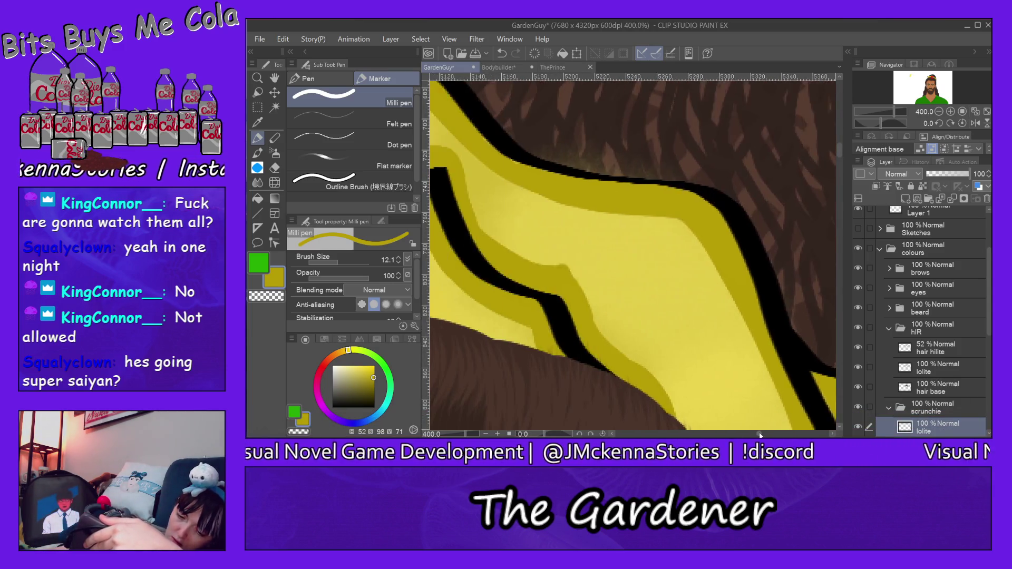
{"action": "left_click_drag", "start_coordinate": [841, 153], "coordinate": [841, 158]}
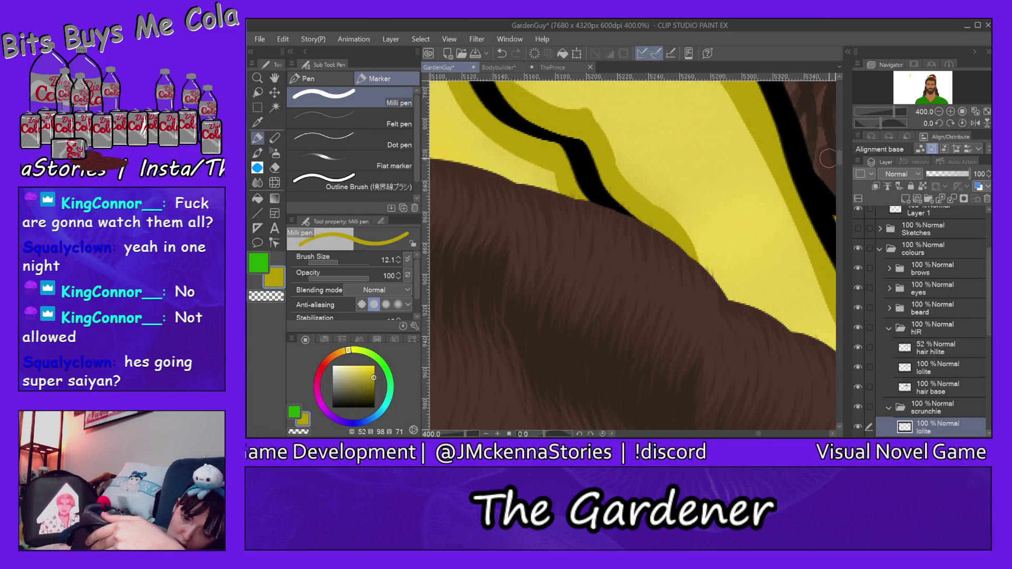
{"action": "left_click_drag", "start_coordinate": [759, 434], "coordinate": [752, 434]}
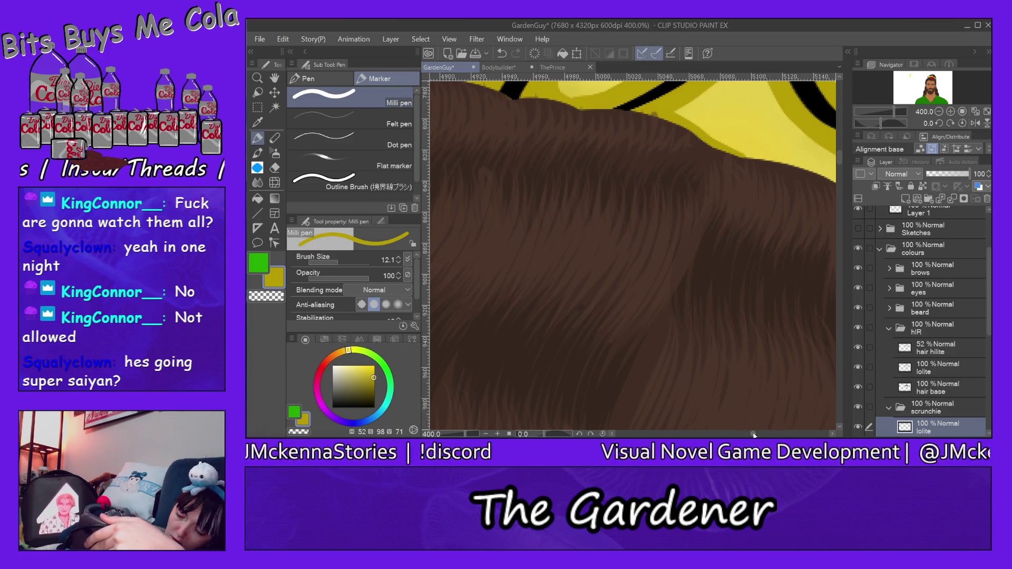
{"action": "left_click_drag", "start_coordinate": [754, 434], "coordinate": [756, 434]}
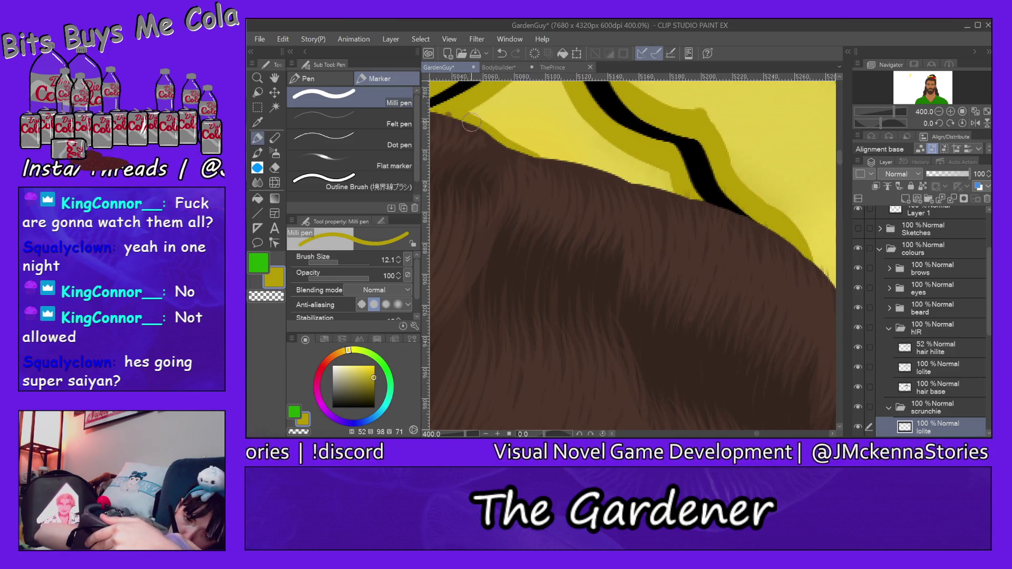
{"action": "left_click_drag", "start_coordinate": [490, 129], "coordinate": [556, 156]}
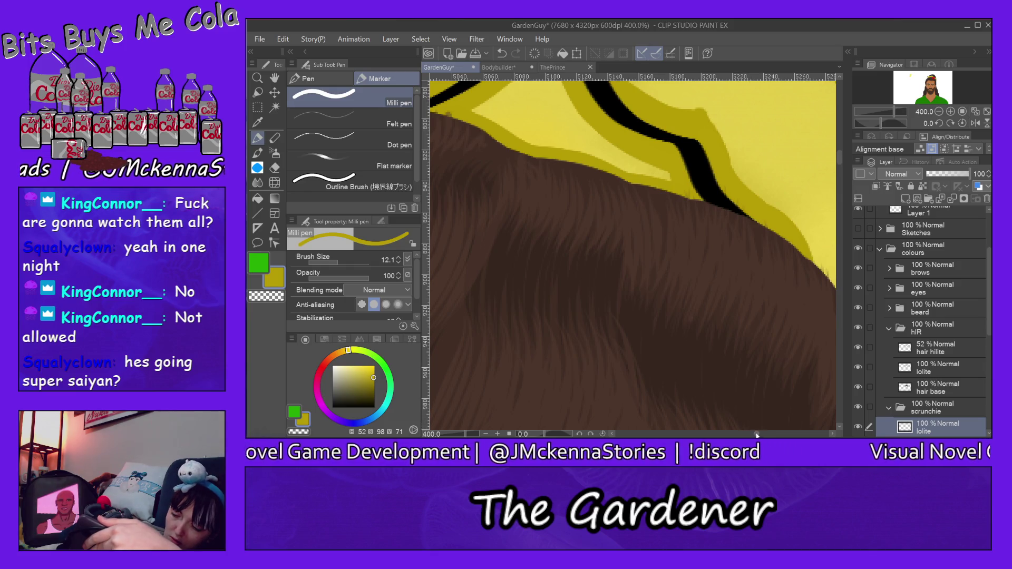
{"action": "left_click_drag", "start_coordinate": [757, 433], "coordinate": [761, 435]}
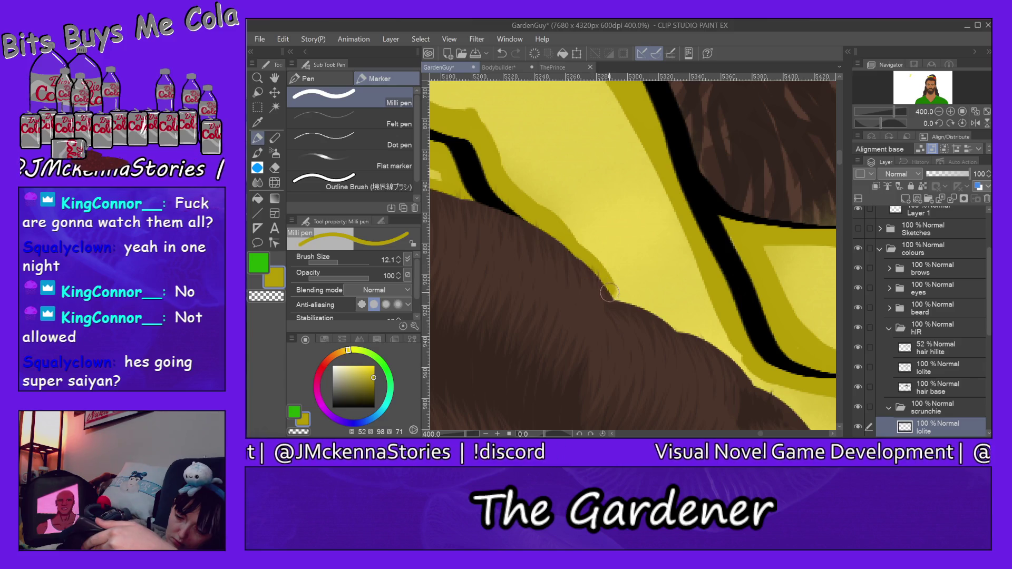
{"action": "left_click_drag", "start_coordinate": [626, 302], "coordinate": [658, 316]}
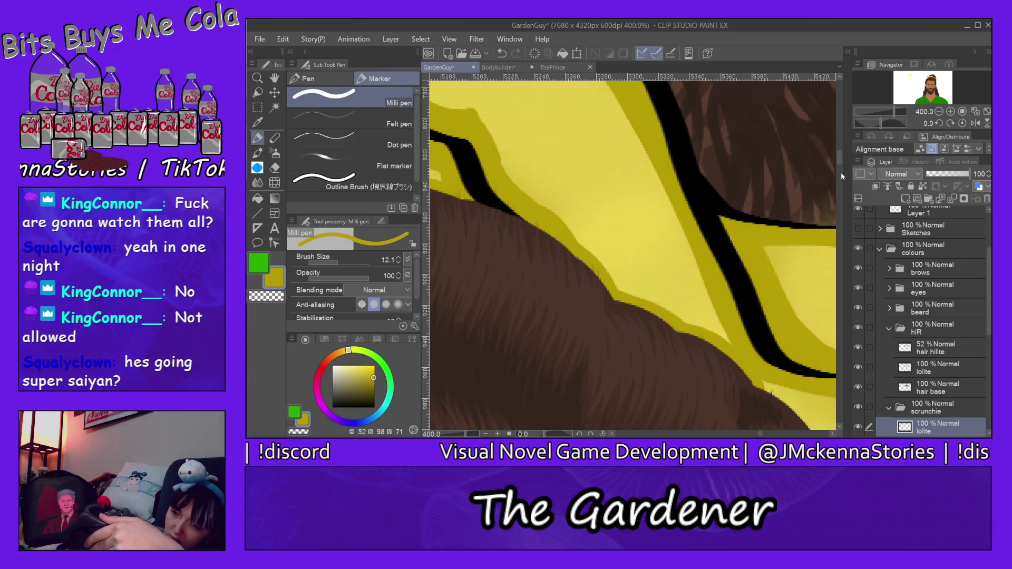
- Extend the olive shadow down the scrunchie's right-side edge beside the hair
{"action": "scroll", "coordinate": [814, 210], "scroll_direction": "down", "scroll_amount": 5}
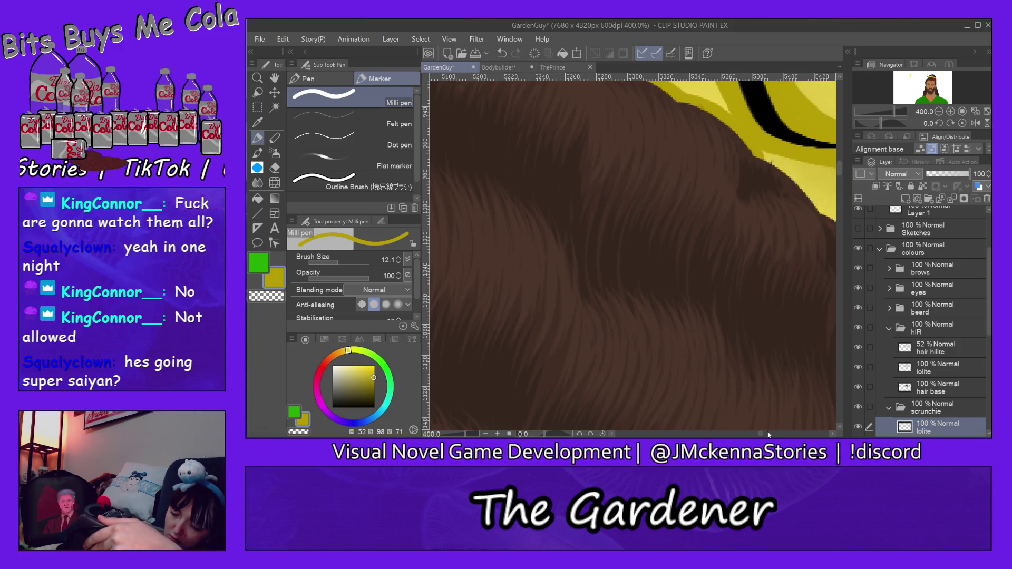
{"action": "left_click_drag", "start_coordinate": [761, 434], "coordinate": [765, 435]}
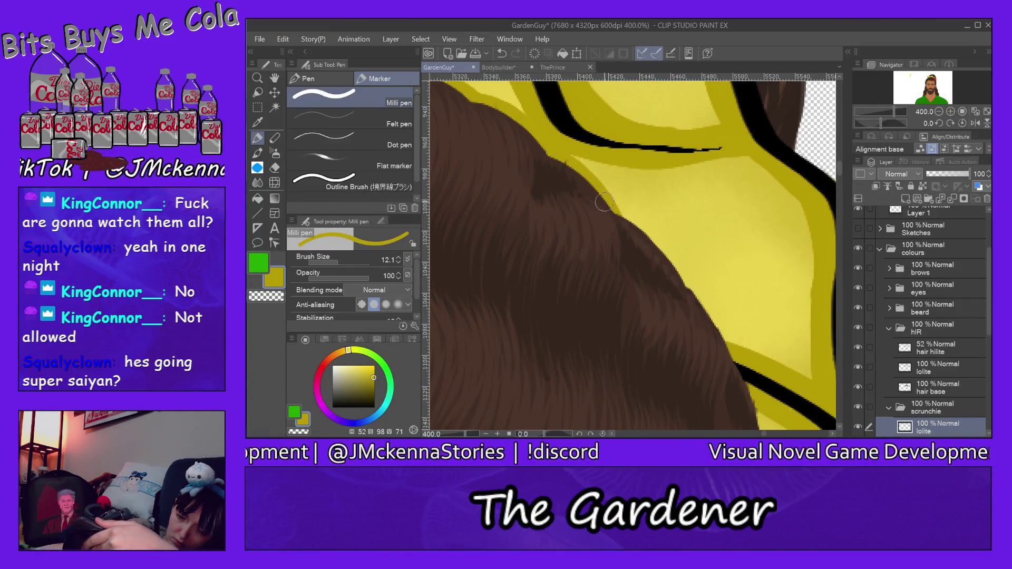
{"action": "left_click_drag", "start_coordinate": [609, 207], "coordinate": [648, 233]}
{"action": "left_click_drag", "start_coordinate": [677, 275], "coordinate": [683, 310]}
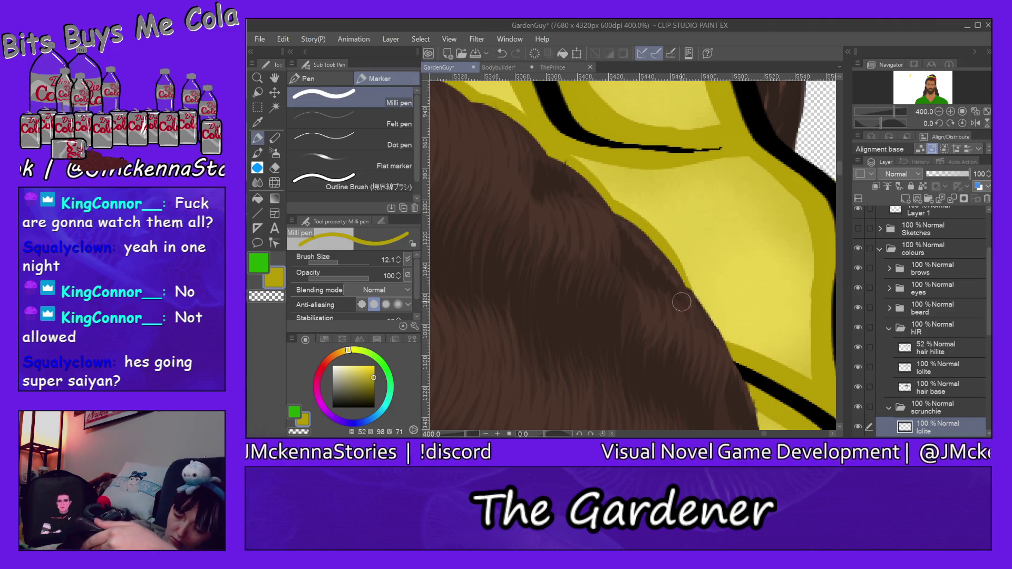
{"action": "left_click_drag", "start_coordinate": [672, 272], "coordinate": [727, 338]}
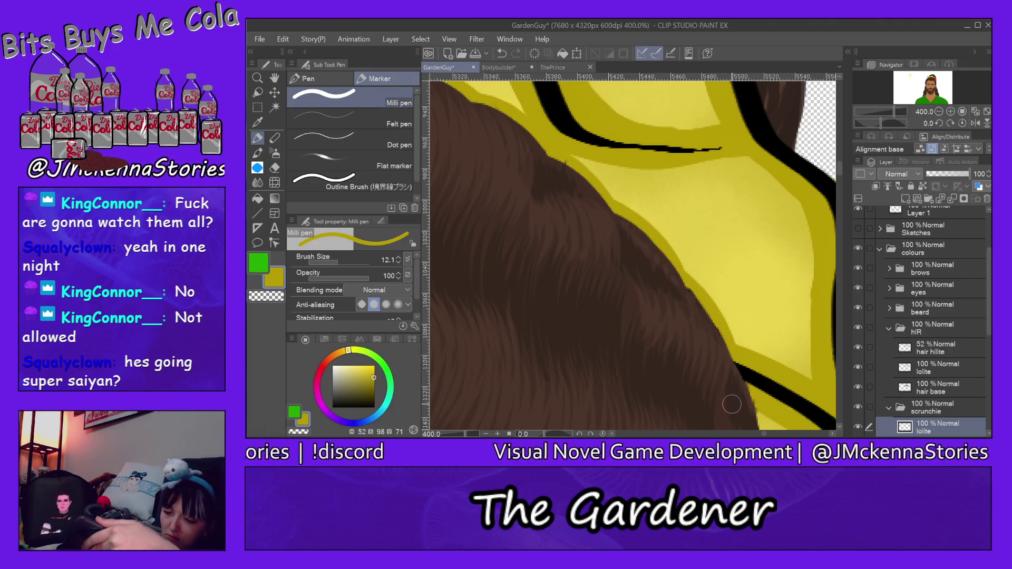
{"action": "left_click_drag", "start_coordinate": [840, 170], "coordinate": [842, 185]}
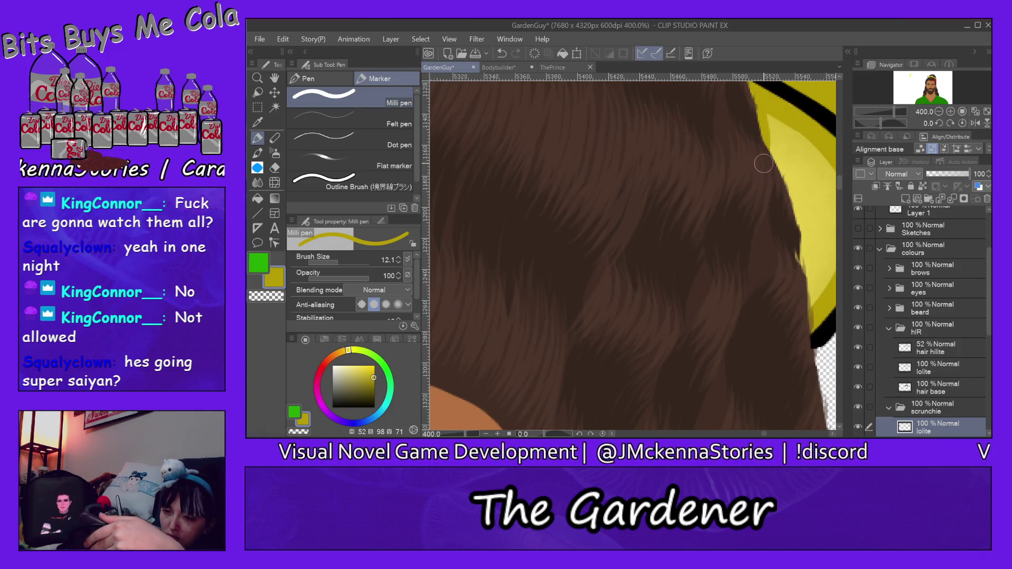
{"action": "left_click_drag", "start_coordinate": [761, 141], "coordinate": [806, 282]}
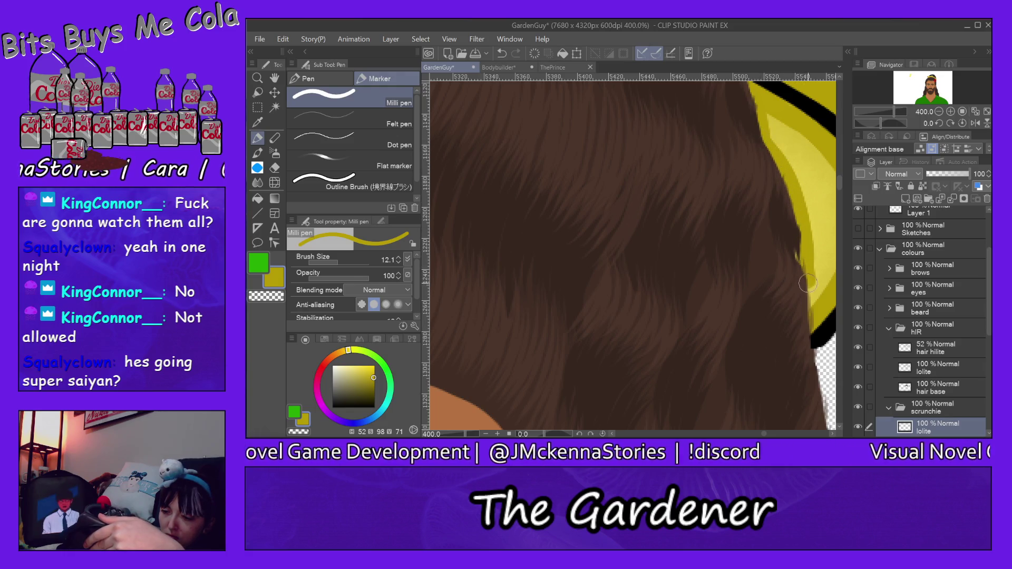
- Darken the scrunchie along the hair's top edge, then fit the whole bust in view
{"action": "left_click", "coordinate": [928, 78]}
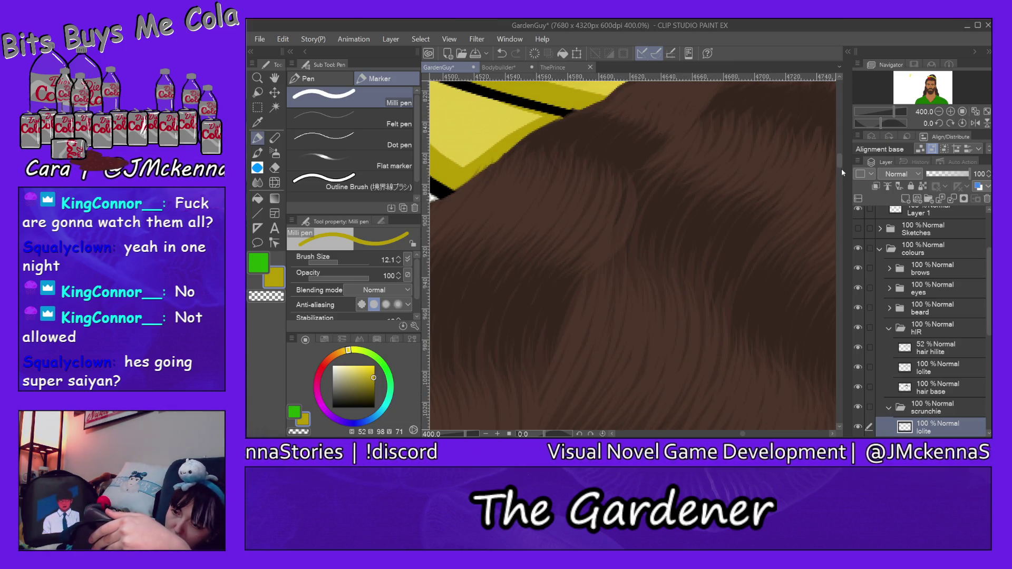
{"action": "left_click_drag", "start_coordinate": [841, 165], "coordinate": [841, 159]}
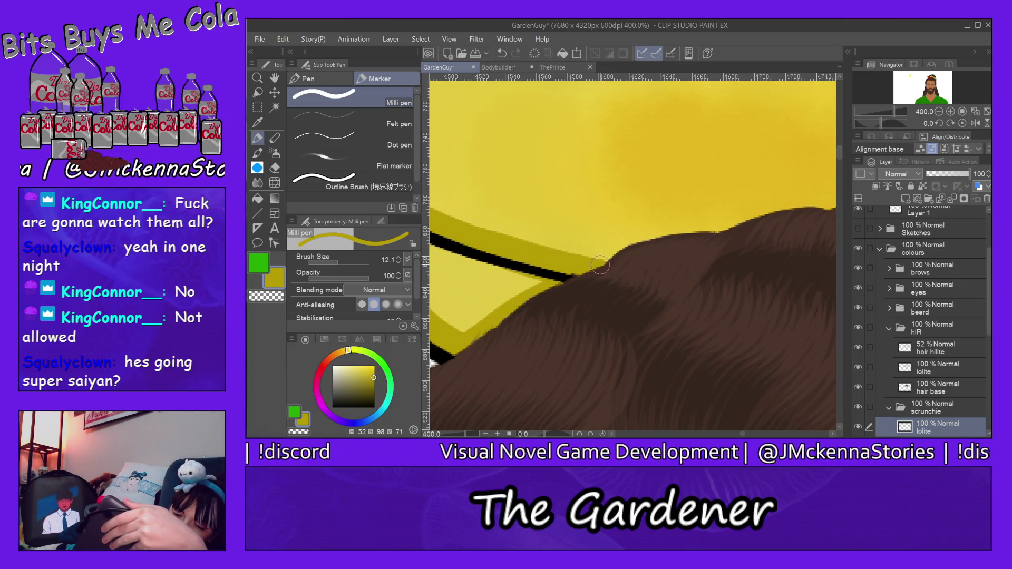
{"action": "left_click_drag", "start_coordinate": [621, 246], "coordinate": [745, 226]}
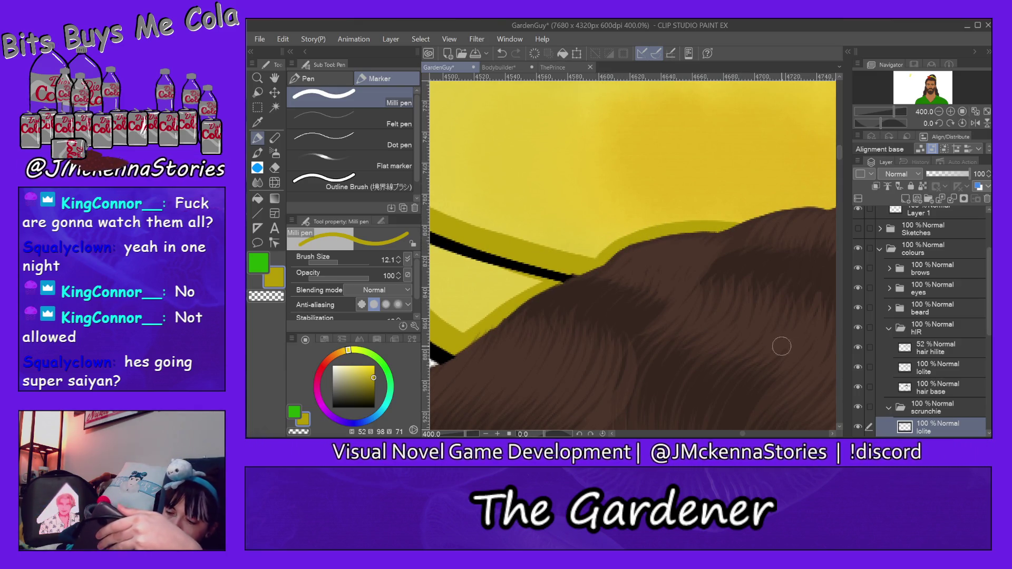
{"action": "left_click_drag", "start_coordinate": [743, 435], "coordinate": [746, 435]}
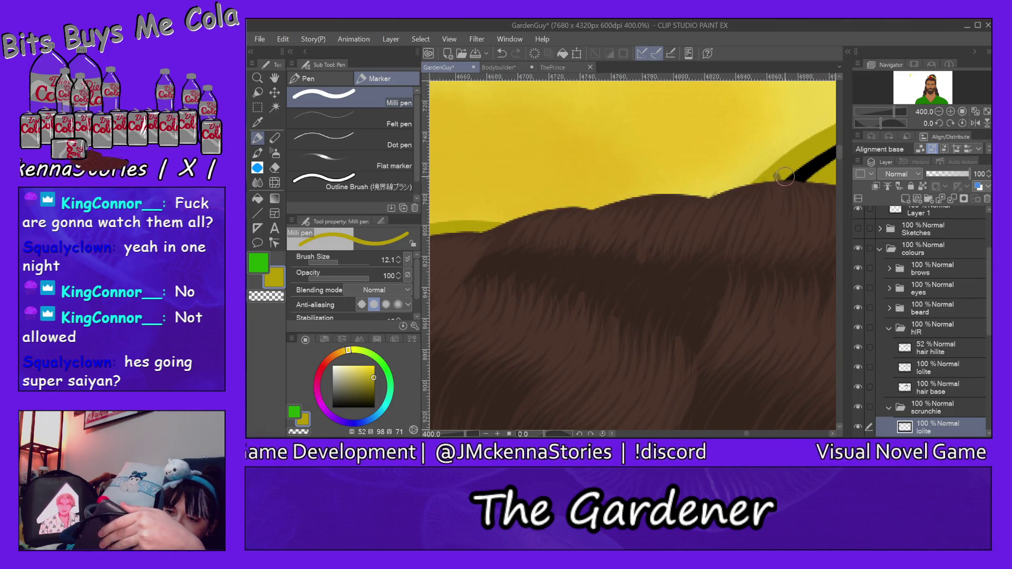
{"action": "mouse_move", "coordinate": [743, 181]}
{"action": "left_mouse_down"}
{"action": "mouse_move", "coordinate": [582, 218]}
{"action": "mouse_move", "coordinate": [524, 216]}
{"action": "left_mouse_up"}
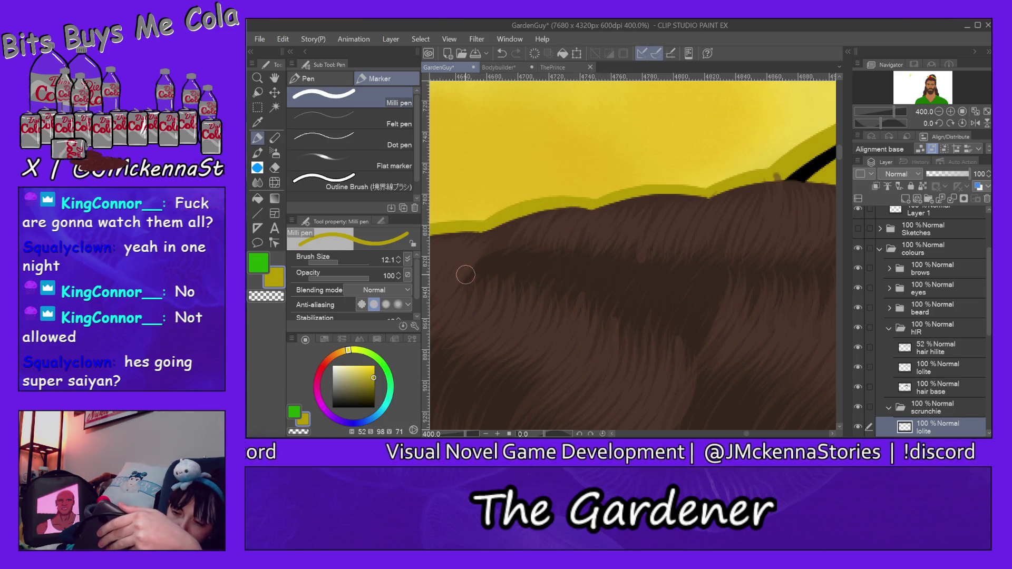
{"action": "left_click_drag", "start_coordinate": [839, 154], "coordinate": [839, 144]}
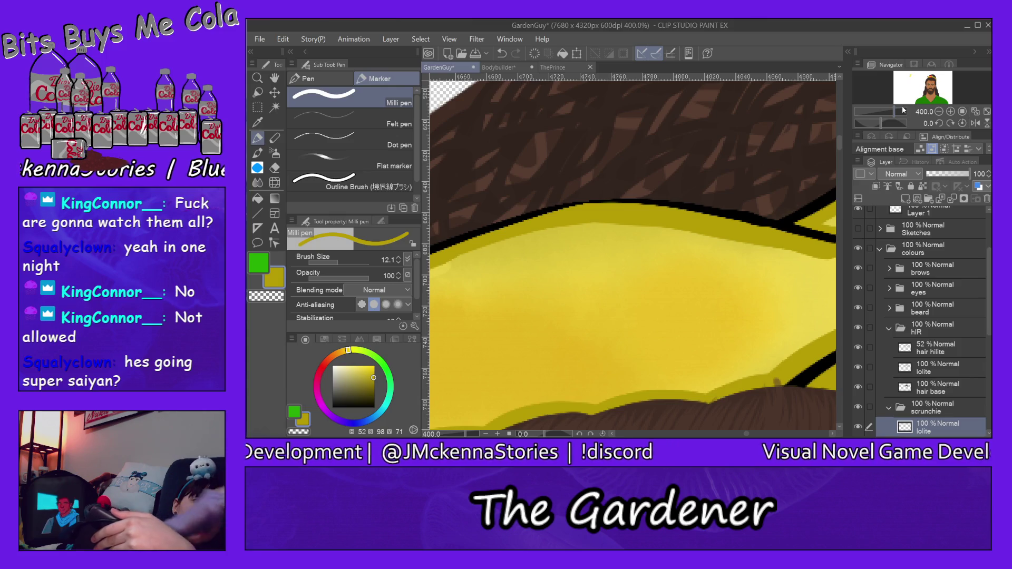
{"action": "key", "text": "ctrl+0"}
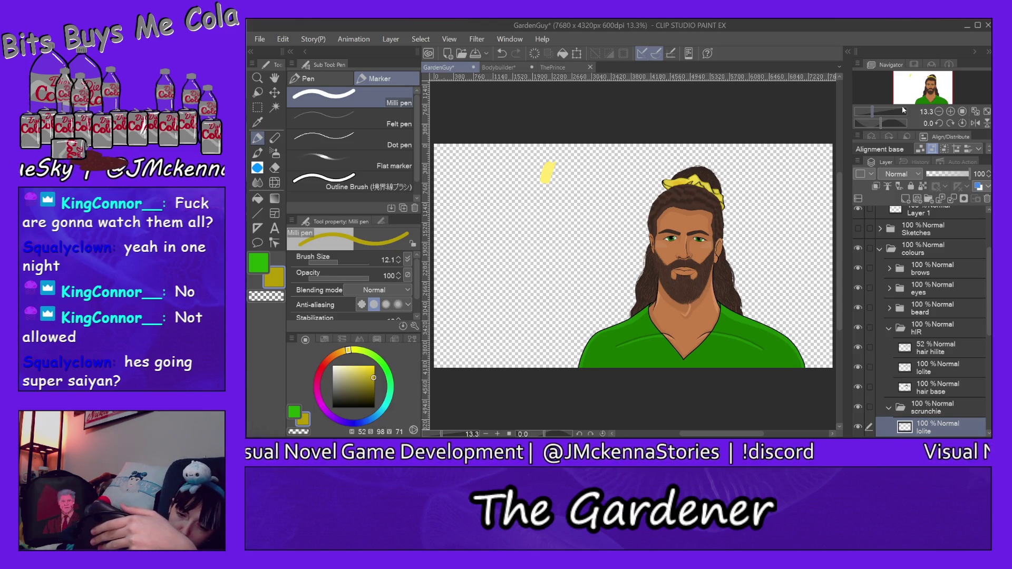
{"action": "left_click", "coordinate": [549, 169], "text": "alt"}
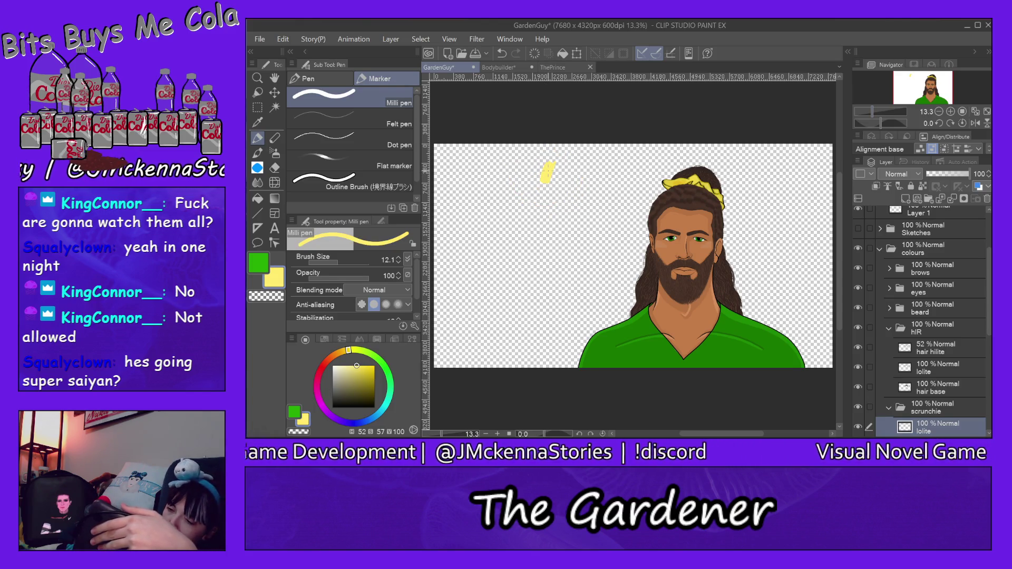
{"action": "left_click", "coordinate": [890, 328]}
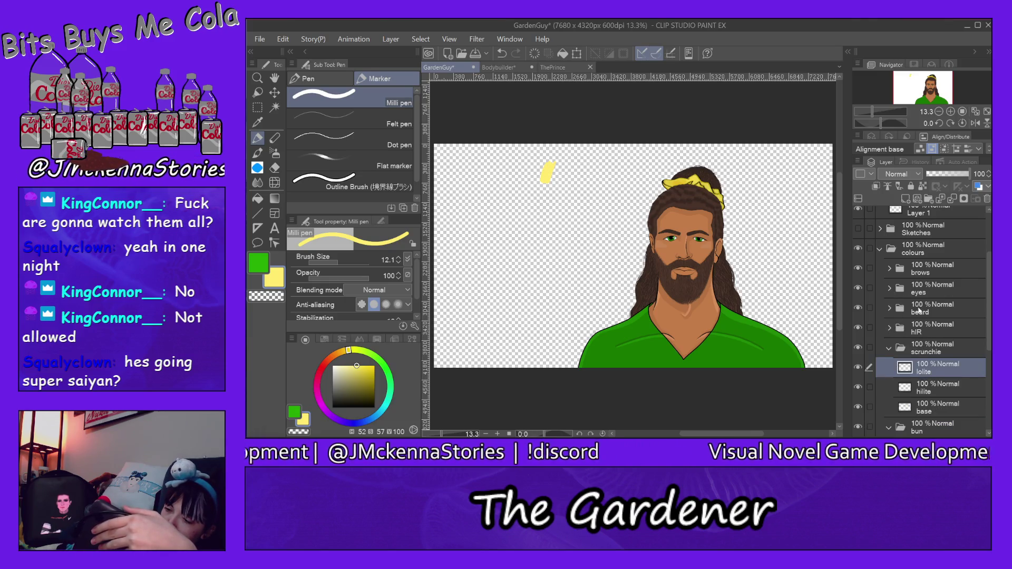
{"action": "left_click", "coordinate": [890, 349]}
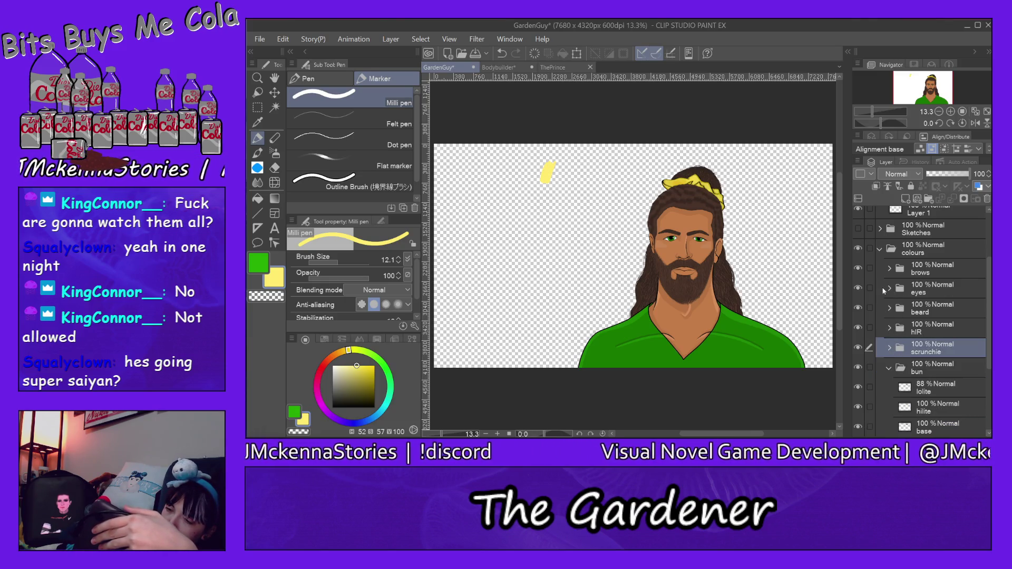
{"action": "left_click", "coordinate": [878, 249]}
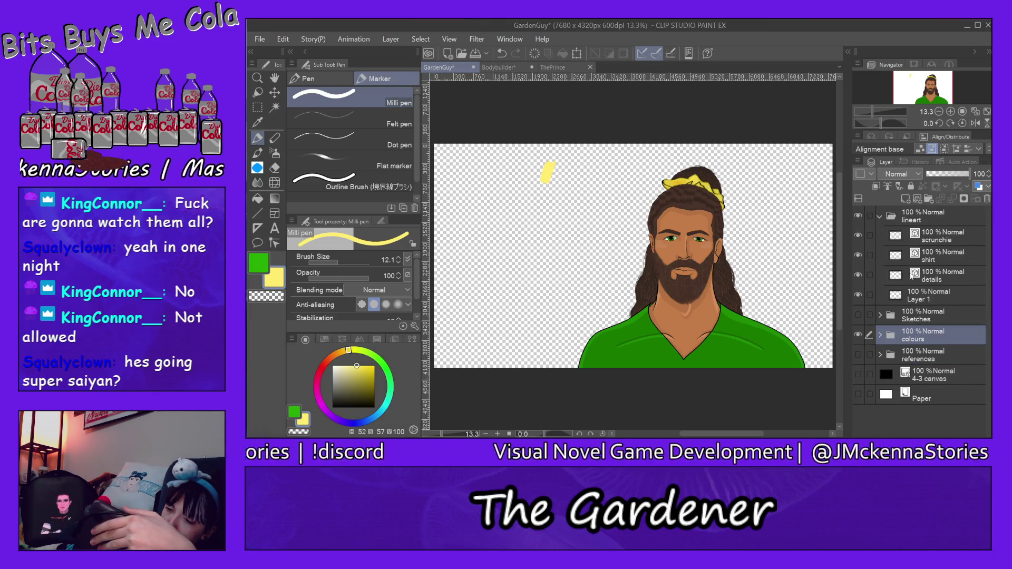
{"action": "left_click", "coordinate": [880, 356]}
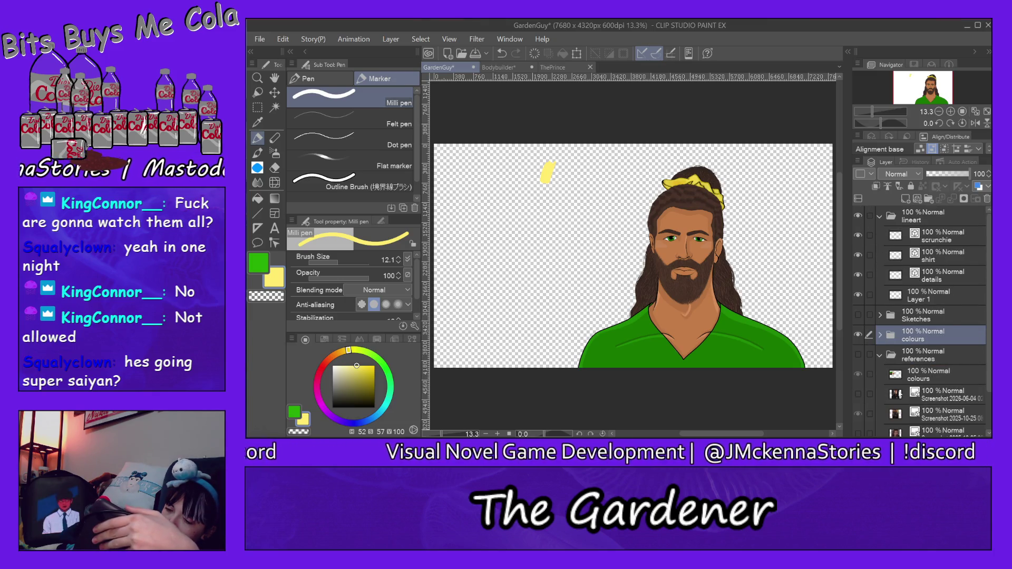
{"action": "left_click", "coordinate": [858, 354]}
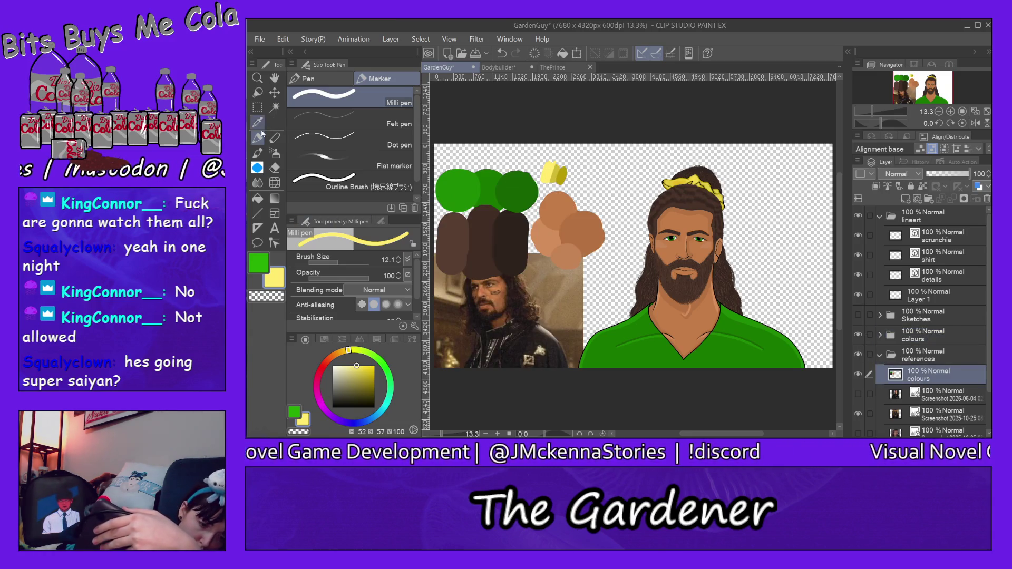
{"action": "left_click", "coordinate": [347, 259]}
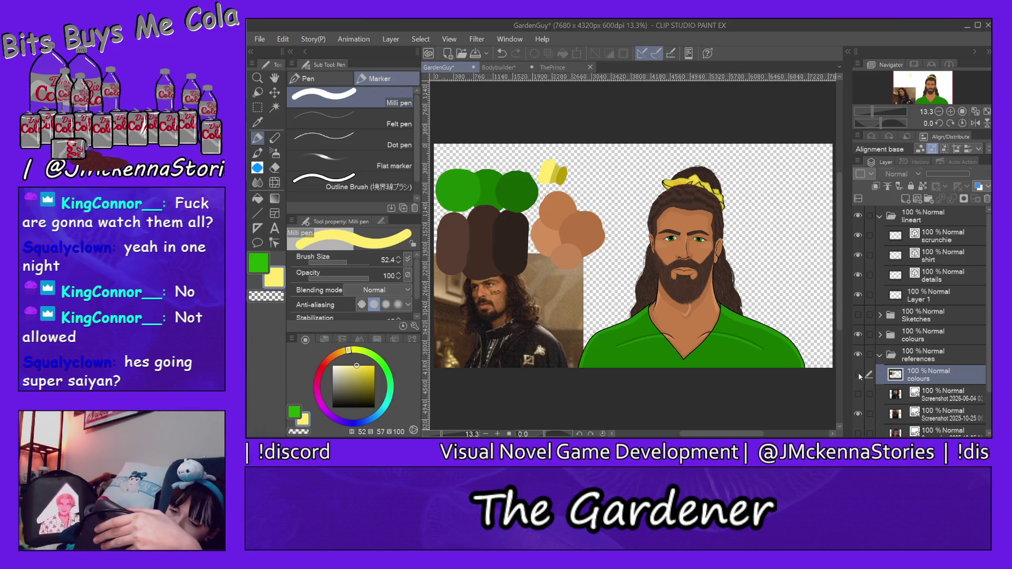
{"action": "left_click", "coordinate": [858, 374]}
{"action": "left_click", "coordinate": [548, 172], "text": "ctrl+shift"}
{"action": "left_click", "coordinate": [275, 168]}
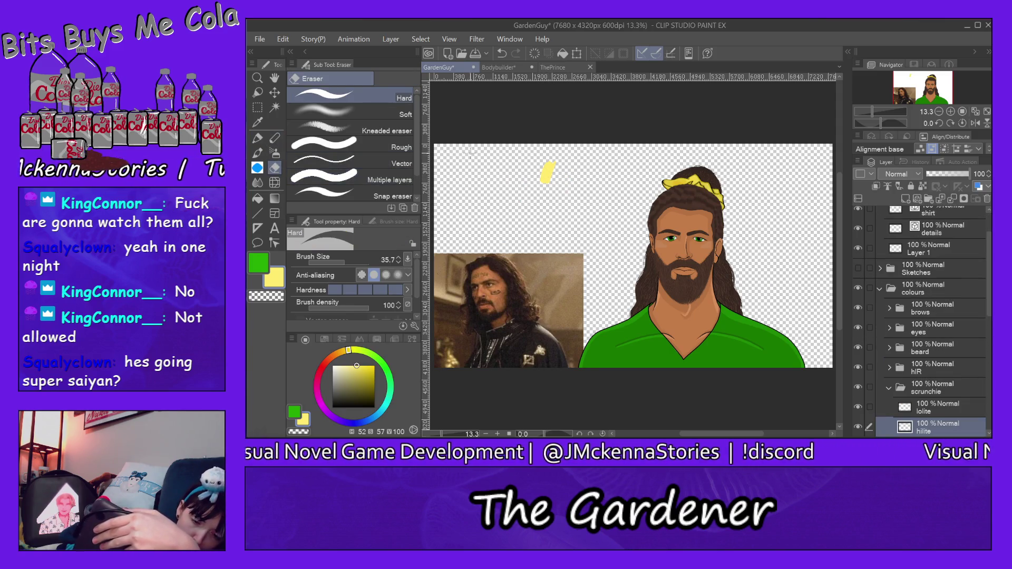
{"action": "left_click_drag", "start_coordinate": [592, 179], "coordinate": [537, 167]}
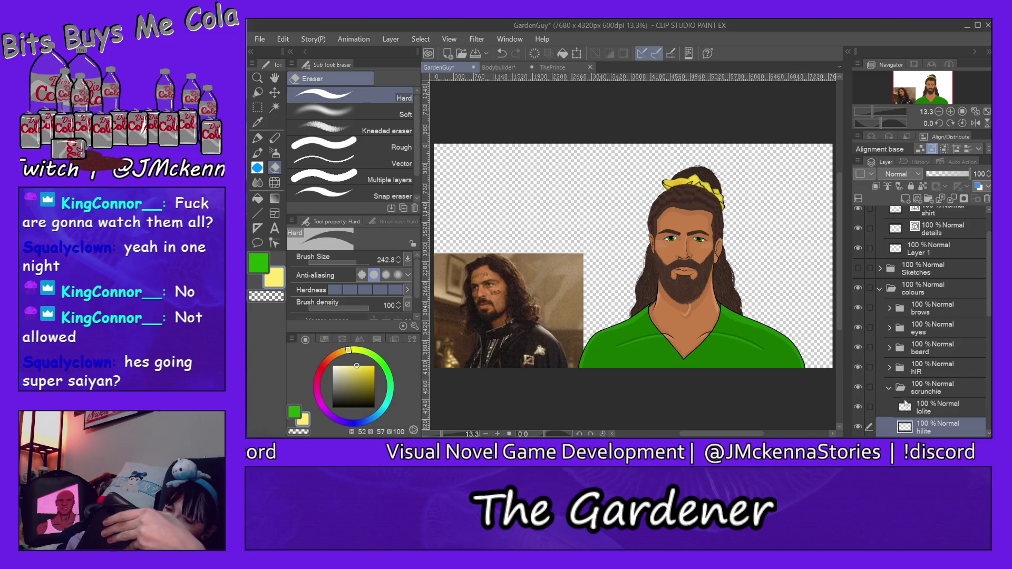
{"action": "left_click_drag", "start_coordinate": [989, 287], "coordinate": [990, 310]}
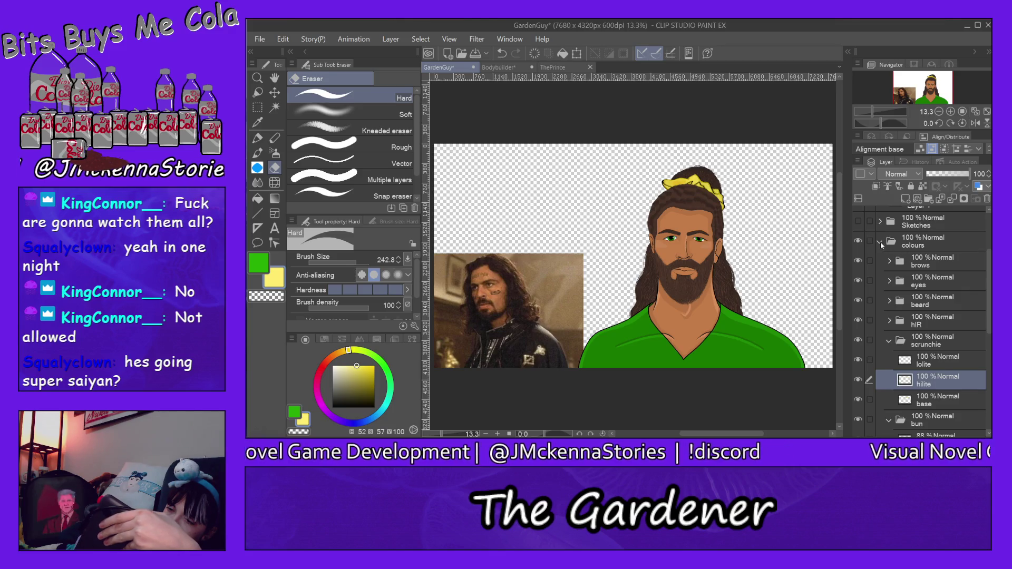
{"action": "left_click", "coordinate": [899, 253]}
{"action": "left_click", "coordinate": [858, 308]}
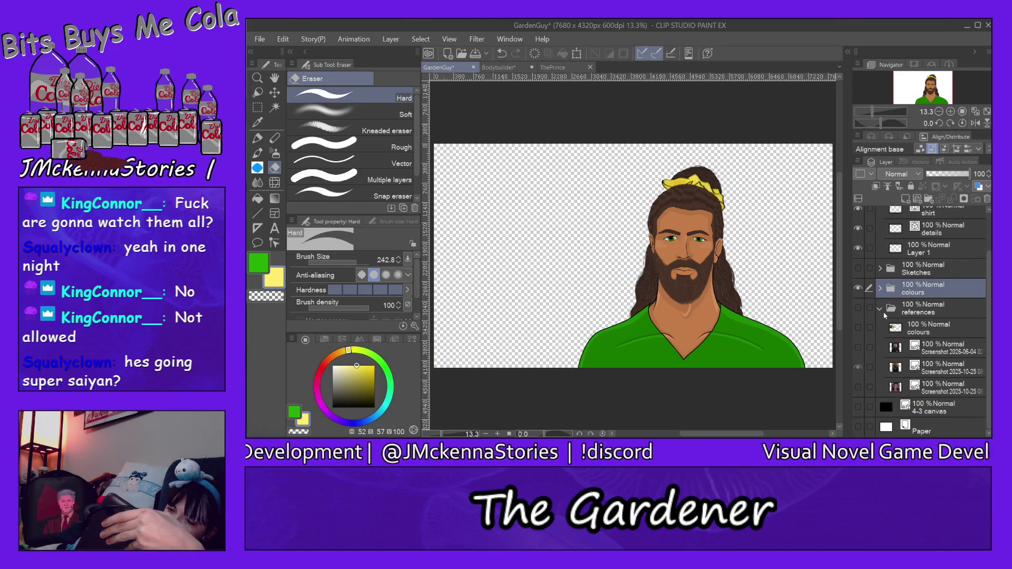
- Hide the reference photo and toggle the black 4-3 canvas layer, leaving it hidden
{"action": "left_click", "coordinate": [880, 308]}
{"action": "left_click", "coordinate": [858, 374]}
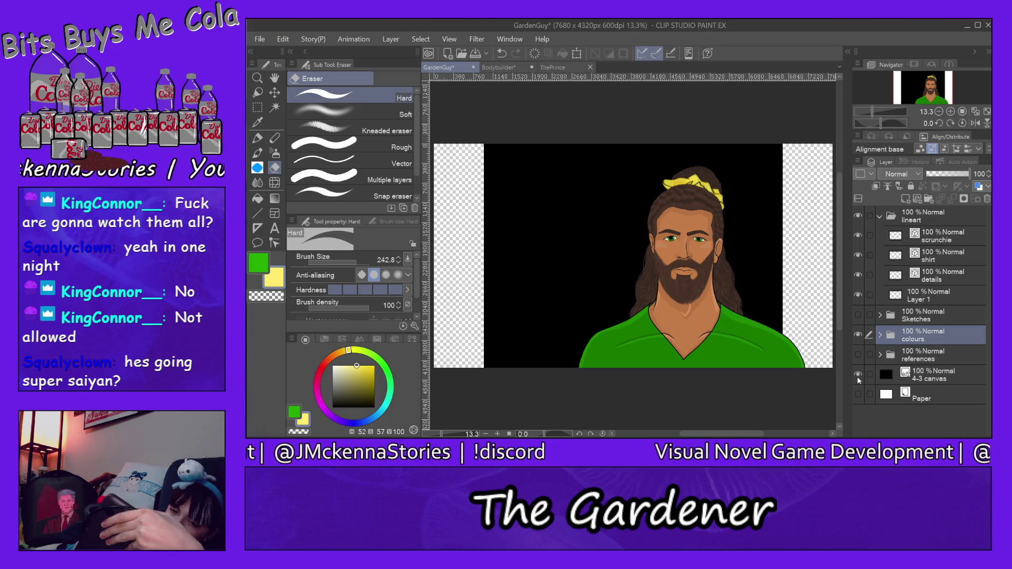
{"action": "left_click", "coordinate": [856, 375]}
{"action": "left_click", "coordinate": [854, 374]}
{"action": "left_click", "coordinate": [855, 376]}
{"action": "left_click", "coordinate": [855, 376]}
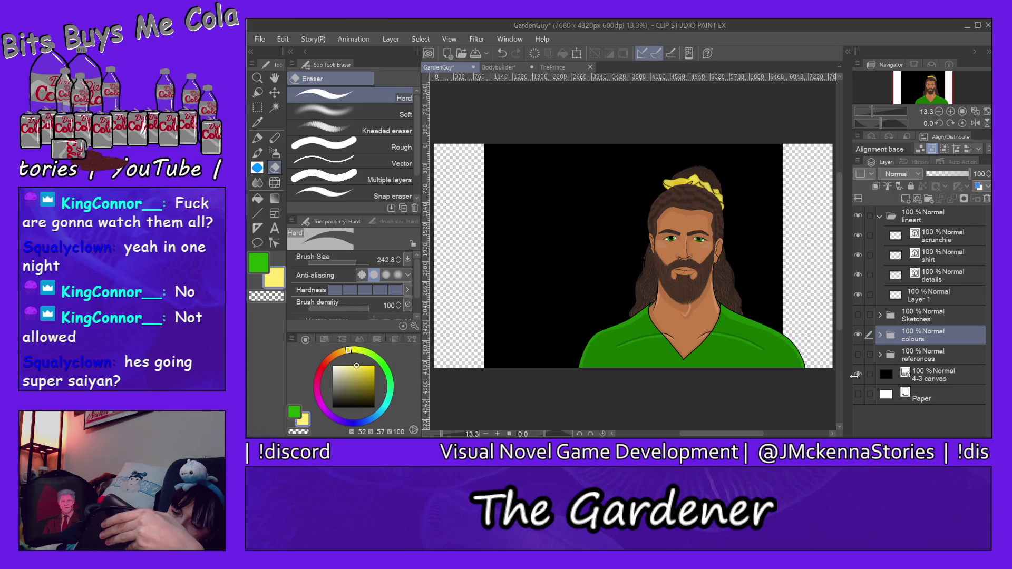
{"action": "left_click", "coordinate": [856, 375]}
{"action": "left_click", "coordinate": [856, 376]}
{"action": "left_click", "coordinate": [856, 375]}
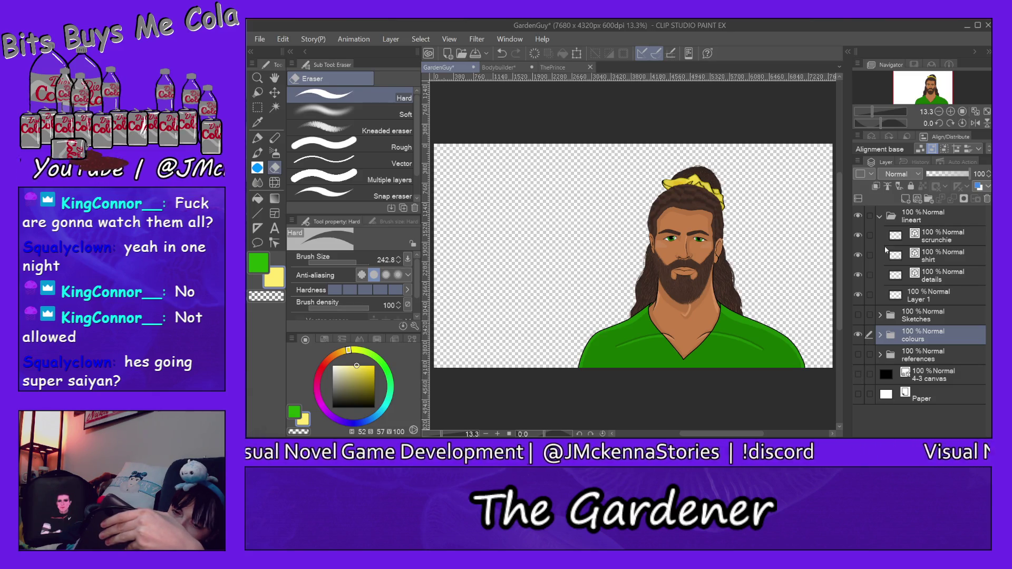
- Zoom in to 50% on the yellow scrunchie, collapse lineart and expand the colours folder
{"action": "key", "text": "ctrl+space"}
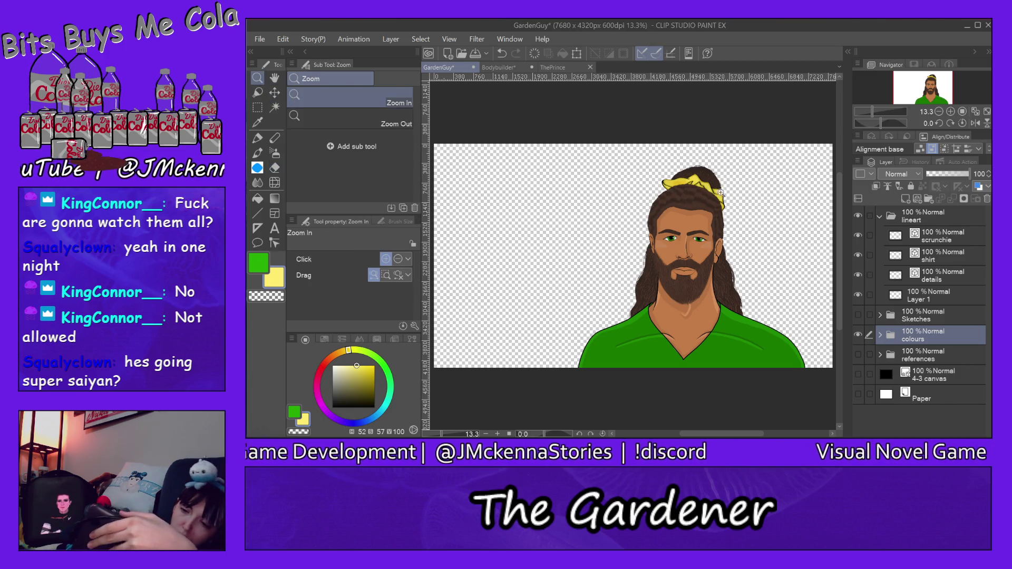
{"action": "left_click", "coordinate": [717, 192]}
{"action": "left_click", "coordinate": [713, 184]}
{"action": "left_click", "coordinate": [709, 190]}
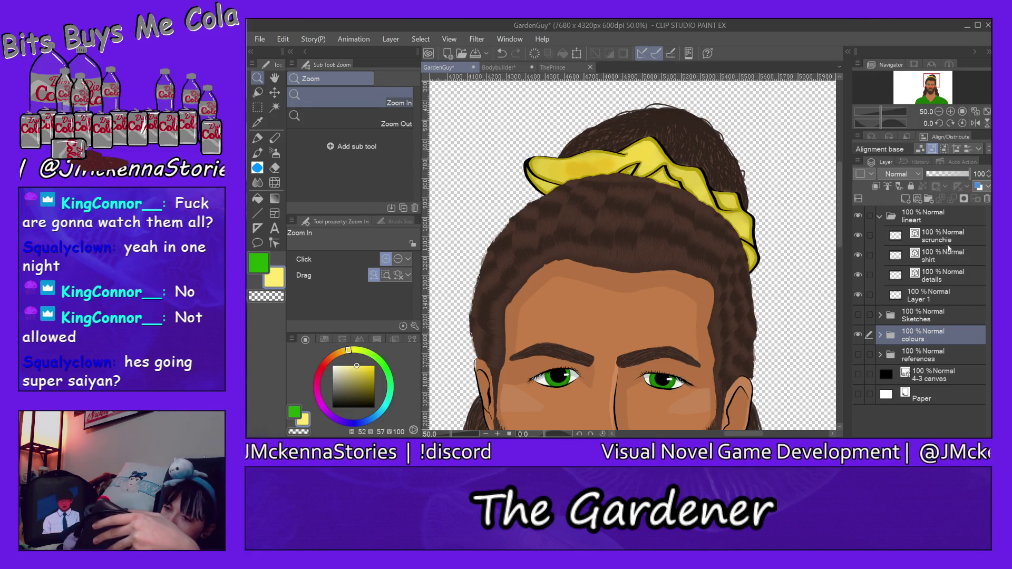
{"action": "left_click", "coordinate": [879, 217]}
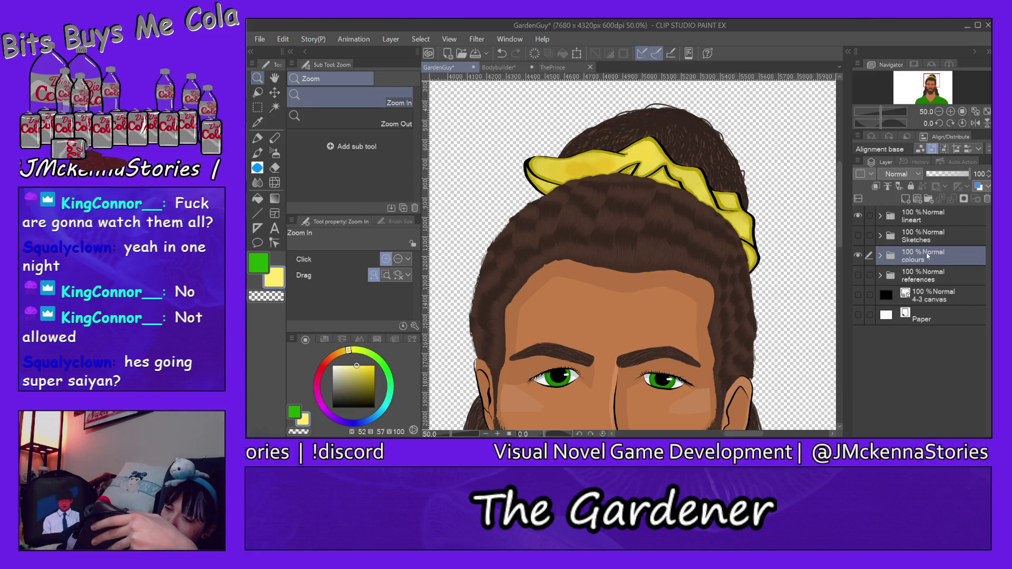
{"action": "left_click", "coordinate": [879, 255]}
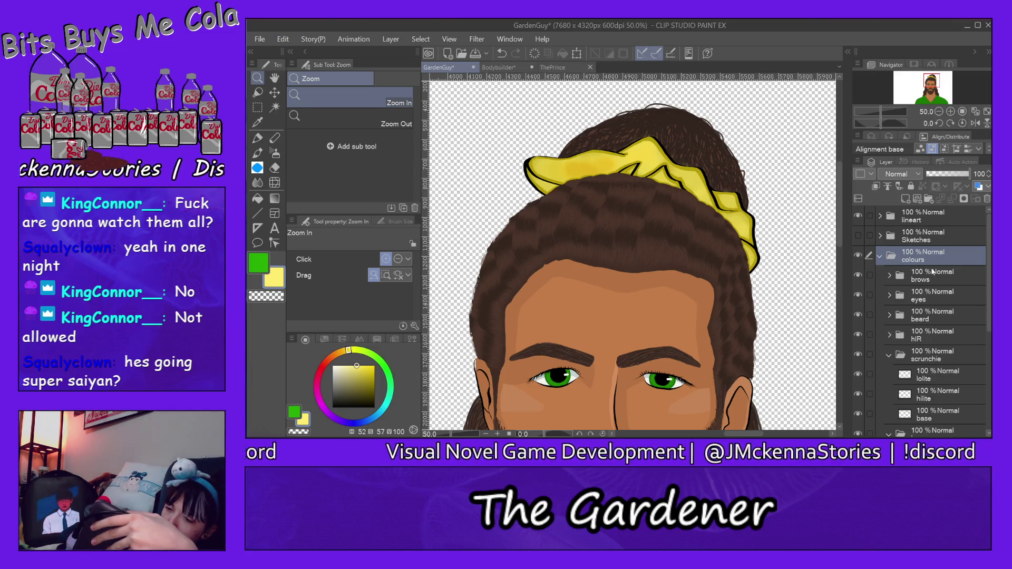
- Create a new layer folder named 'flower' above brows in the colours group
{"action": "left_click", "coordinate": [933, 281]}
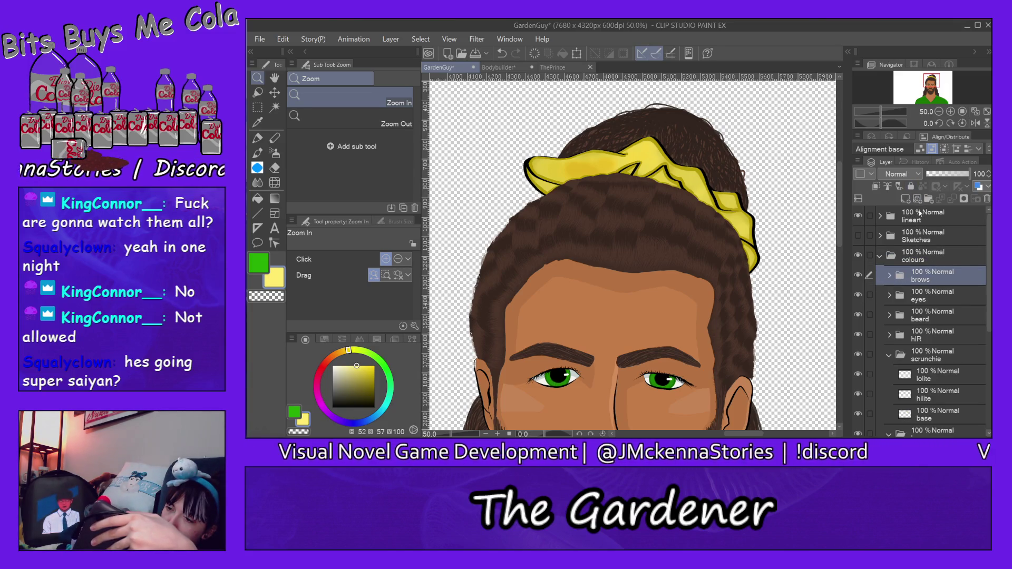
{"action": "left_click", "coordinate": [927, 200]}
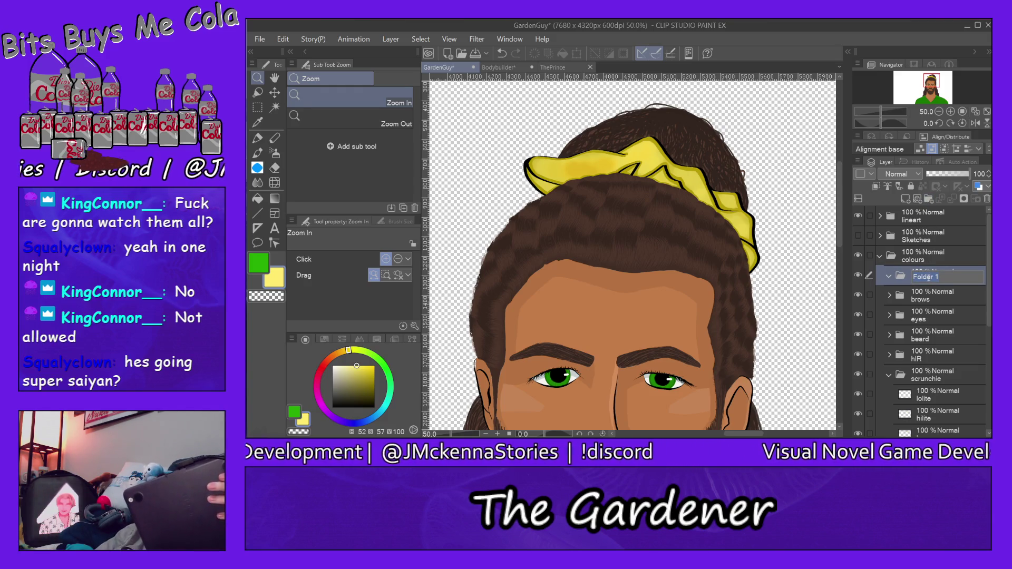
{"action": "type", "text": "flower"}
{"action": "key", "text": "Return"}
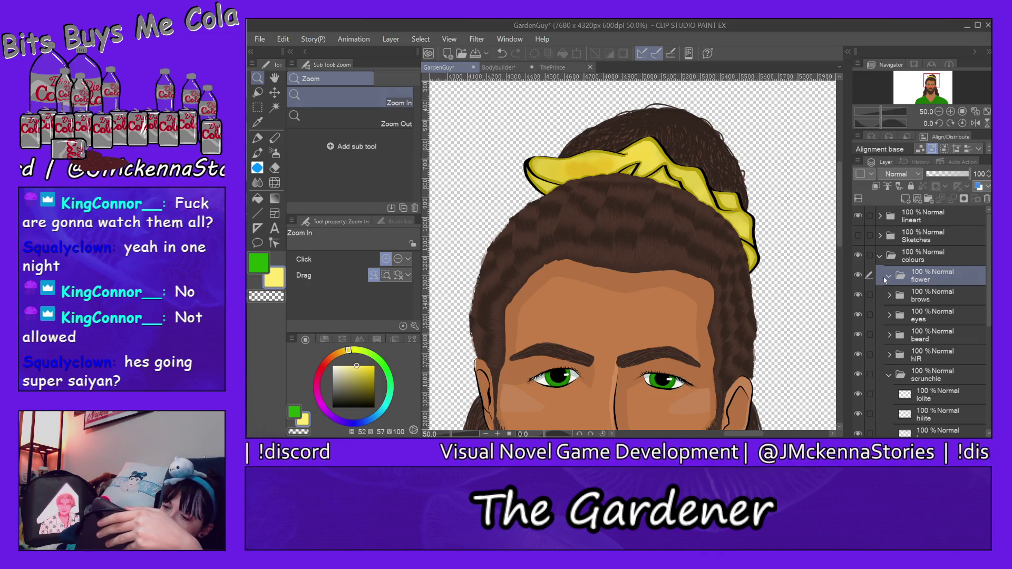
- Hide the third reference screenshot in the references folder
{"action": "left_click", "coordinate": [879, 258]}
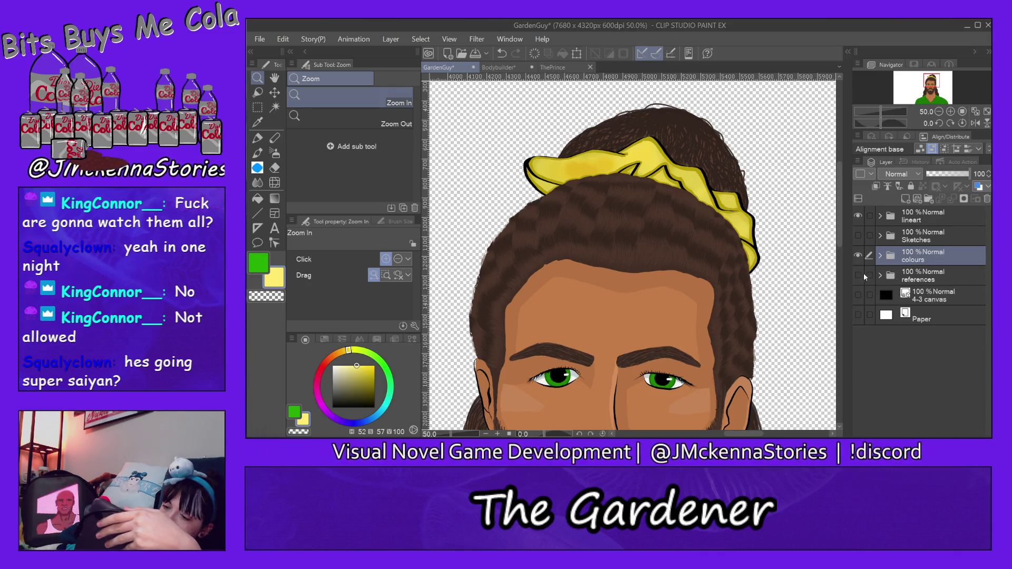
{"action": "left_click", "coordinate": [880, 275]}
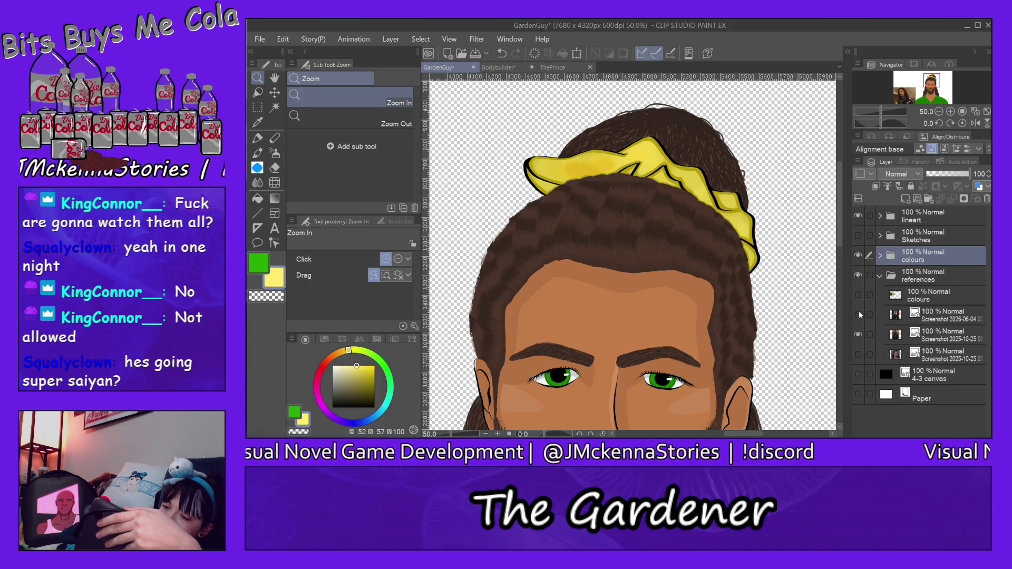
{"action": "left_click", "coordinate": [859, 335]}
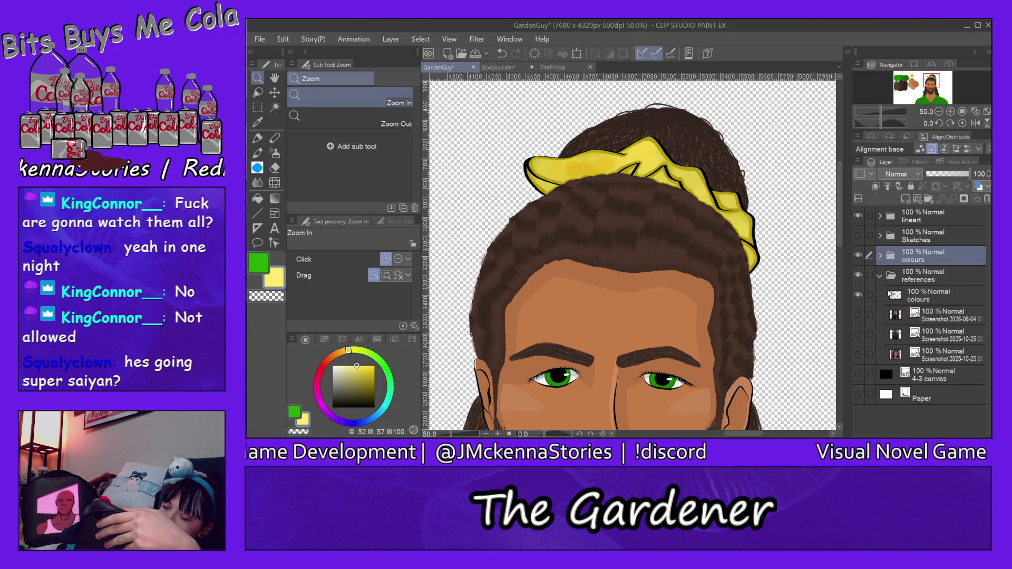
{"action": "left_click", "coordinate": [880, 276]}
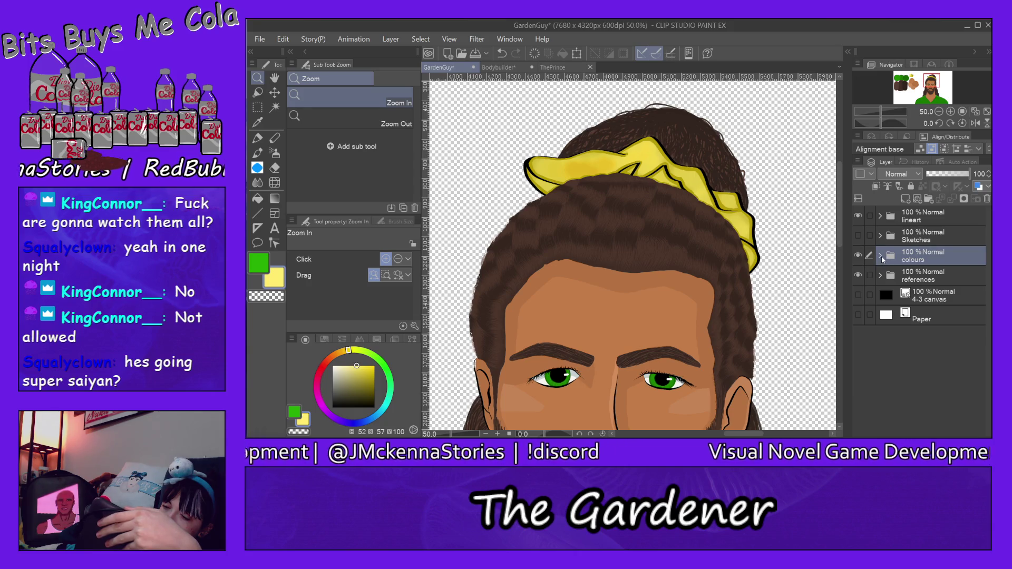
{"action": "left_click", "coordinate": [881, 256]}
- Add base, lolite and hilite layers inside the flower folder and select base
{"action": "left_click", "coordinate": [928, 279]}
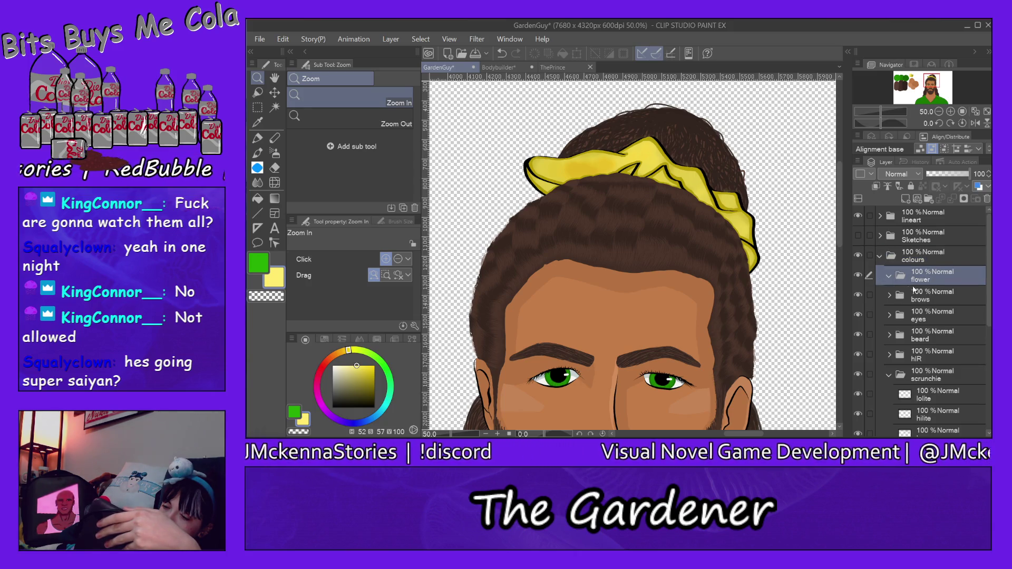
{"action": "left_click", "coordinate": [906, 199]}
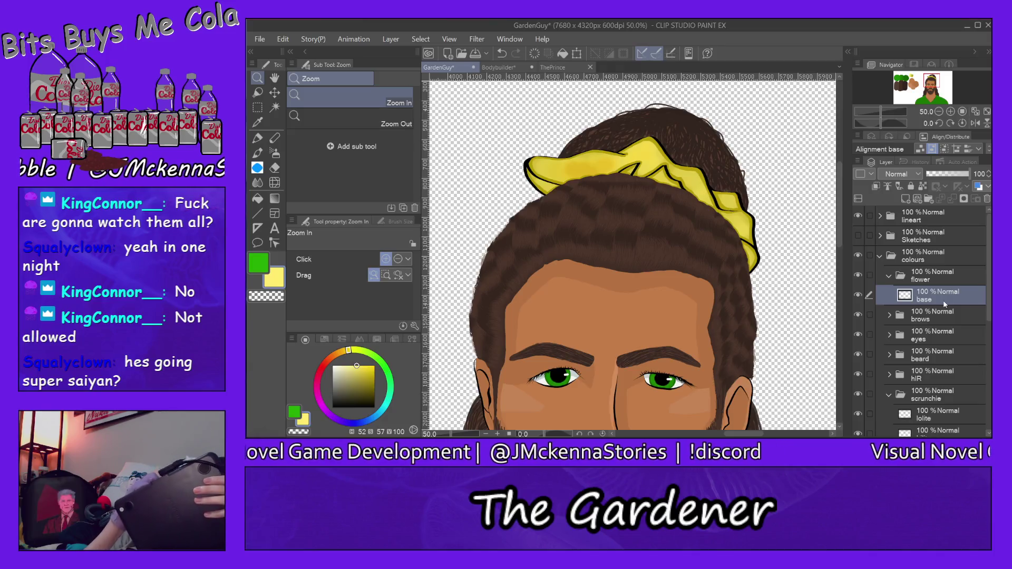
{"action": "left_click", "coordinate": [905, 200]}
{"action": "type", "text": "loli"}
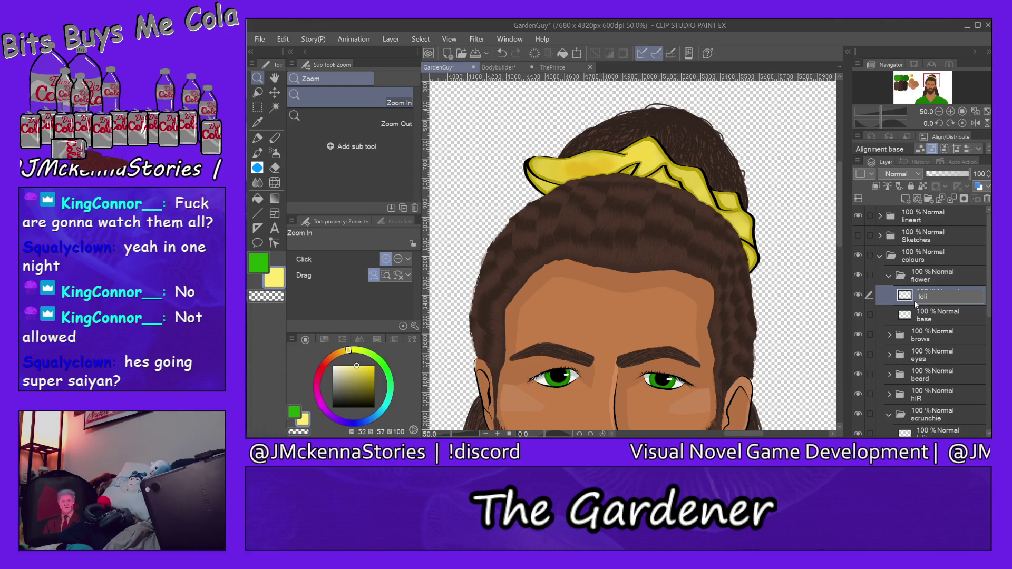
{"action": "type", "text": "te"}
{"action": "key", "text": "Return"}
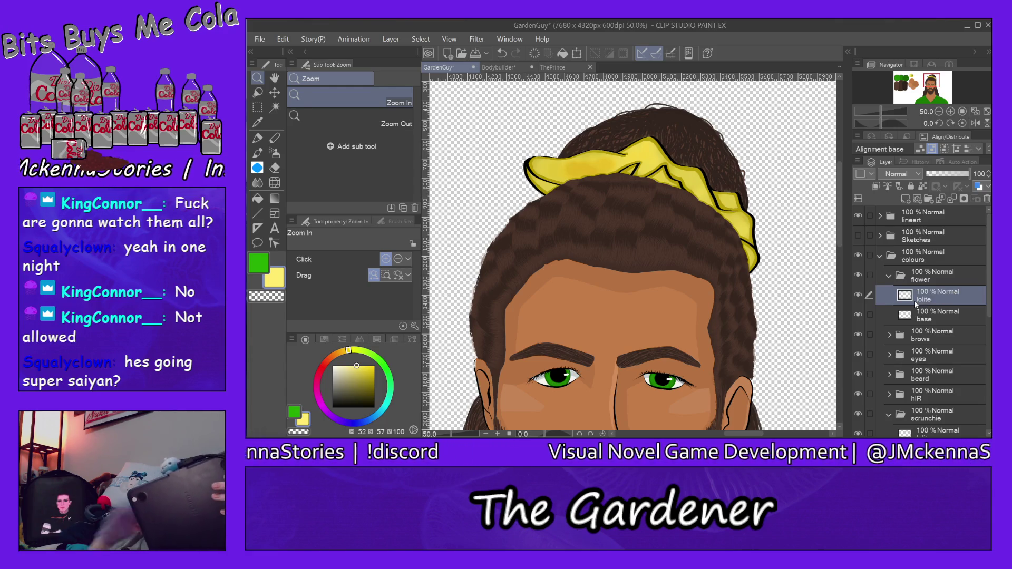
{"action": "left_click", "coordinate": [908, 201]}
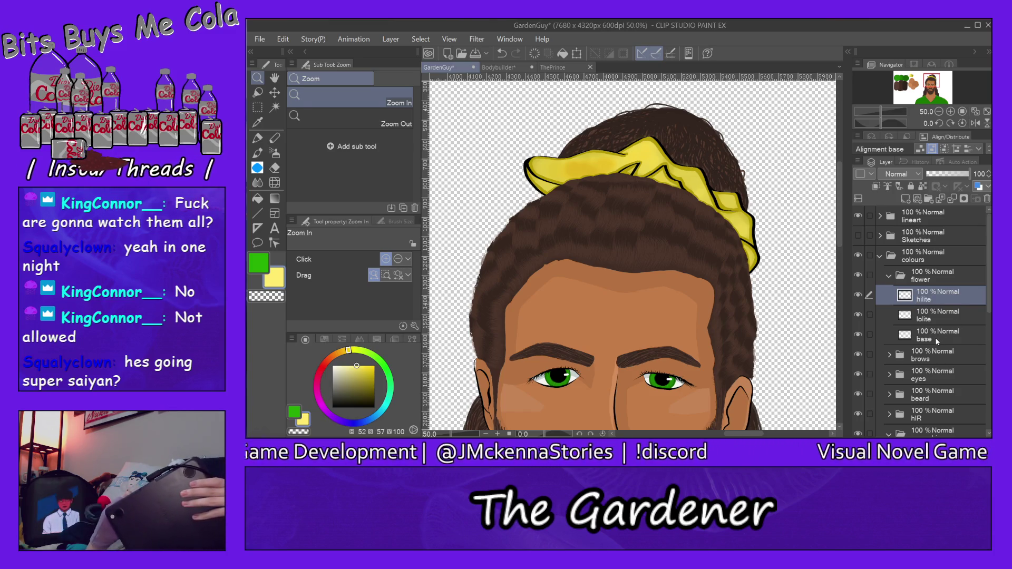
{"action": "left_click", "coordinate": [938, 335]}
- Pick dark green and choose the Watercolor Wet wash brush at size about 93
{"action": "left_click", "coordinate": [901, 80]}
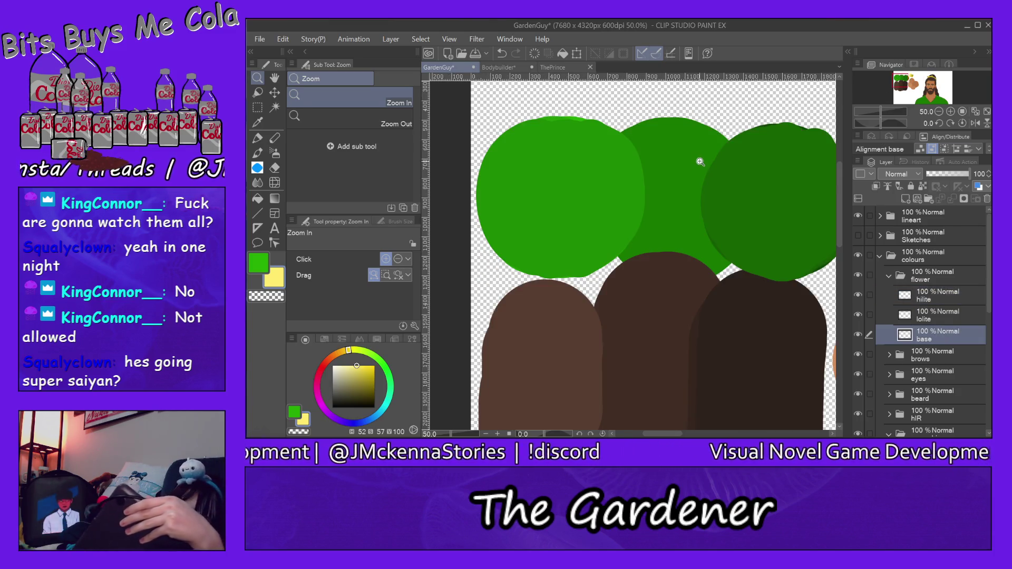
{"action": "scroll", "coordinate": [703, 149], "scroll_direction": "down", "scroll_amount": 1}
{"action": "left_click", "coordinate": [257, 138]}
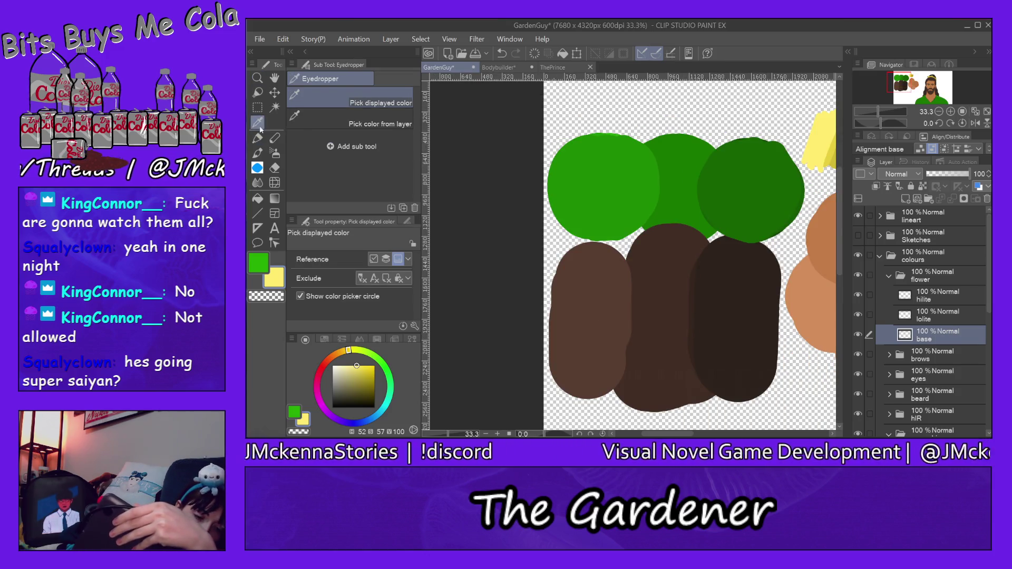
{"action": "key", "text": "i"}
{"action": "left_click", "coordinate": [687, 183]}
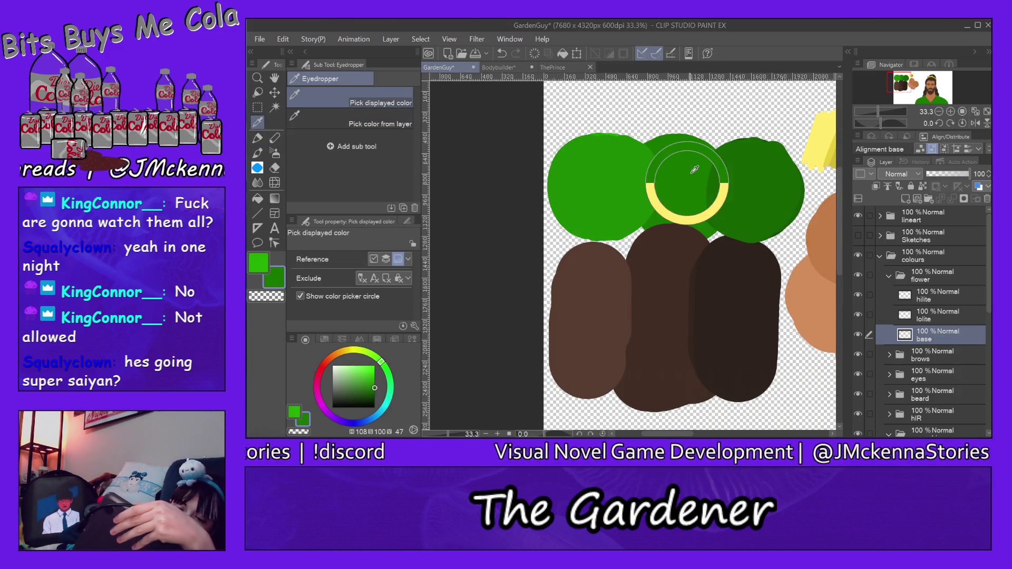
{"action": "left_click", "coordinate": [931, 81]}
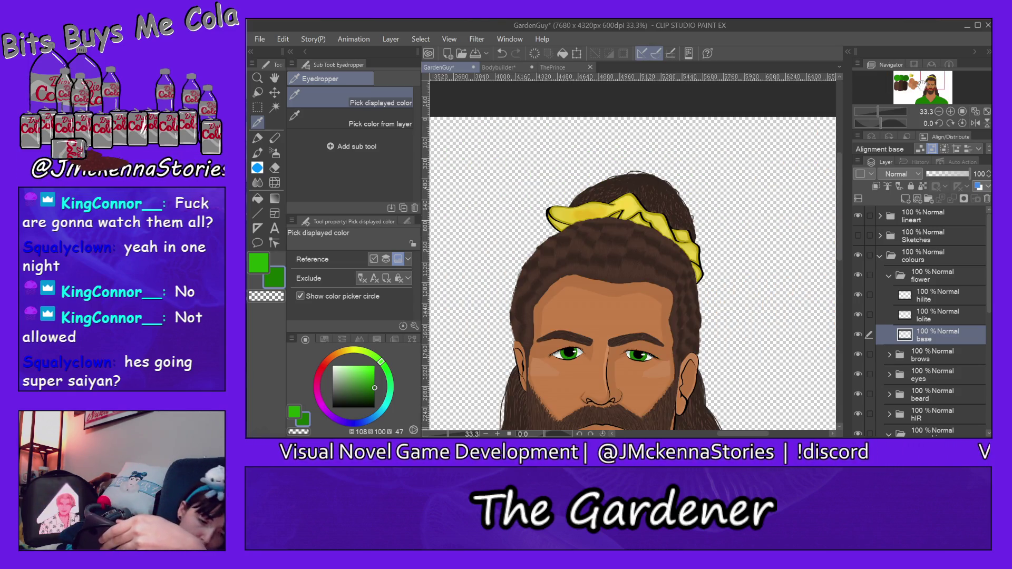
{"action": "left_click", "coordinate": [257, 153]}
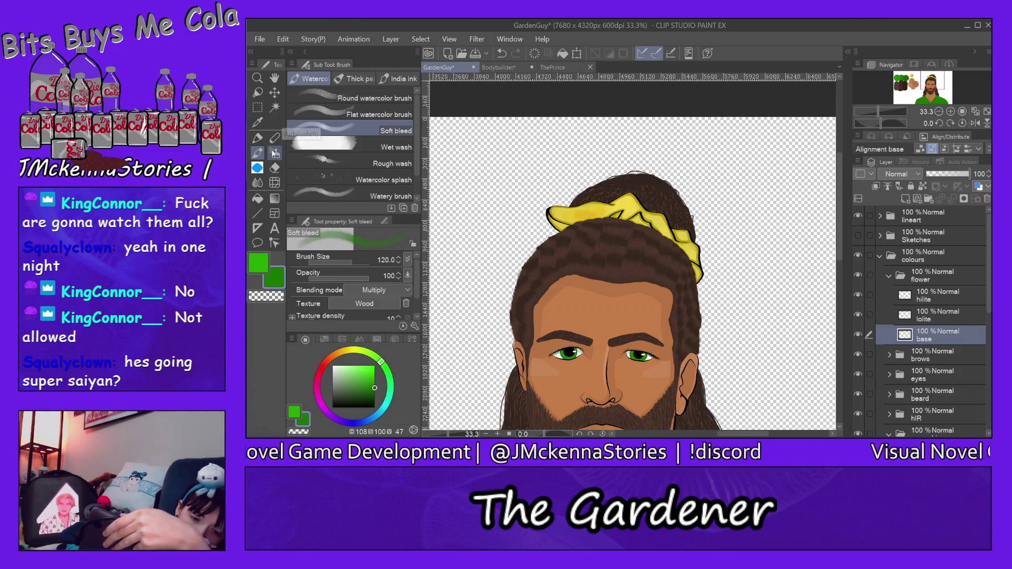
{"action": "left_click", "coordinate": [343, 146]}
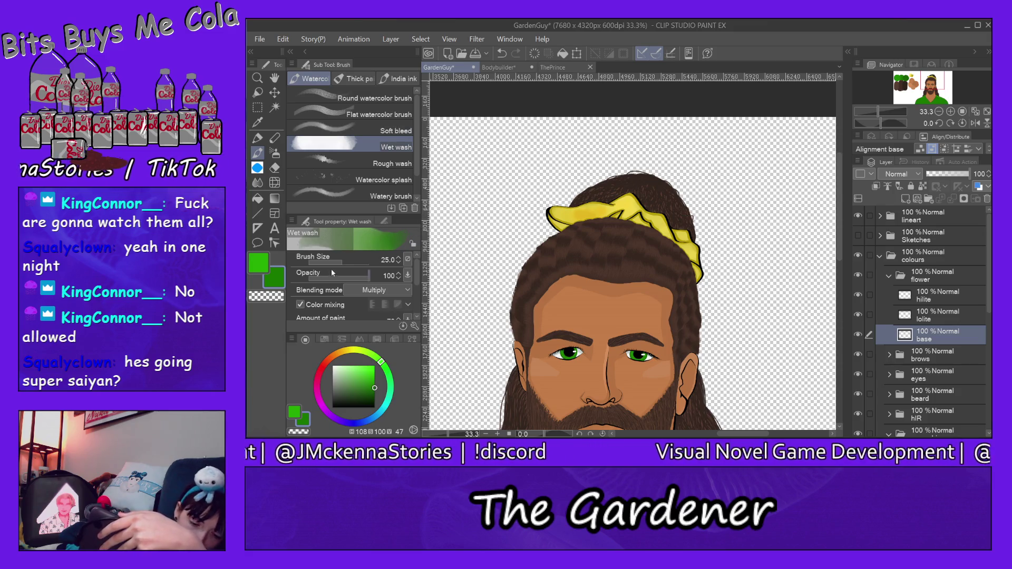
{"action": "left_click", "coordinate": [349, 262]}
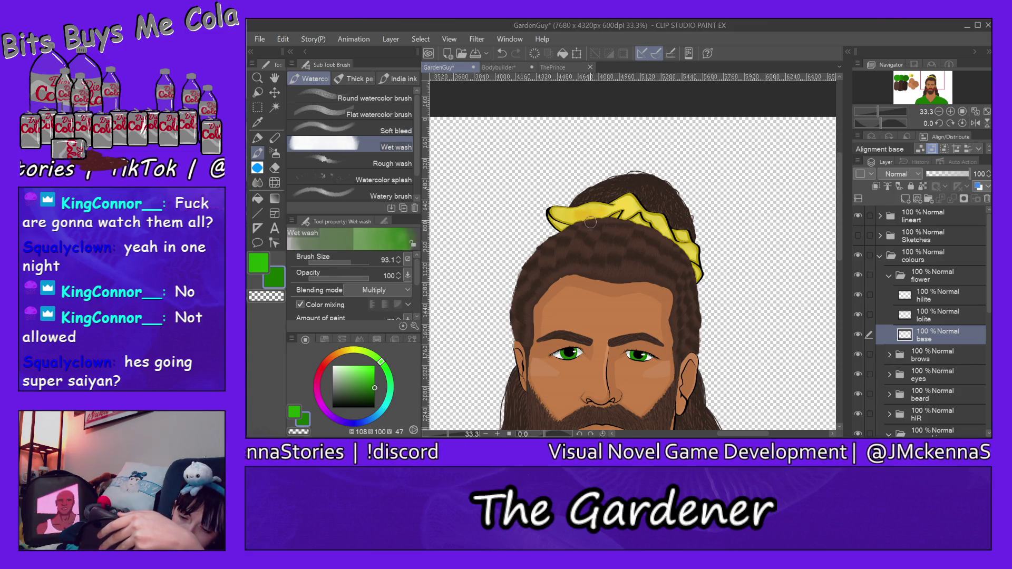
- Paint trial green strokes with the Wet wash brush at size 93.1, undoing them
{"action": "left_click_drag", "start_coordinate": [575, 218], "coordinate": [592, 196]}
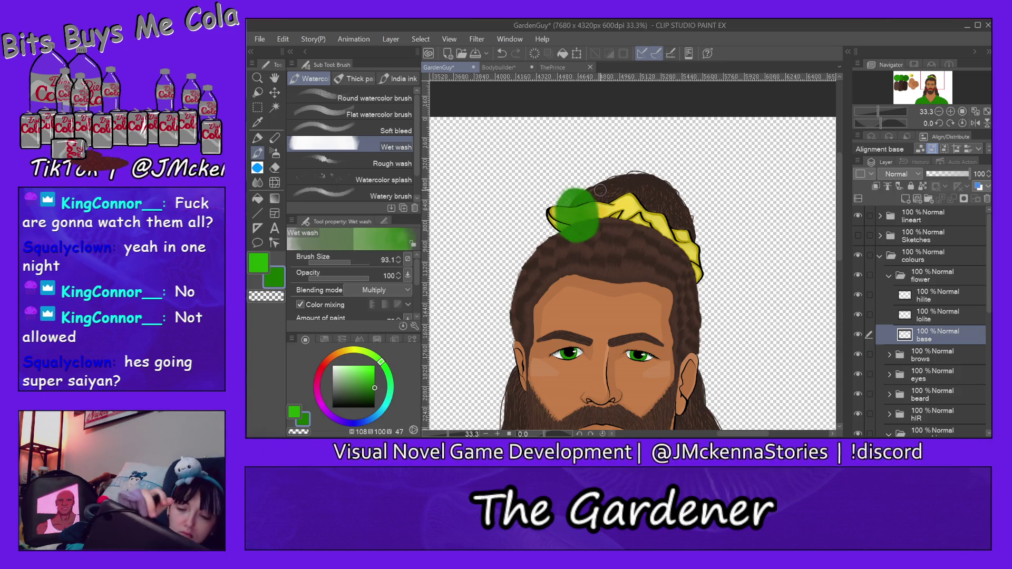
{"action": "key", "text": "ctrl+z"}
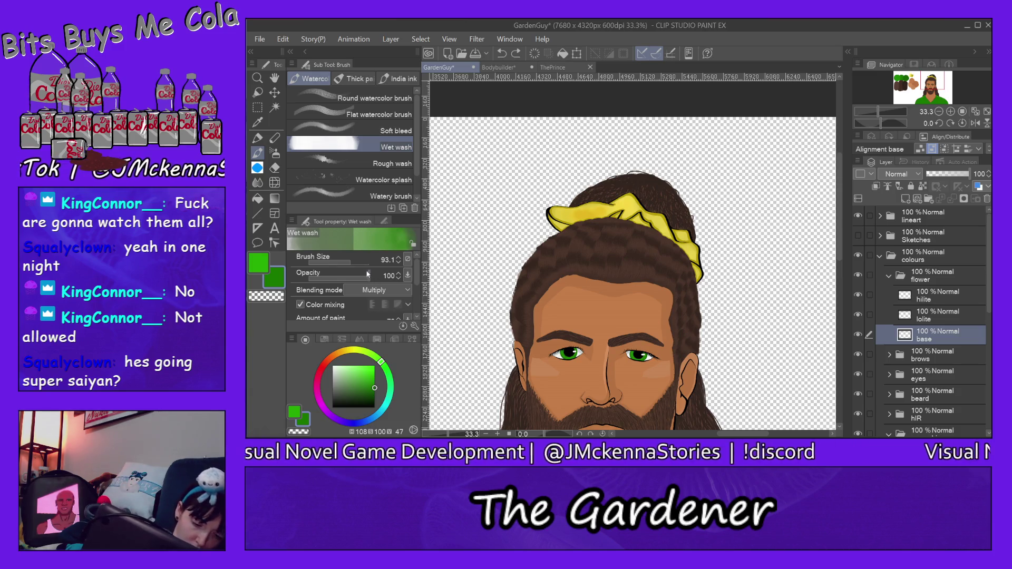
{"action": "left_click_drag", "start_coordinate": [415, 270], "coordinate": [416, 281]}
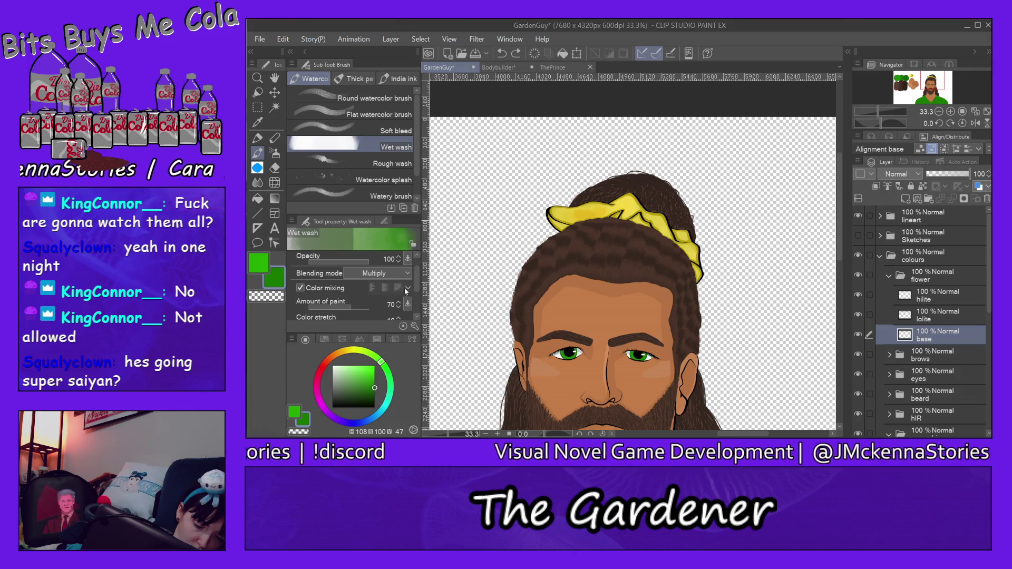
{"action": "left_click_drag", "start_coordinate": [416, 283], "coordinate": [417, 294]}
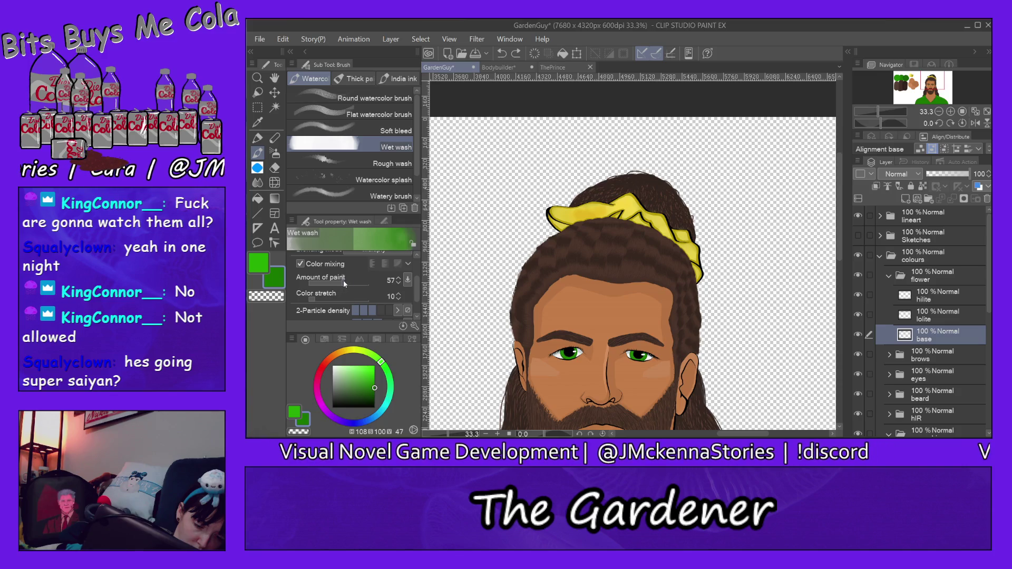
{"action": "left_click_drag", "start_coordinate": [486, 247], "coordinate": [492, 214]}
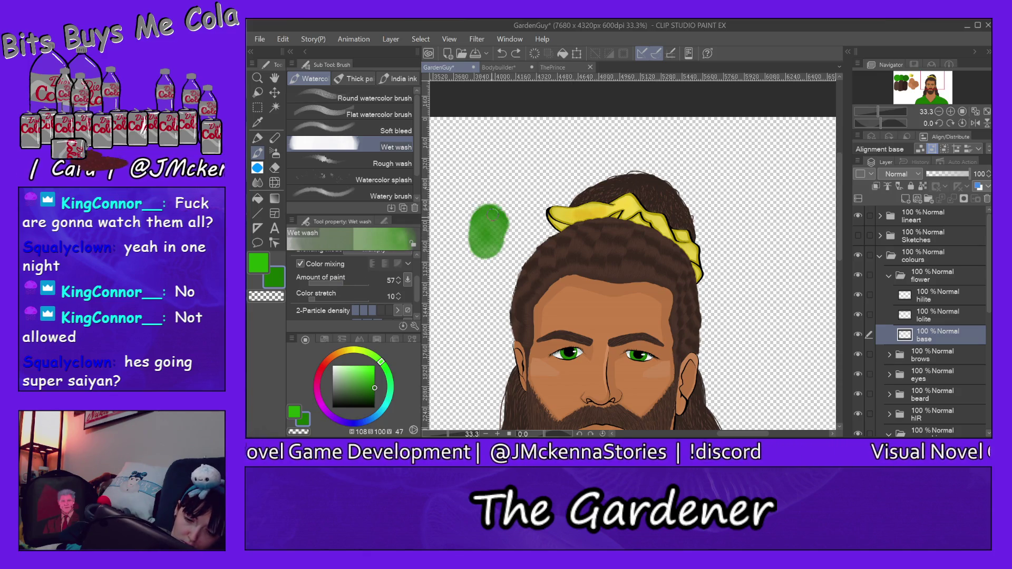
{"action": "key", "text": "ctrl+z"}
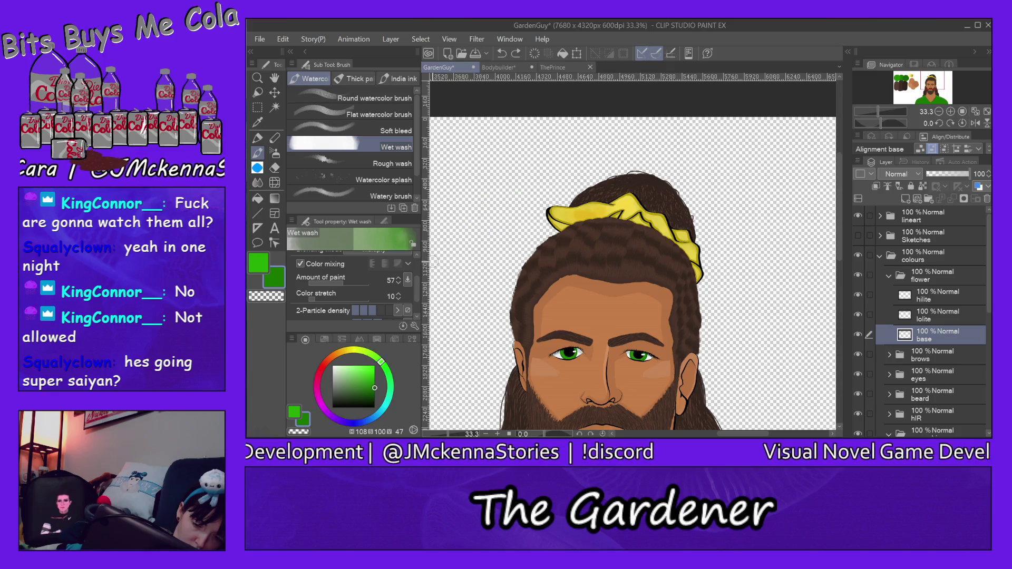
- Test amount of paint at 30, 57 and 76 with strokes, keep 76, then undo them
{"action": "left_click", "coordinate": [327, 284]}
{"action": "left_click_drag", "start_coordinate": [459, 216], "coordinate": [471, 166]}
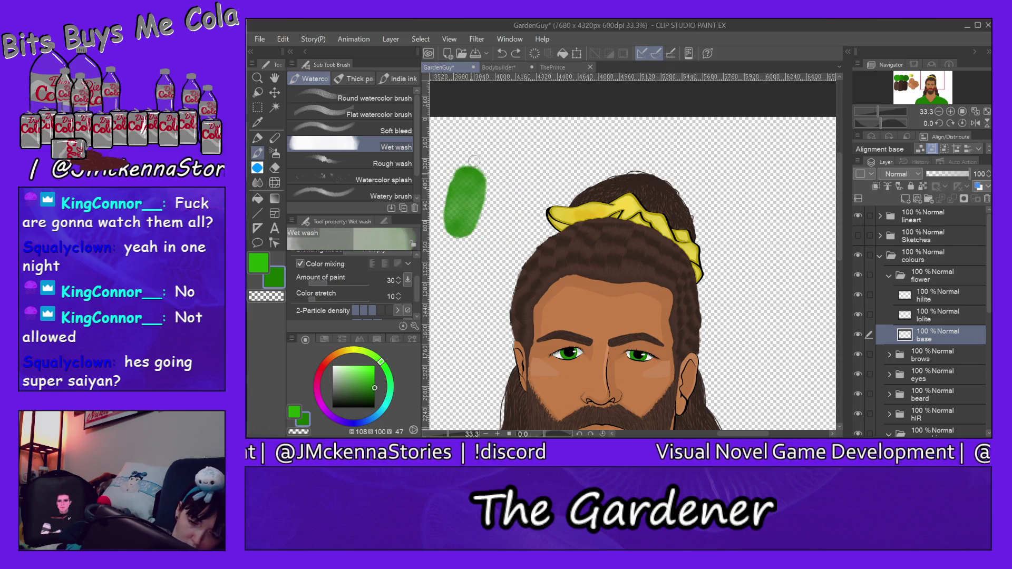
{"action": "left_click", "coordinate": [345, 285]}
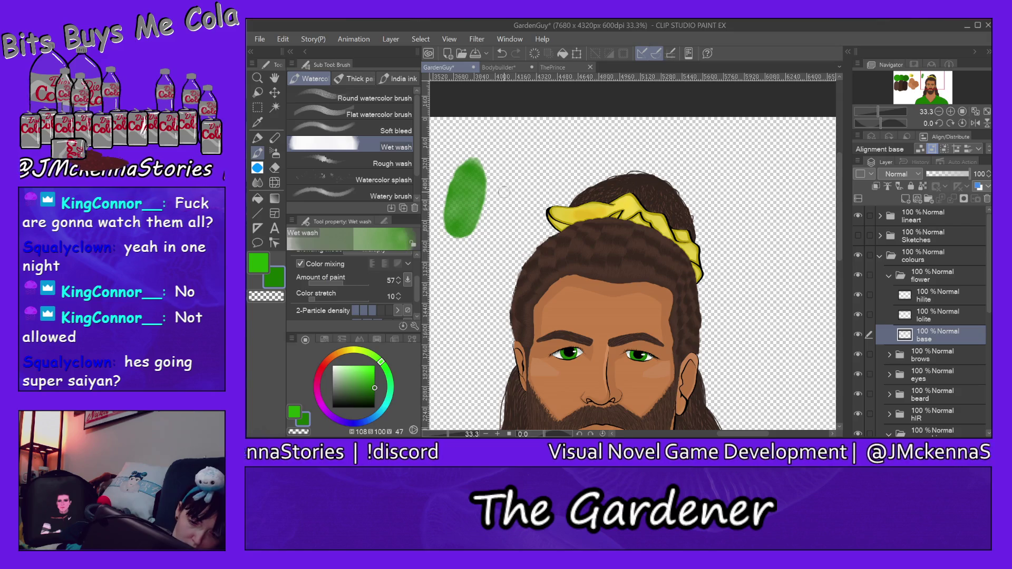
{"action": "left_click_drag", "start_coordinate": [494, 218], "coordinate": [521, 139]}
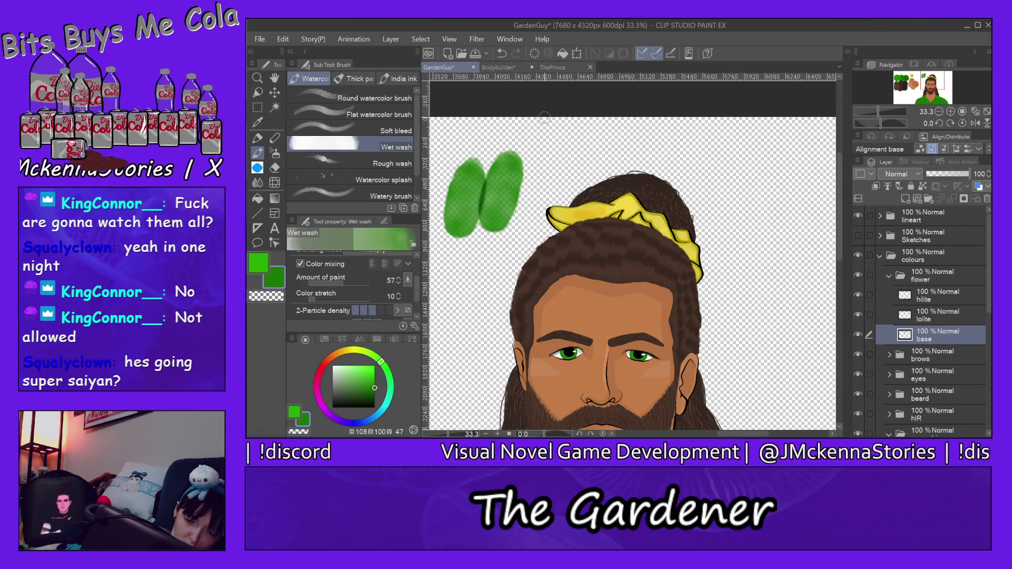
{"action": "left_click", "coordinate": [356, 283]}
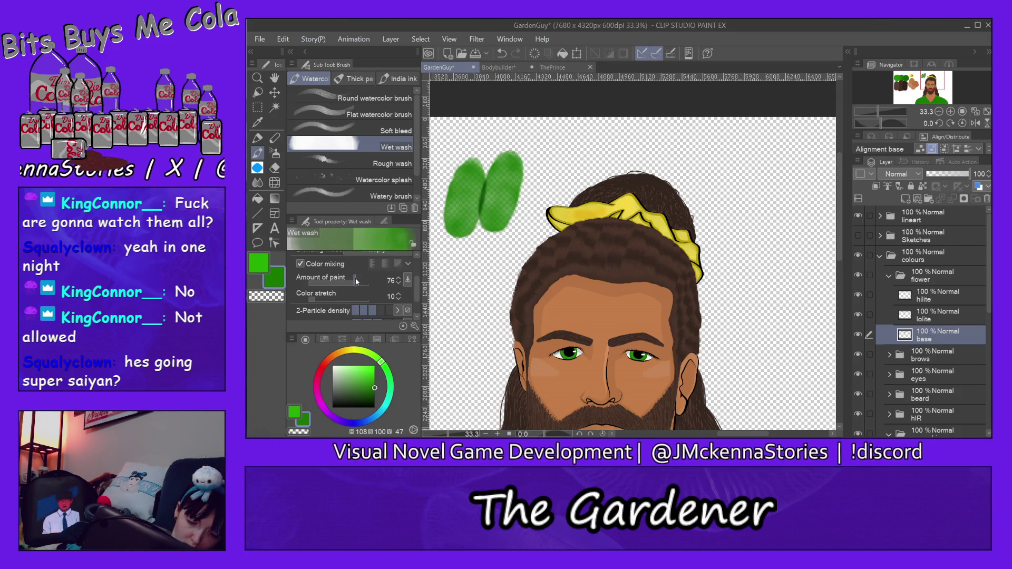
{"action": "left_click_drag", "start_coordinate": [529, 190], "coordinate": [550, 129]}
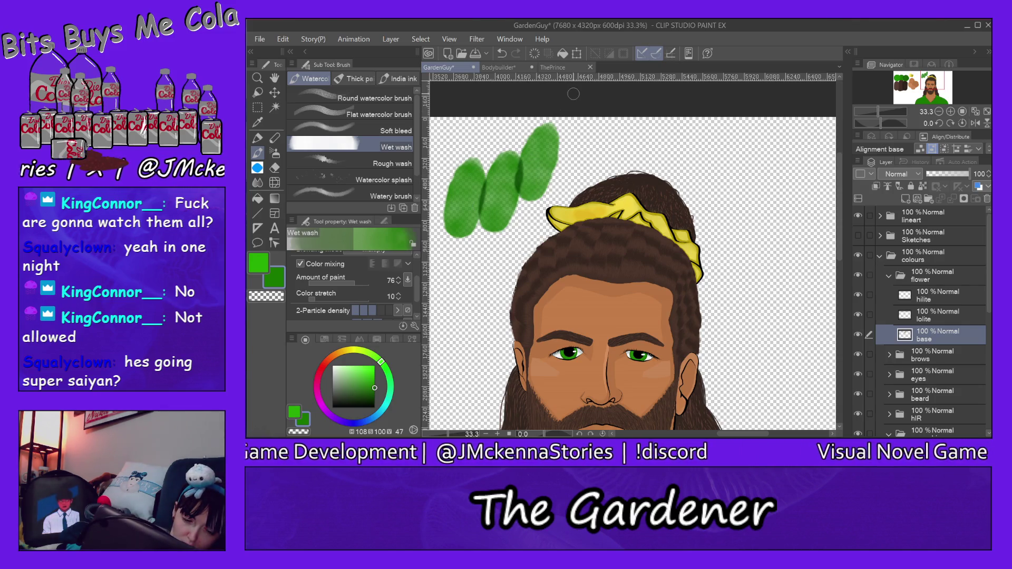
{"action": "key", "text": "ctrl+z"}
{"action": "key", "text": "ctrl+z"}
{"action": "key", "text": "ctrl+z"}
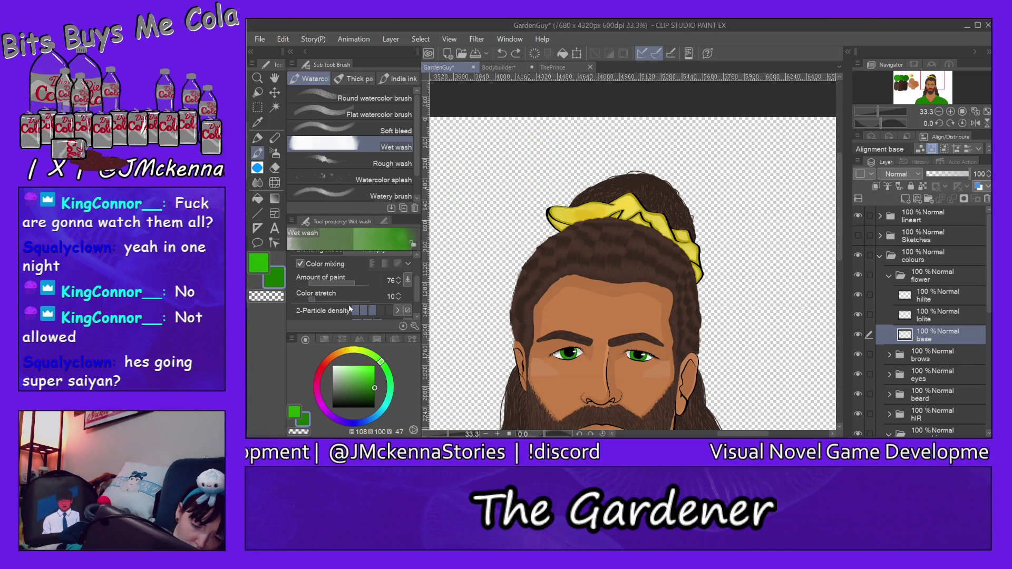
- Raise colour stretch to 28 then 45, painting a green test blob at each setting
{"action": "left_click_drag", "start_coordinate": [451, 174], "coordinate": [445, 158]}
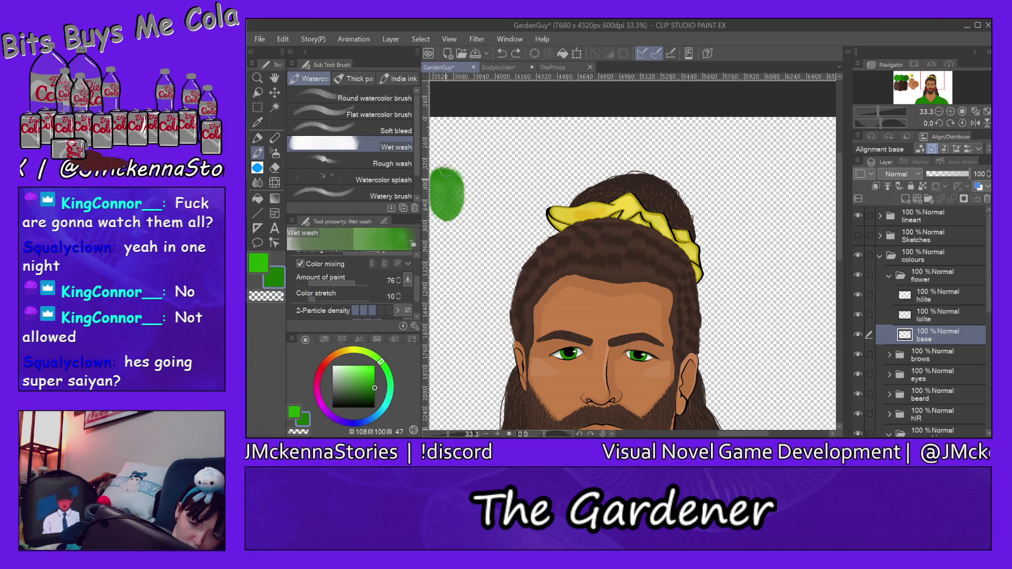
{"action": "left_click", "coordinate": [318, 299]}
{"action": "left_click_drag", "start_coordinate": [480, 207], "coordinate": [488, 153]}
{"action": "left_click", "coordinate": [337, 298]}
{"action": "left_click_drag", "start_coordinate": [506, 207], "coordinate": [509, 136]}
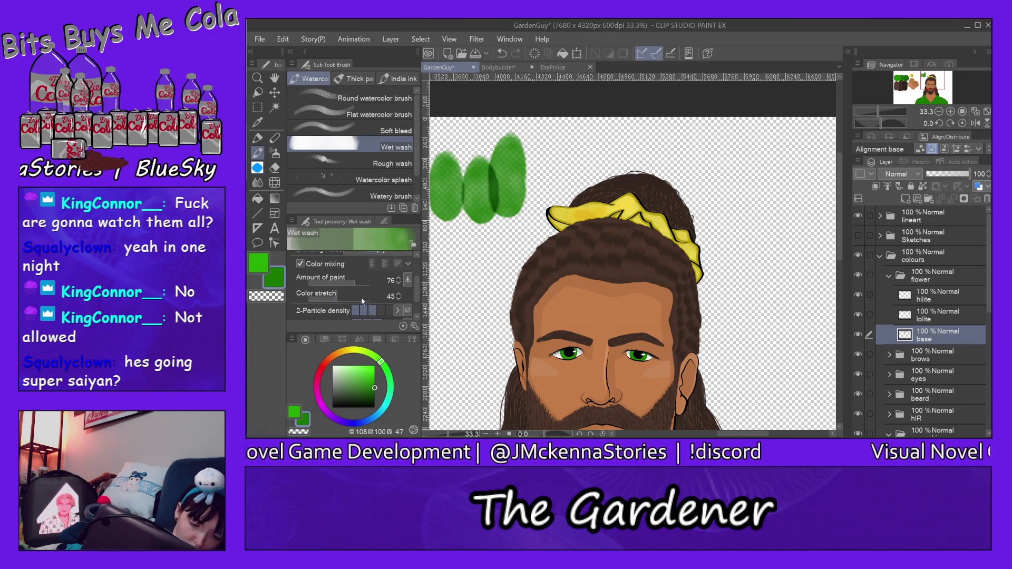
{"action": "left_click_drag", "start_coordinate": [519, 208], "coordinate": [578, 111]}
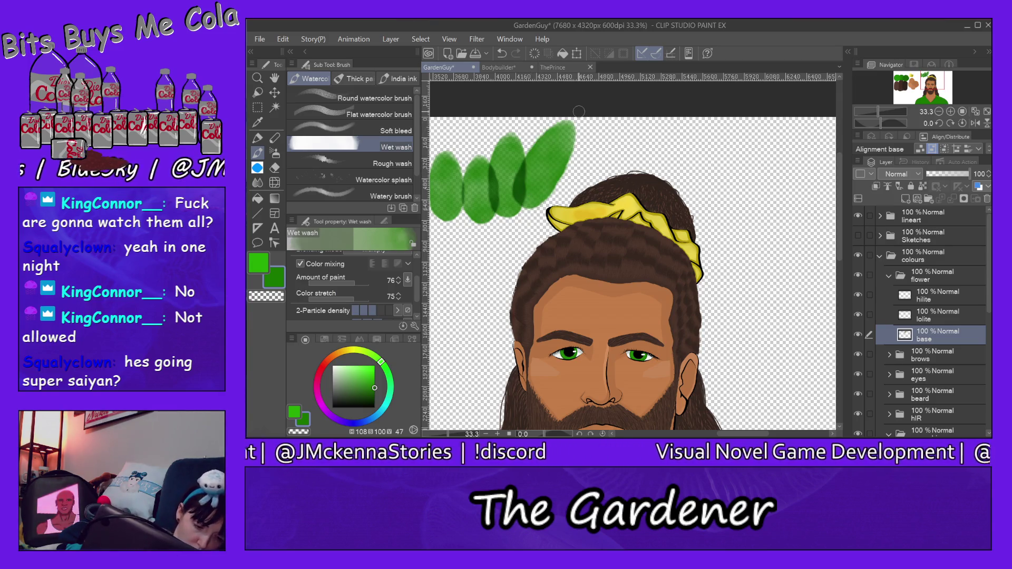
- Try a lighter green and the main green in test strokes near the top, then undo them
{"action": "left_click", "coordinate": [347, 370]}
{"action": "left_click_drag", "start_coordinate": [584, 155], "coordinate": [652, 119]}
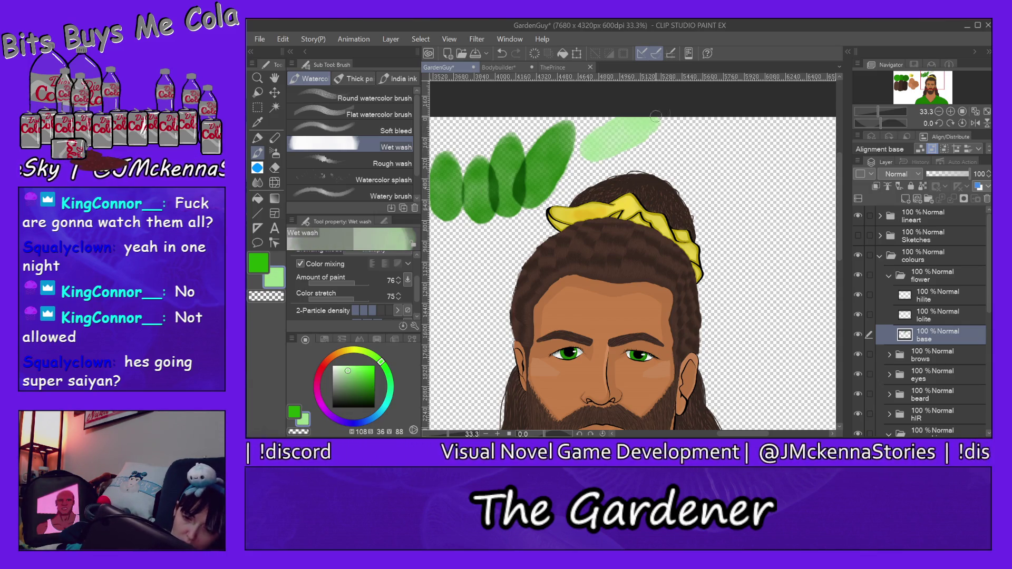
{"action": "key", "text": "ctrl+z"}
{"action": "left_click", "coordinate": [262, 263]}
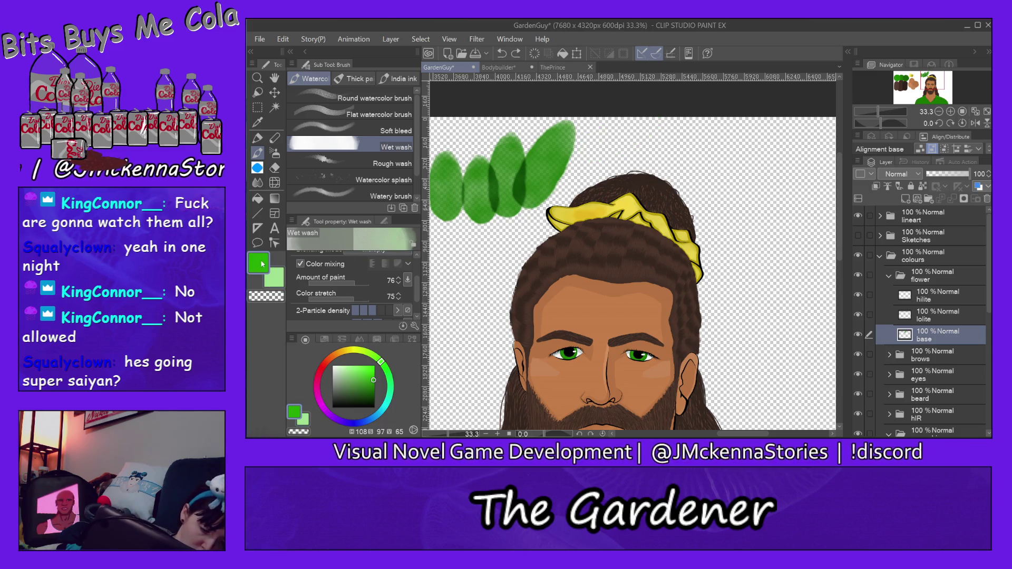
{"action": "left_click_drag", "start_coordinate": [601, 151], "coordinate": [688, 104]}
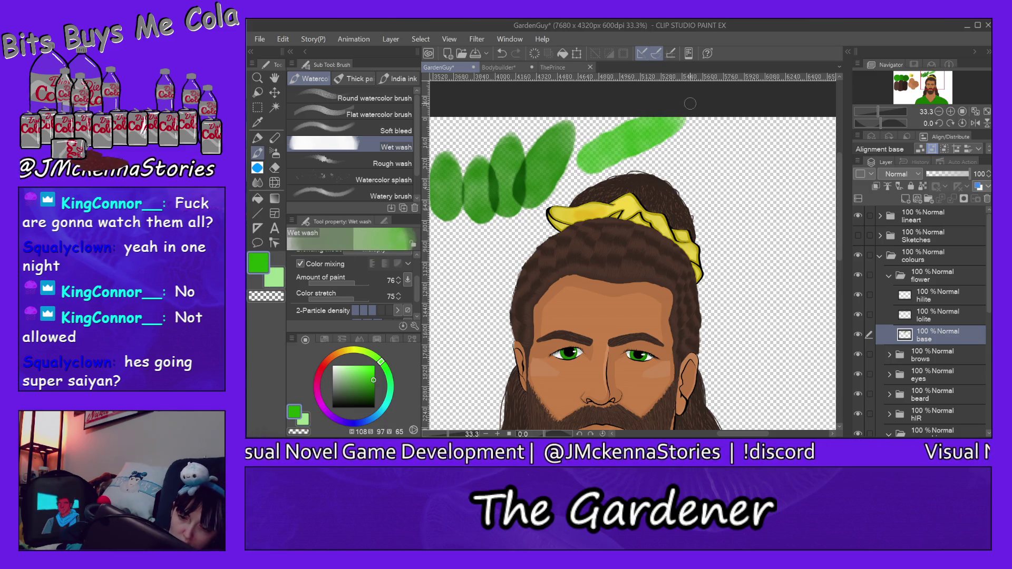
{"action": "key", "text": "ctrl+z"}
{"action": "key", "text": "ctrl+z"}
{"action": "key", "text": "ctrl+z"}
{"action": "key", "text": "ctrl+z"}
{"action": "key", "text": "ctrl+z"}
{"action": "scroll", "coordinate": [651, 158], "scroll_direction": "left", "scroll_amount": 10}
- Set the main colour to dark green with white as the secondary colour
{"action": "left_click", "coordinate": [653, 207], "text": "alt"}
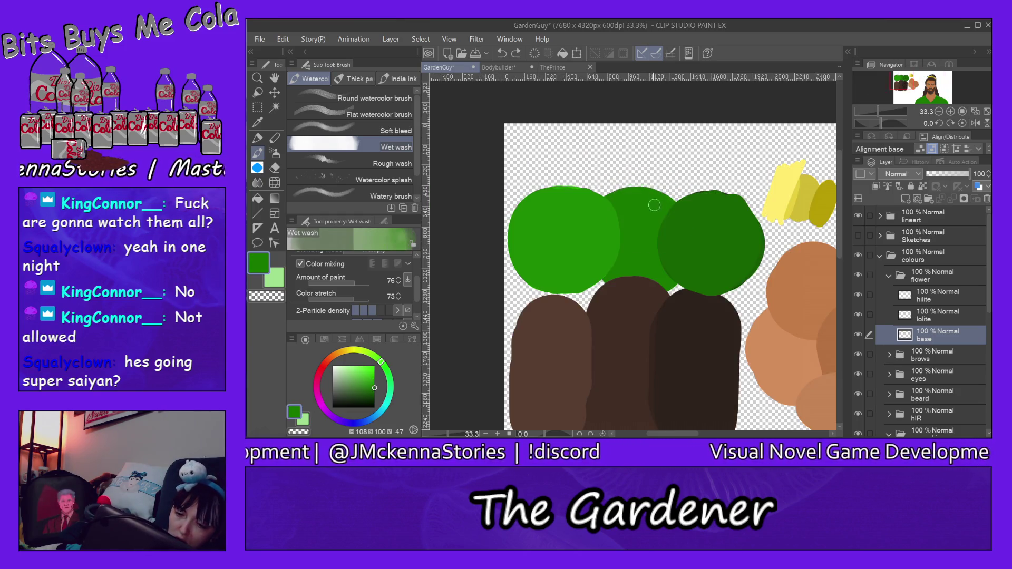
{"action": "scroll", "coordinate": [627, 158], "scroll_direction": "right", "scroll_amount": 10}
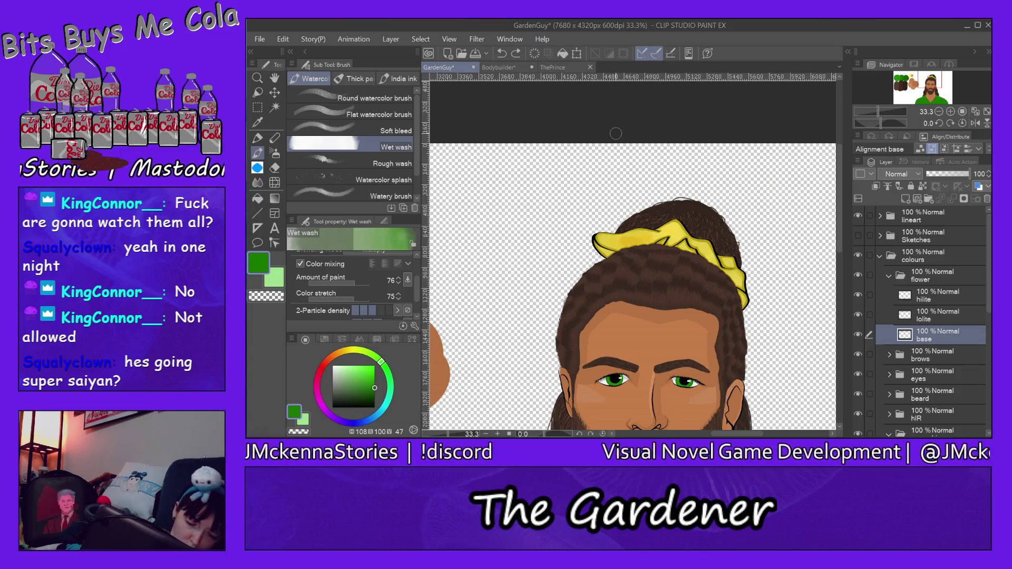
{"action": "left_click", "coordinate": [348, 369]}
{"action": "left_click_drag", "start_coordinate": [348, 369], "coordinate": [333, 366]}
{"action": "left_click", "coordinate": [293, 411]}
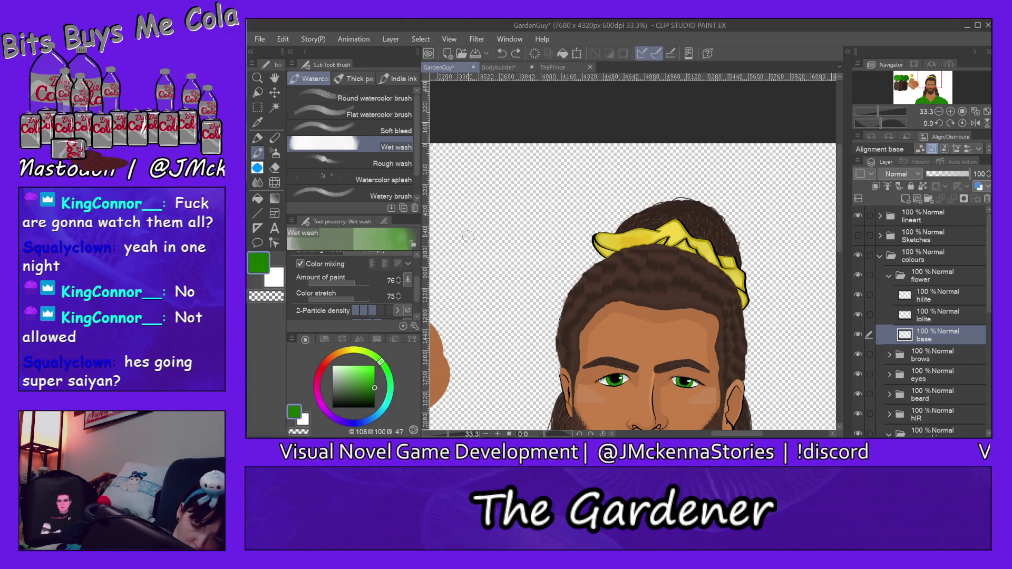
- Test amount of paint at 53 and 26 with vertical green strokes, then undo them
{"action": "left_click_drag", "start_coordinate": [469, 234], "coordinate": [470, 169]}
{"action": "left_click", "coordinate": [341, 283]}
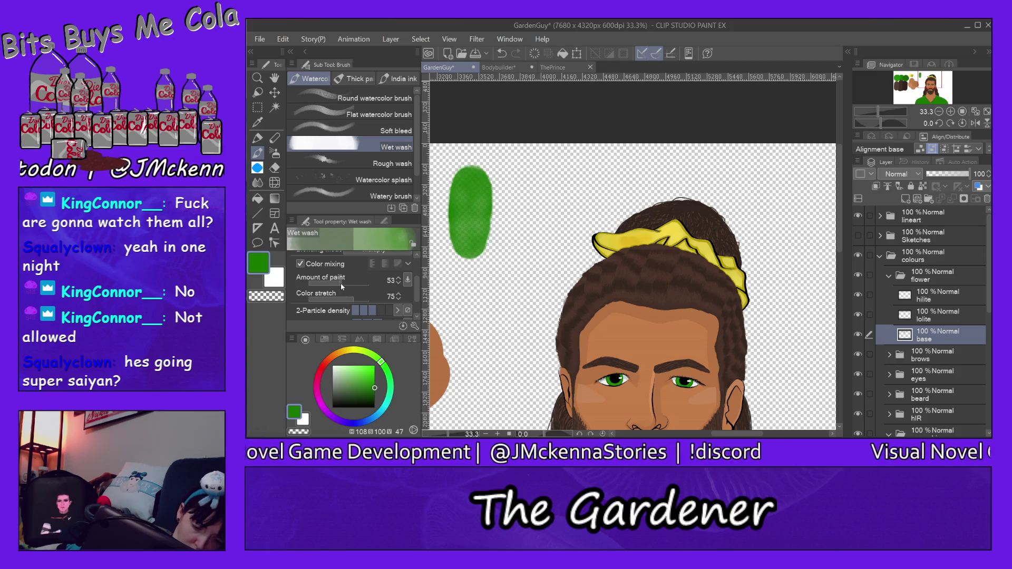
{"action": "left_click_drag", "start_coordinate": [513, 250], "coordinate": [519, 165]}
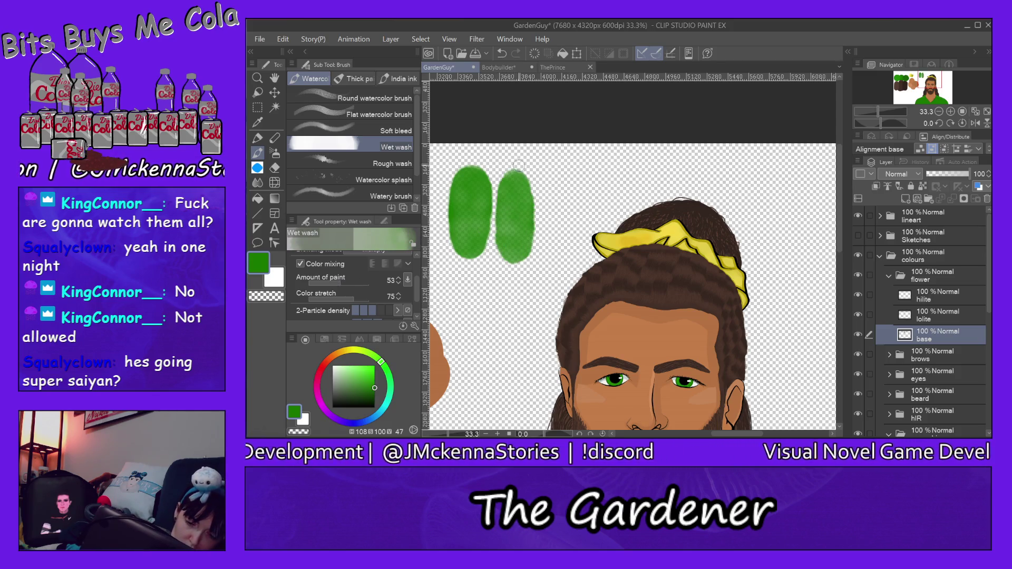
{"action": "left_click", "coordinate": [320, 283]}
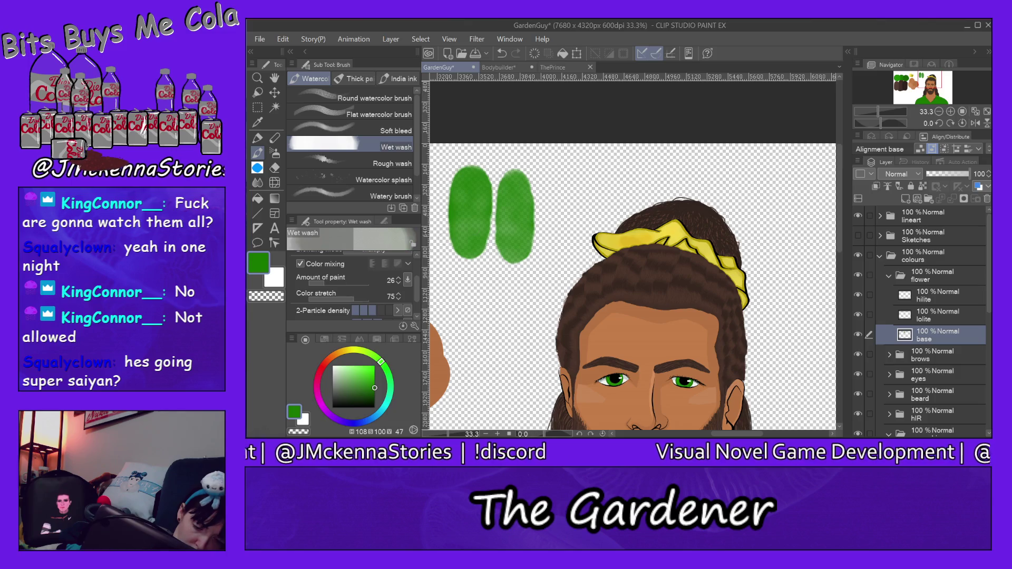
{"action": "left_click_drag", "start_coordinate": [551, 248], "coordinate": [558, 157]}
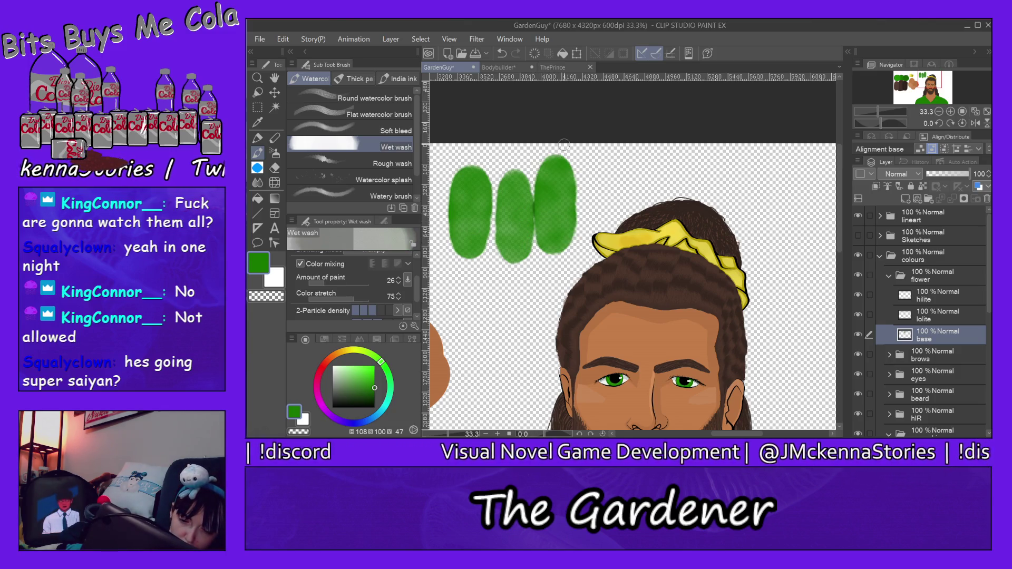
{"action": "key", "text": "ctrl+z"}
{"action": "key", "text": "ctrl+z"}
{"action": "key", "text": "ctrl+z"}
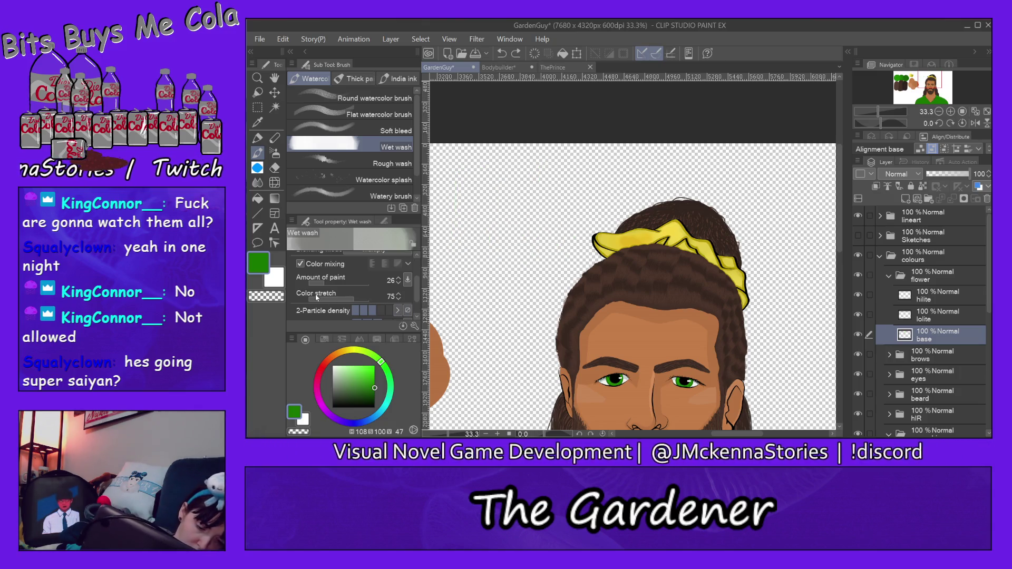
- Test colour stretch at 17, 41 and 74 with green strokes, then undo them
{"action": "left_click", "coordinate": [315, 299]}
{"action": "left_click_drag", "start_coordinate": [481, 236], "coordinate": [496, 164]}
{"action": "left_click", "coordinate": [333, 300]}
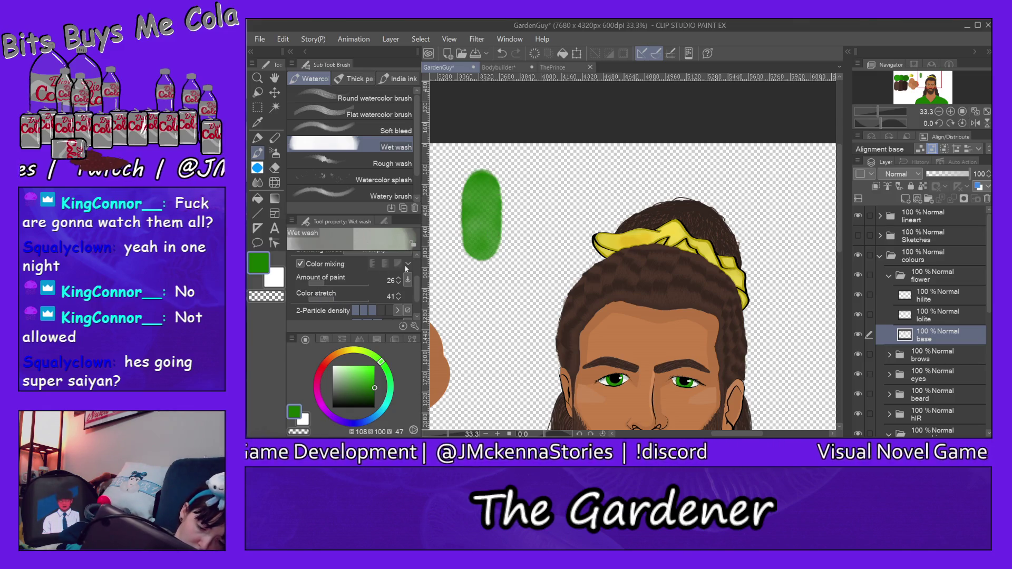
{"action": "mouse_move", "coordinate": [515, 232]}
{"action": "left_mouse_down"}
{"action": "mouse_move", "coordinate": [517, 200]}
{"action": "mouse_move", "coordinate": [543, 167]}
{"action": "left_mouse_up"}
{"action": "left_click", "coordinate": [364, 301]}
{"action": "left_click_drag", "start_coordinate": [556, 226], "coordinate": [562, 158]}
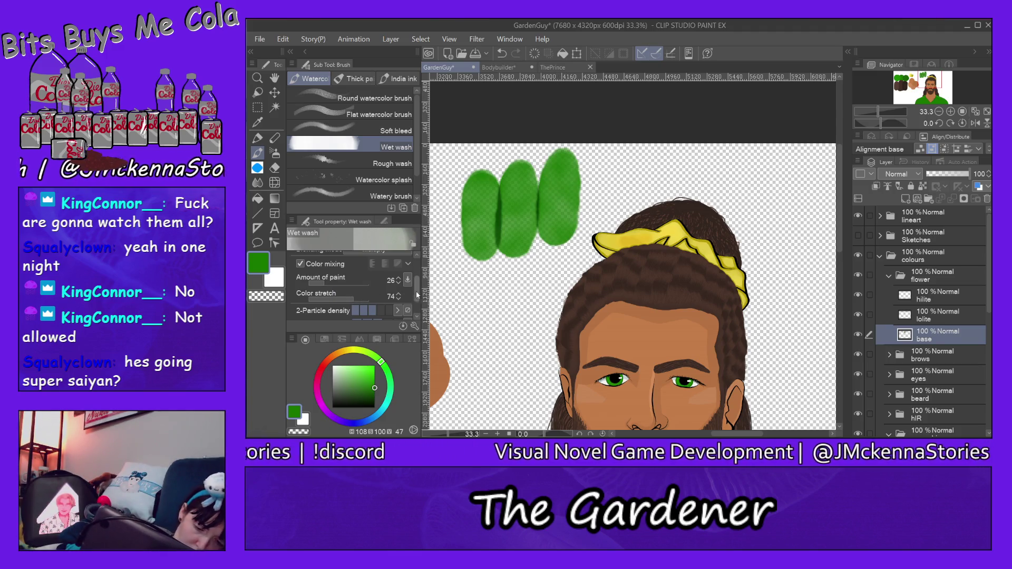
{"action": "scroll", "coordinate": [414, 288], "scroll_direction": "down", "scroll_amount": 2}
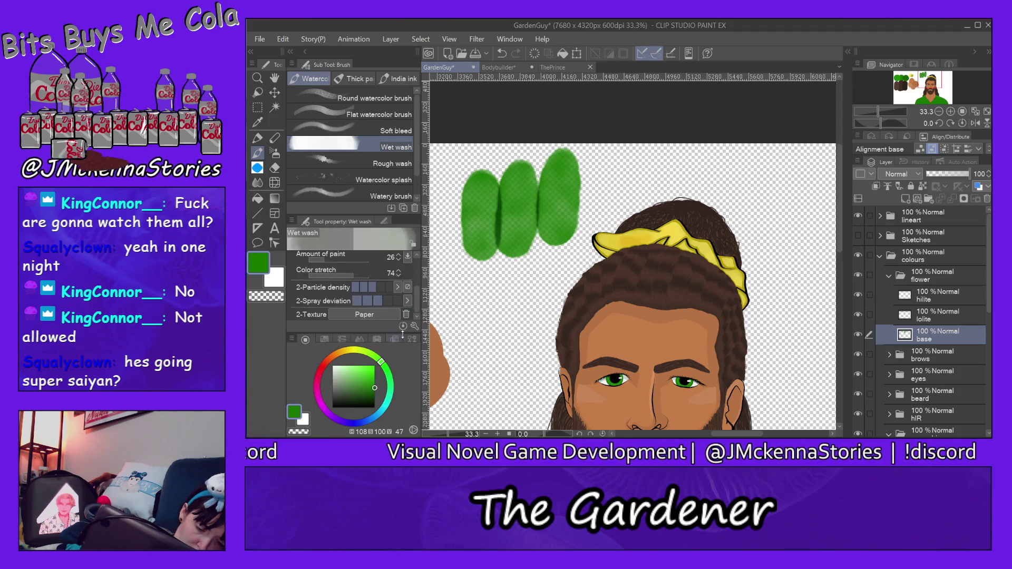
{"action": "key", "text": "ctrl+z"}
{"action": "key", "text": "ctrl+z"}
{"action": "key", "text": "ctrl+z"}
- Try particle density from the lowest level up to the fourth step with test strokes, undoing them
{"action": "left_click", "coordinate": [356, 287]}
{"action": "mouse_move", "coordinate": [462, 264]}
{"action": "left_mouse_down"}
{"action": "mouse_move", "coordinate": [470, 169]}
{"action": "mouse_move", "coordinate": [481, 190]}
{"action": "left_mouse_up"}
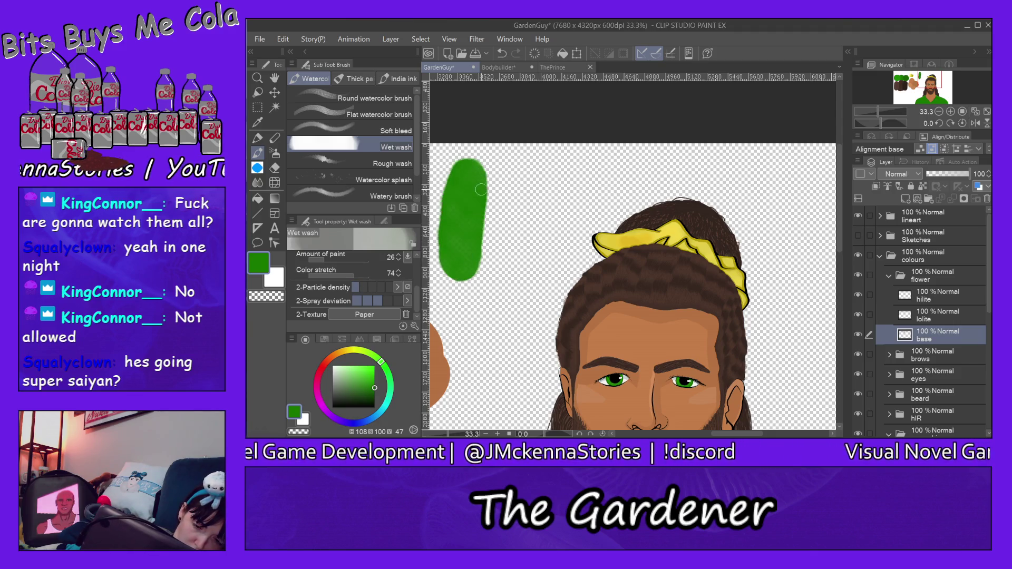
{"action": "left_click", "coordinate": [363, 286]}
{"action": "mouse_move", "coordinate": [489, 268]}
{"action": "left_mouse_down"}
{"action": "mouse_move", "coordinate": [493, 198]}
{"action": "mouse_move", "coordinate": [503, 227]}
{"action": "mouse_move", "coordinate": [554, 168]}
{"action": "left_mouse_up"}
{"action": "left_click", "coordinate": [383, 286]}
{"action": "left_click_drag", "start_coordinate": [566, 219], "coordinate": [586, 150]}
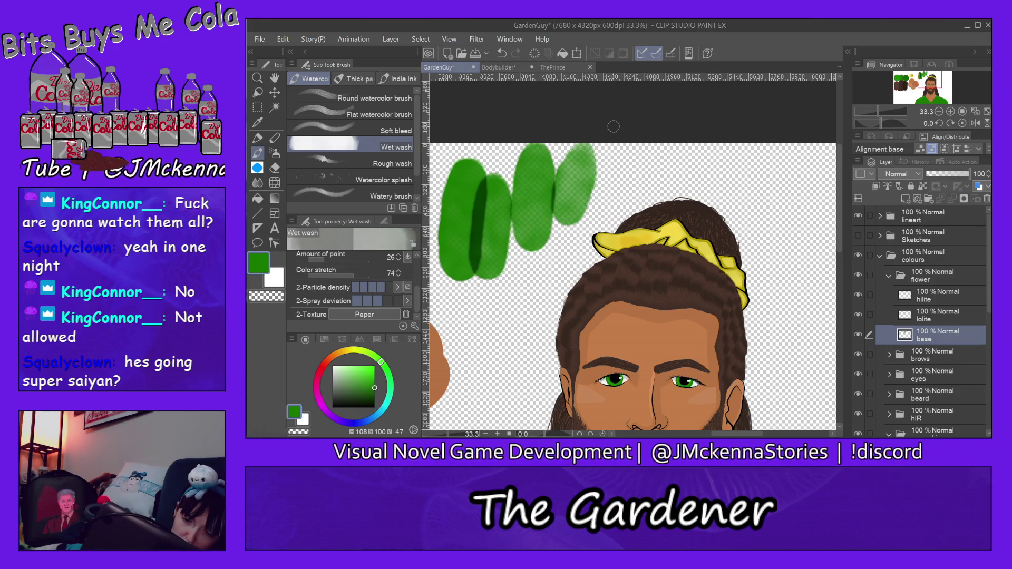
{"action": "key", "text": "ctrl+z"}
{"action": "key", "text": "ctrl+z"}
{"action": "key", "text": "ctrl+z"}
{"action": "key", "text": "ctrl+z"}
{"action": "left_click_drag", "start_coordinate": [455, 290], "coordinate": [561, 199]}
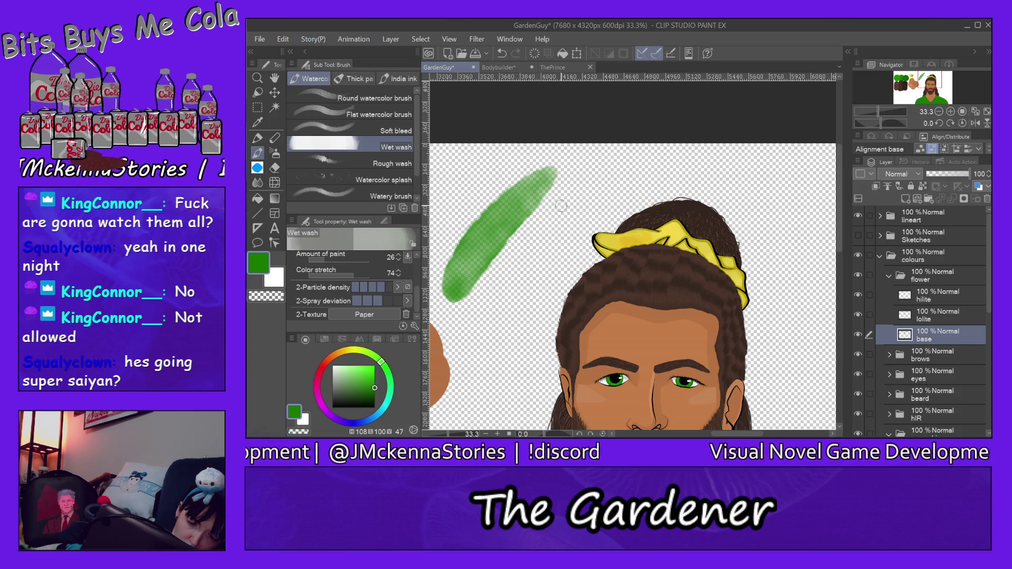
{"action": "key", "text": "ctrl+z"}
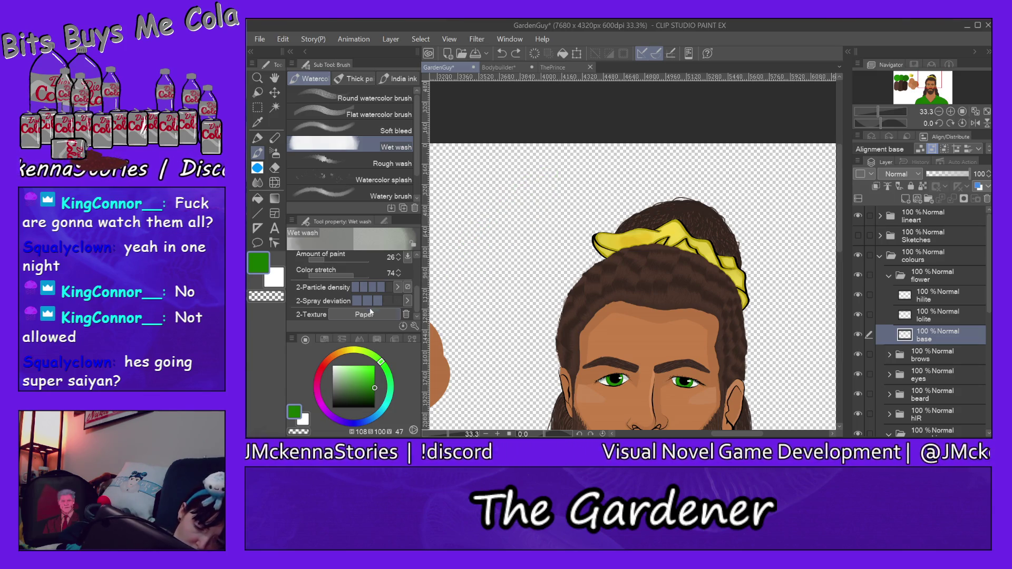
- Set spray deviation to its minimum and paint five green test strokes across the canvas
{"action": "left_click", "coordinate": [362, 302]}
{"action": "left_click_drag", "start_coordinate": [461, 252], "coordinate": [527, 168]}
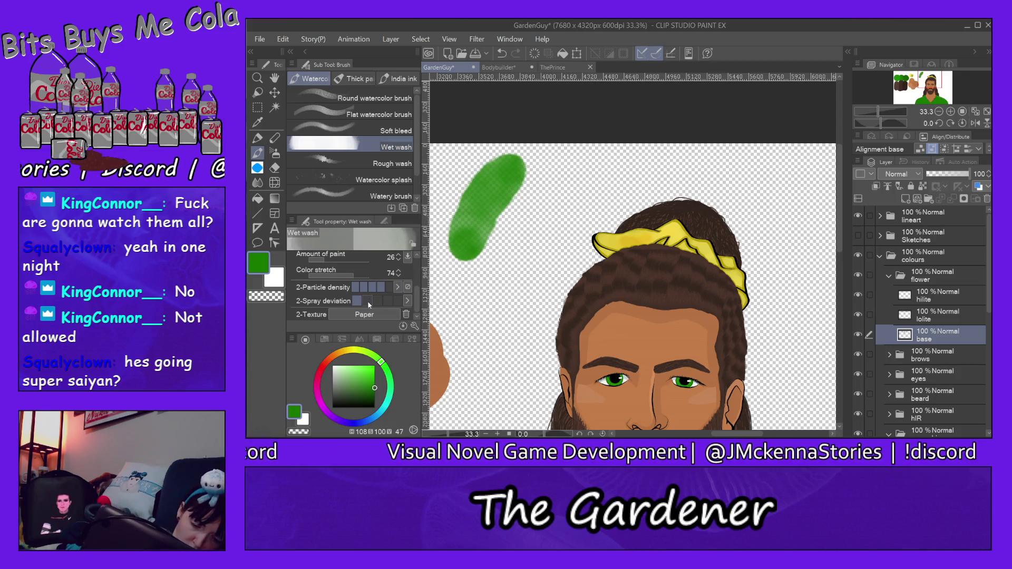
{"action": "left_click_drag", "start_coordinate": [507, 254], "coordinate": [574, 186]}
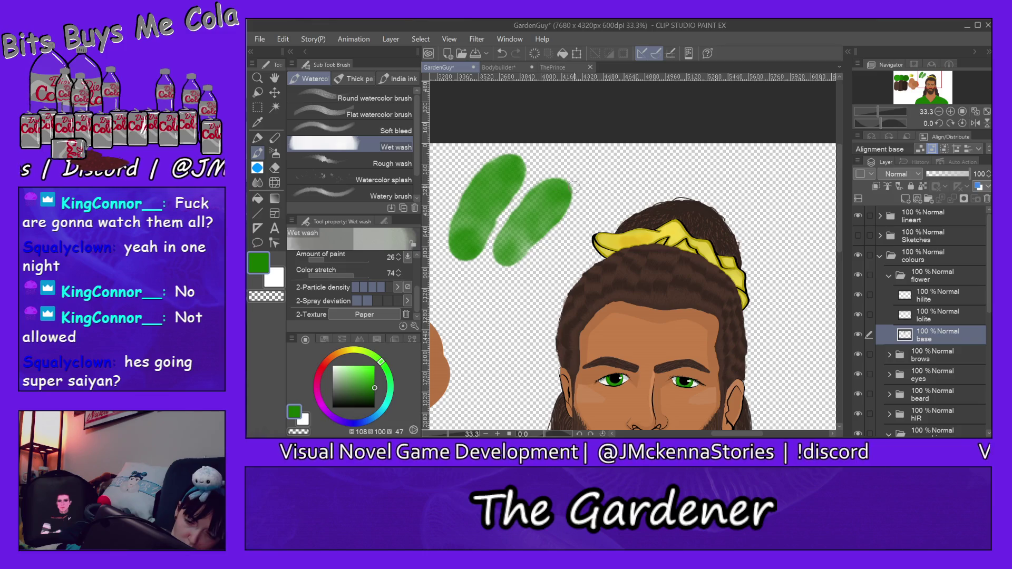
{"action": "left_click_drag", "start_coordinate": [476, 343], "coordinate": [538, 261]}
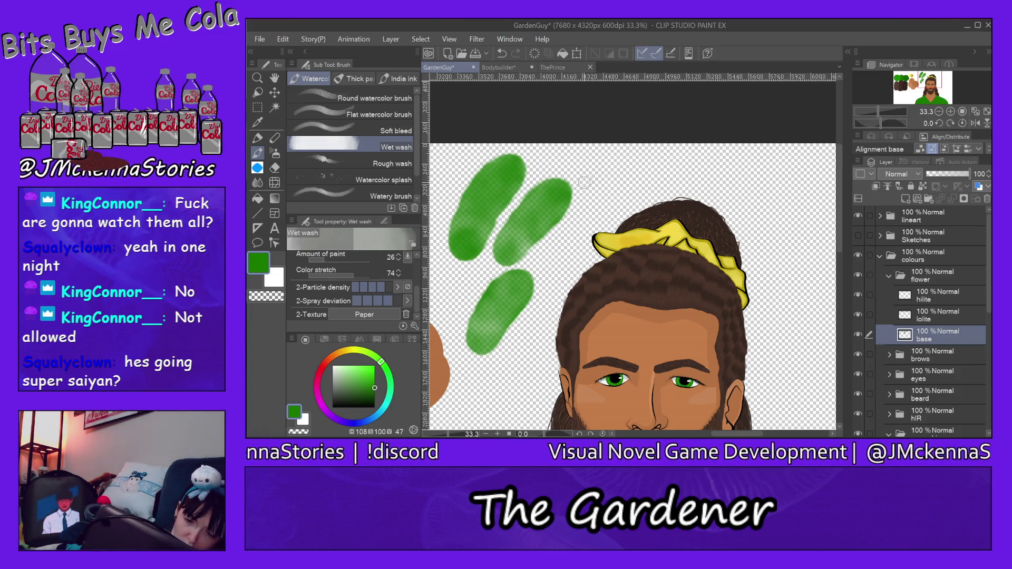
{"action": "left_click_drag", "start_coordinate": [606, 181], "coordinate": [717, 156]}
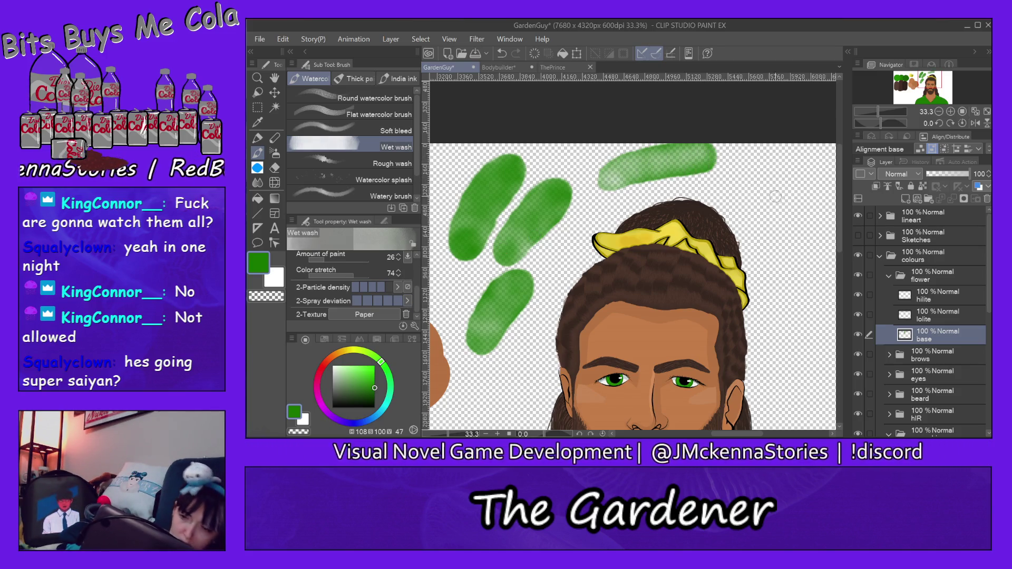
{"action": "left_click_drag", "start_coordinate": [742, 200], "coordinate": [819, 175]}
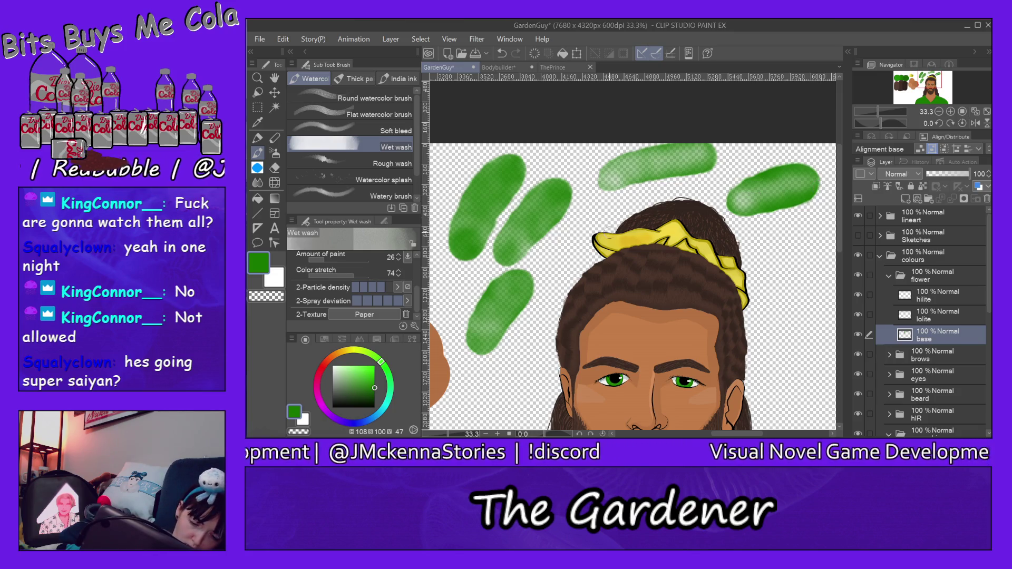
- Undo all five test strokes and scroll Tool property up toward Blending mode
{"action": "key", "text": "ctrl+z"}
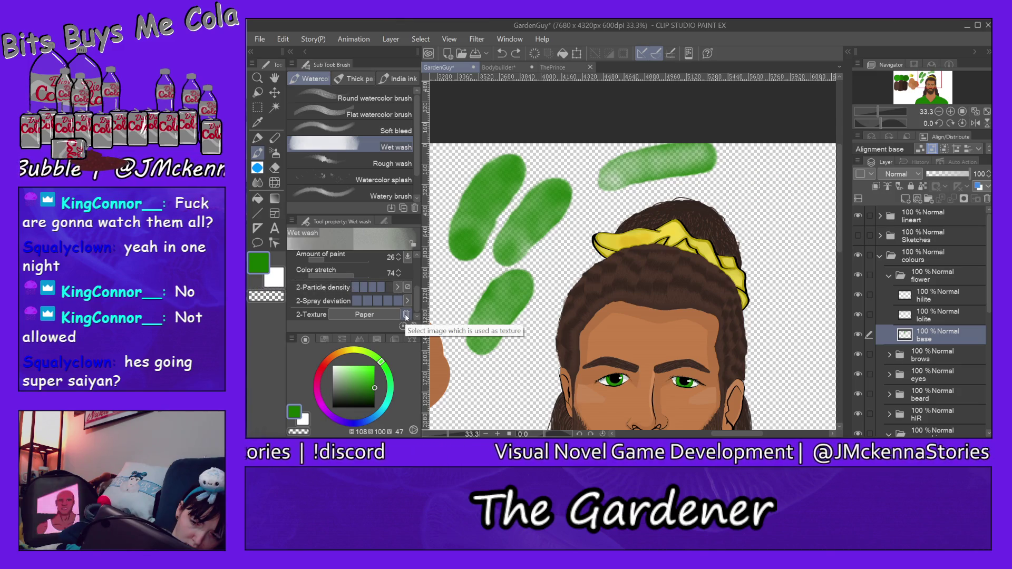
{"action": "key", "text": "ctrl+z"}
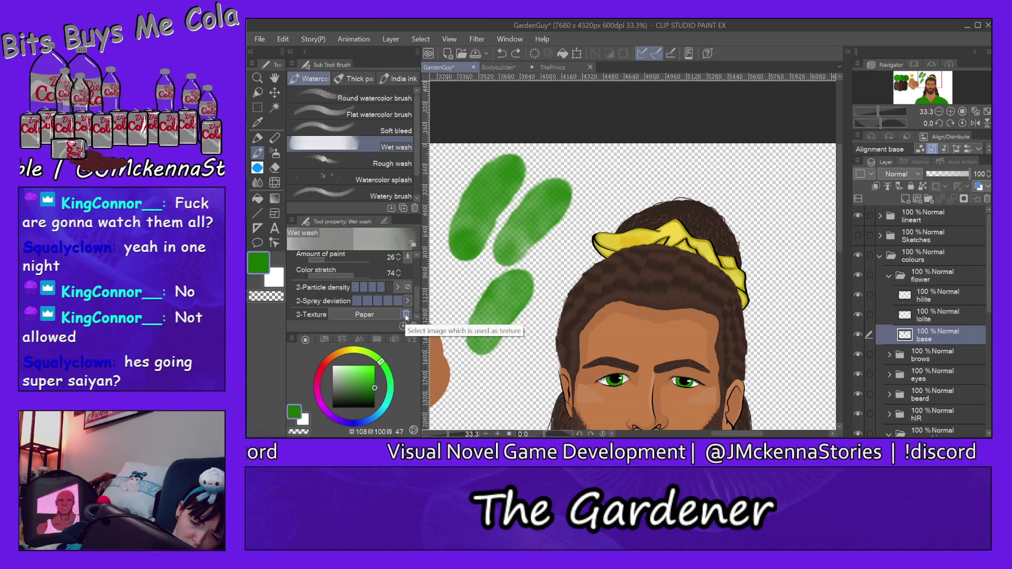
{"action": "key", "text": "ctrl+z"}
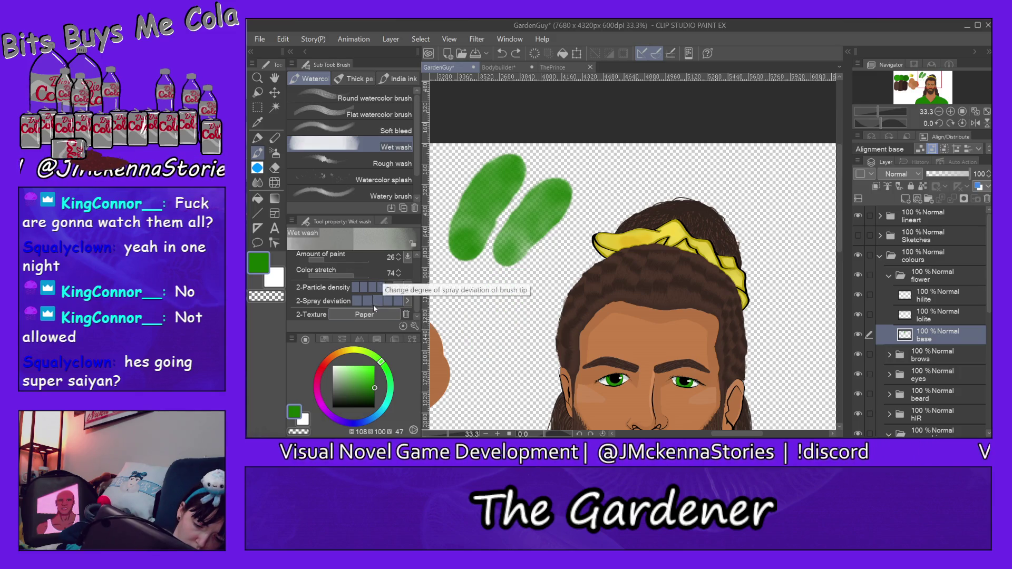
{"action": "key", "text": "ctrl+z"}
{"action": "key", "text": "ctrl+z"}
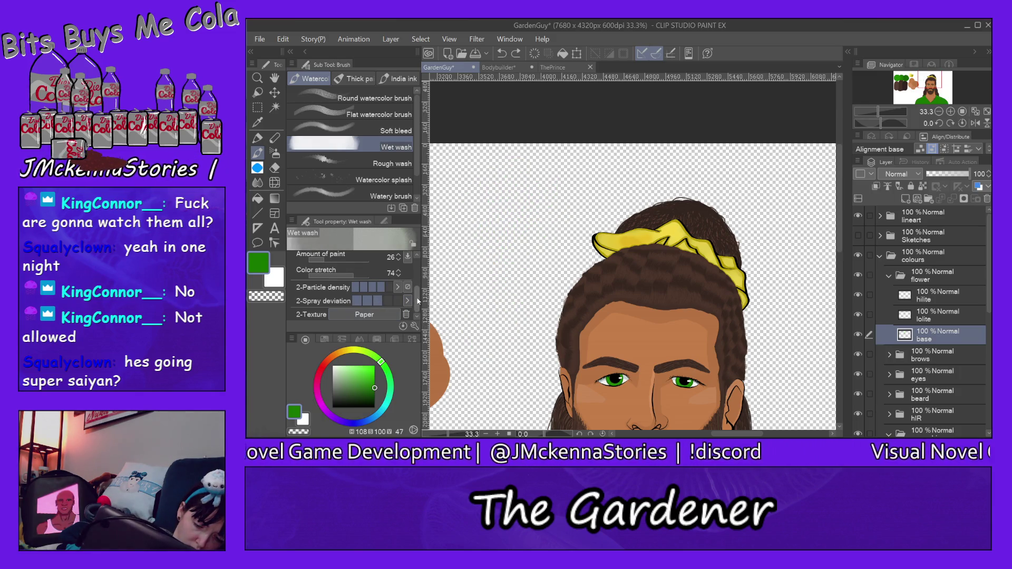
{"action": "mouse_move", "coordinate": [416, 309]}
{"action": "left_mouse_down"}
{"action": "mouse_move", "coordinate": [415, 286]}
{"action": "mouse_move", "coordinate": [395, 279]}
{"action": "left_mouse_up"}
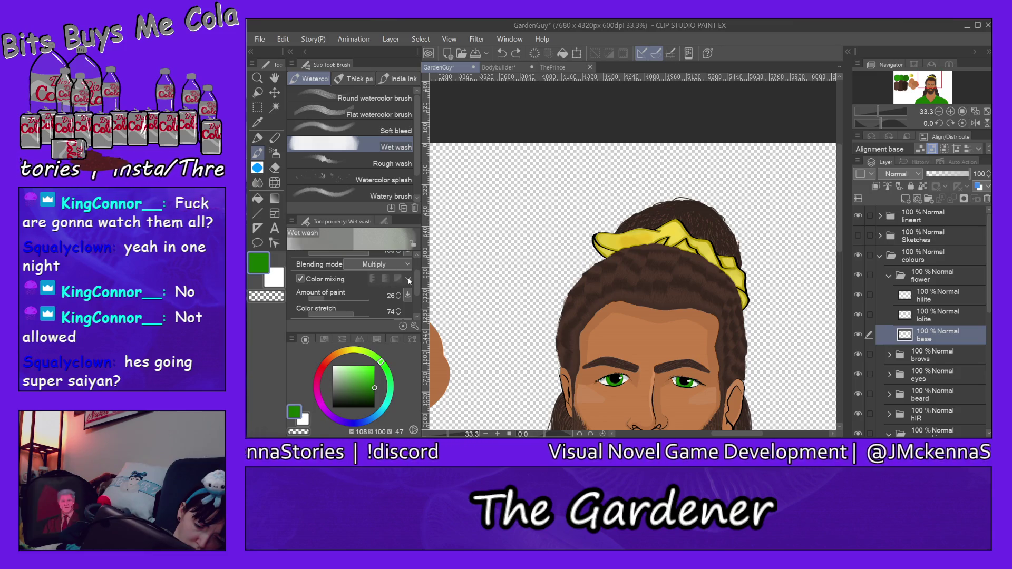
{"action": "left_click_drag", "start_coordinate": [417, 275], "coordinate": [416, 261]}
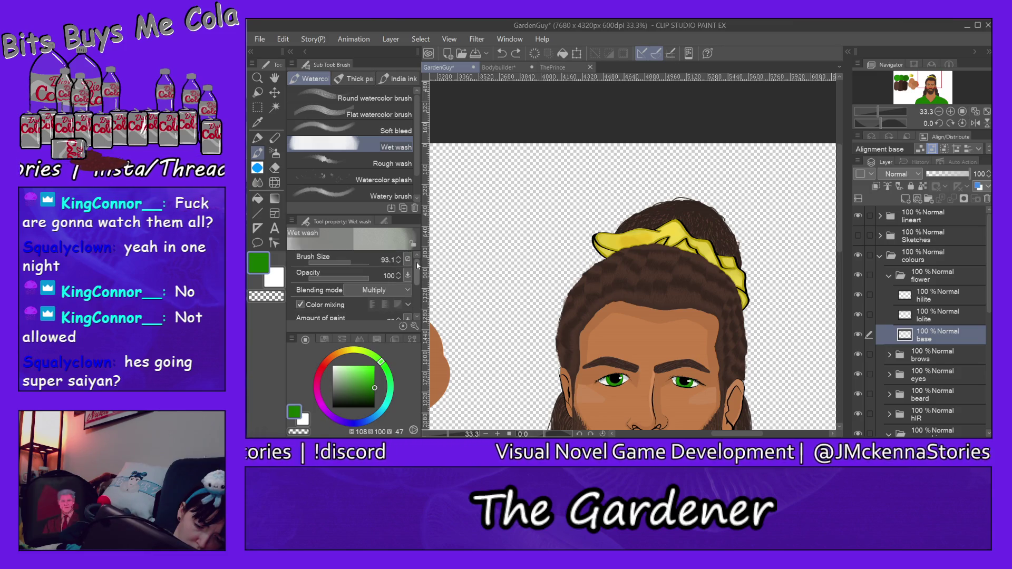
- Try Lighten, then Hard light brush blending, undoing a Hard light test stroke
{"action": "left_click", "coordinate": [408, 291]}
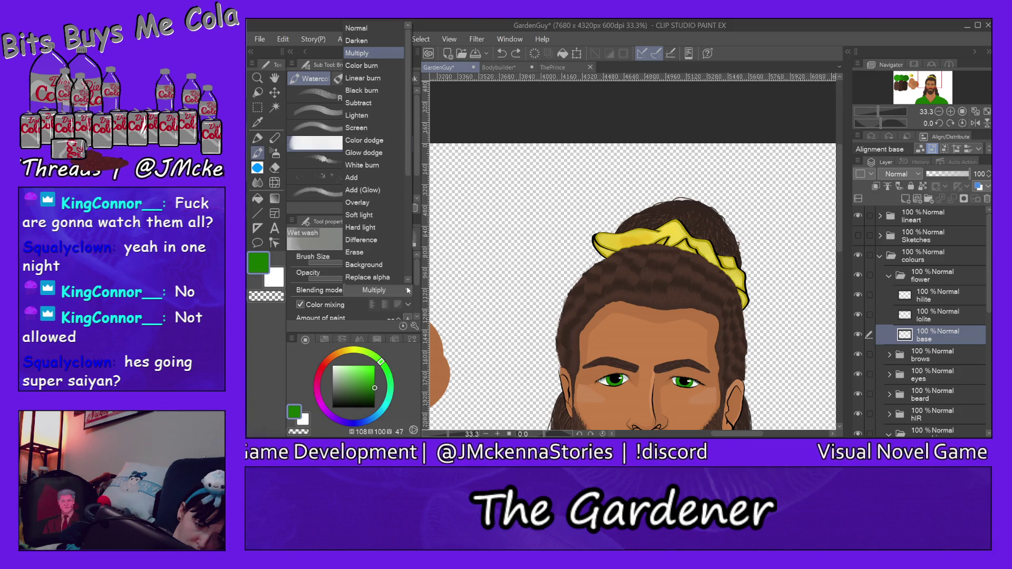
{"action": "left_click", "coordinate": [385, 115]}
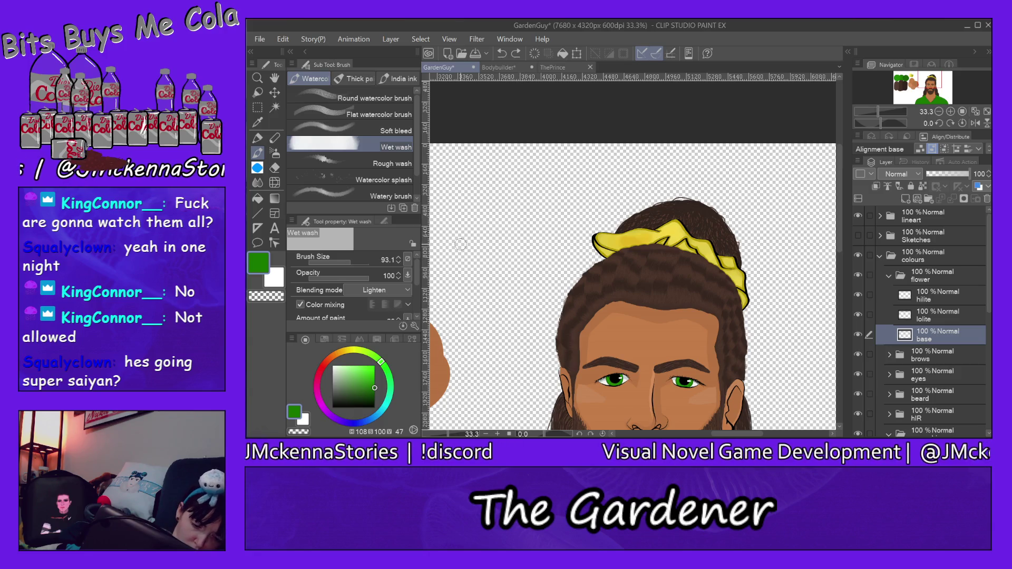
{"action": "left_click", "coordinate": [391, 292]}
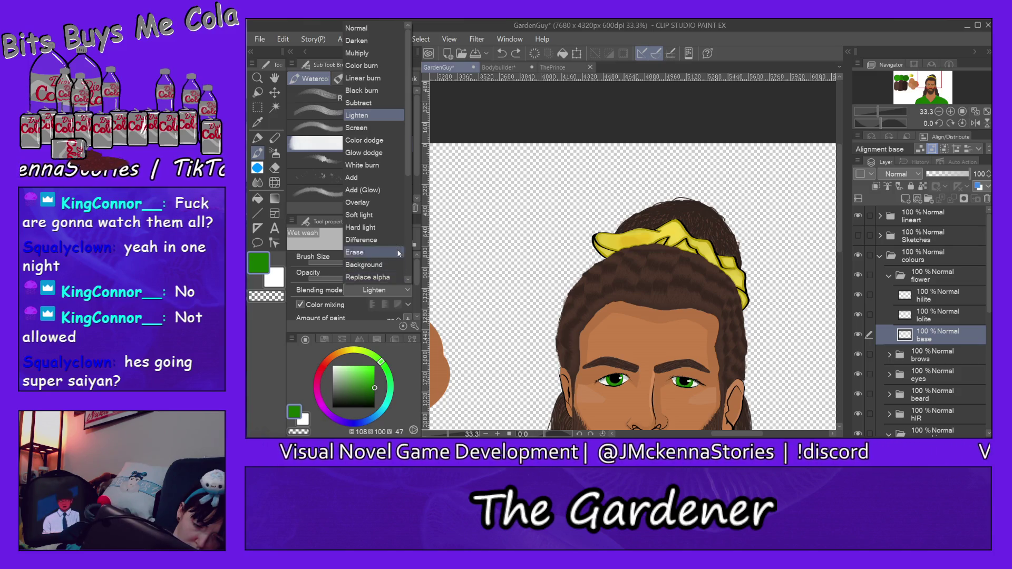
{"action": "left_click", "coordinate": [389, 227]}
{"action": "mouse_move", "coordinate": [462, 254]}
{"action": "left_mouse_down"}
{"action": "mouse_move", "coordinate": [475, 215]}
{"action": "mouse_move", "coordinate": [514, 168]}
{"action": "left_mouse_up"}
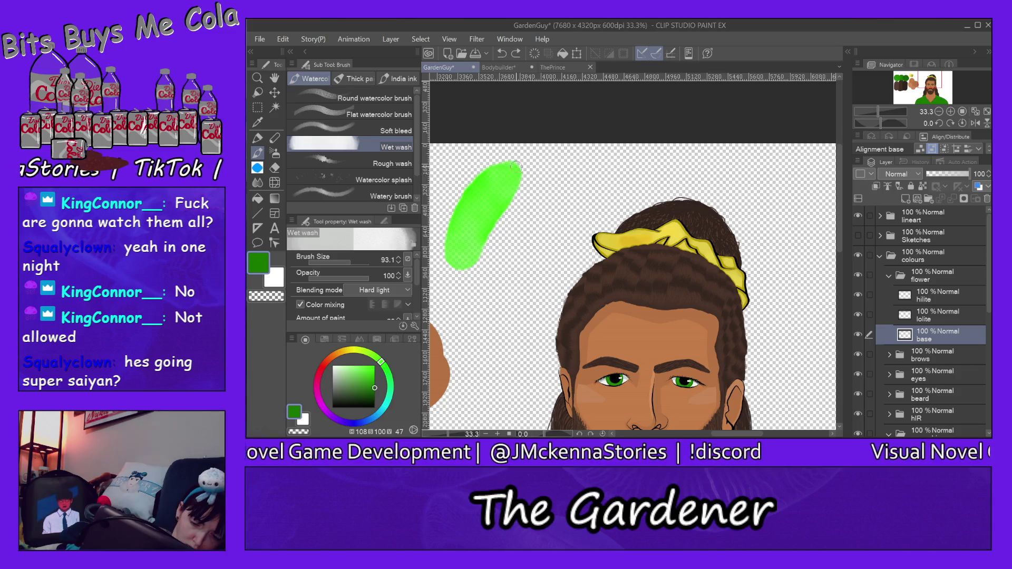
{"action": "key", "text": "ctrl+z"}
- Cycle the blending mode through Soft light, Add and Darken, undoing a Darken test stroke
{"action": "left_click", "coordinate": [406, 291]}
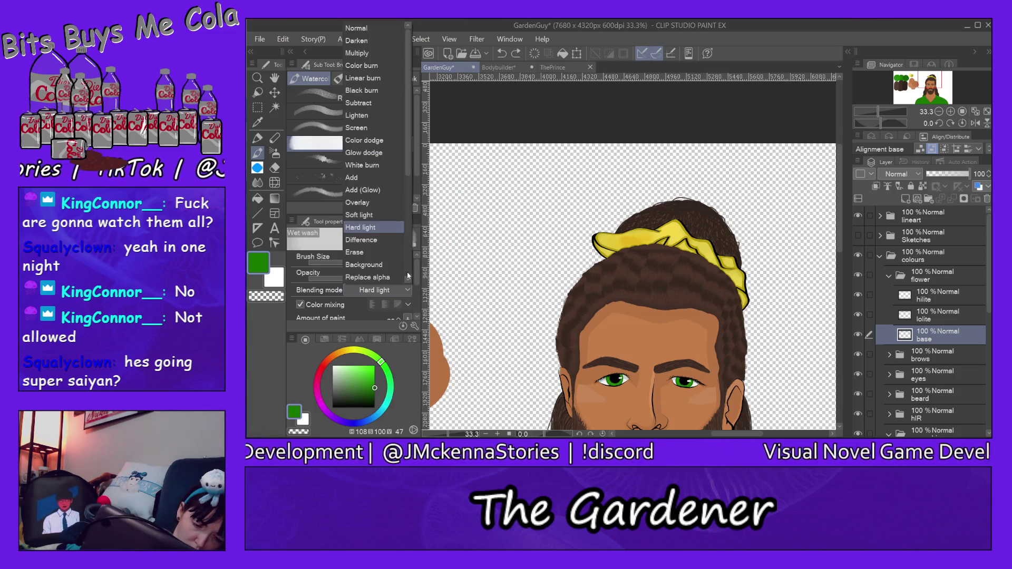
{"action": "left_click", "coordinate": [391, 219]}
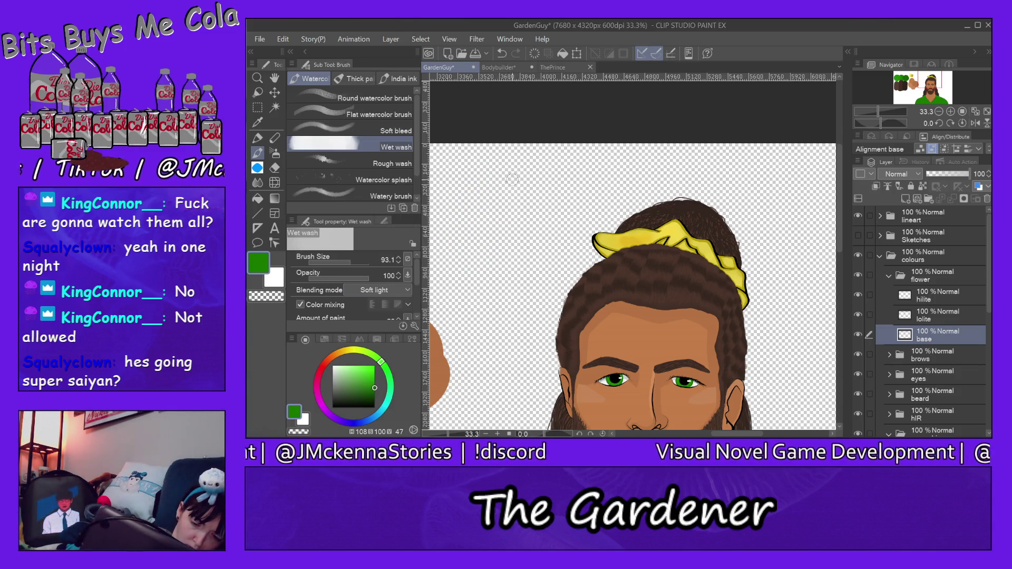
{"action": "left_click", "coordinate": [407, 291]}
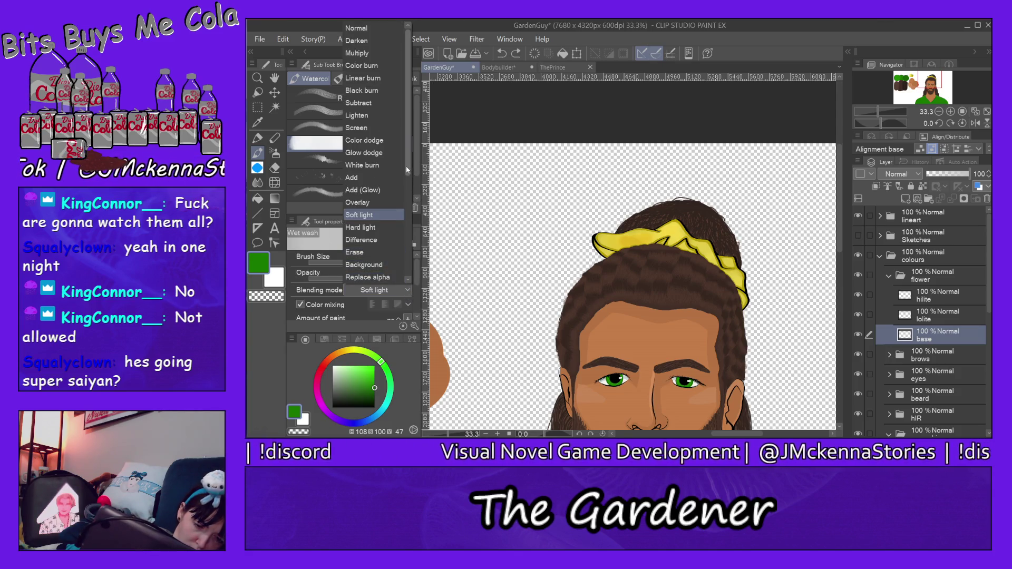
{"action": "left_click", "coordinate": [390, 177]}
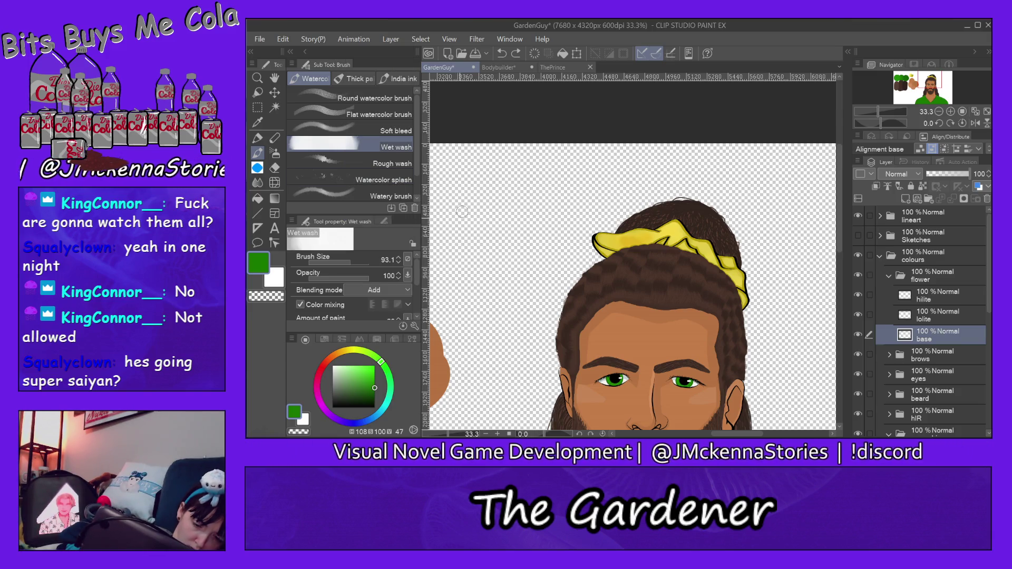
{"action": "left_click", "coordinate": [409, 289]}
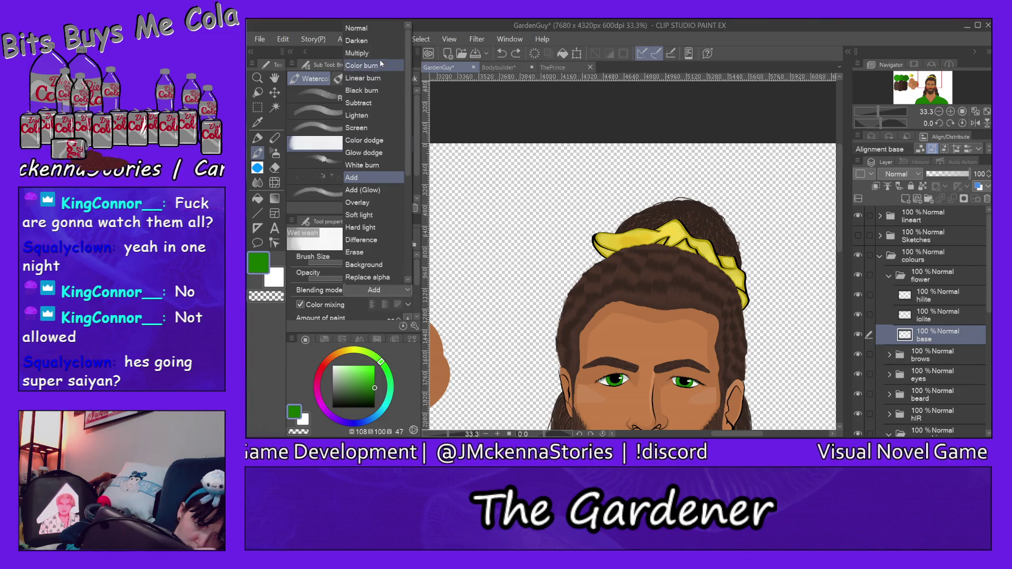
{"action": "left_click", "coordinate": [380, 41]}
{"action": "left_click_drag", "start_coordinate": [481, 261], "coordinate": [523, 174]}
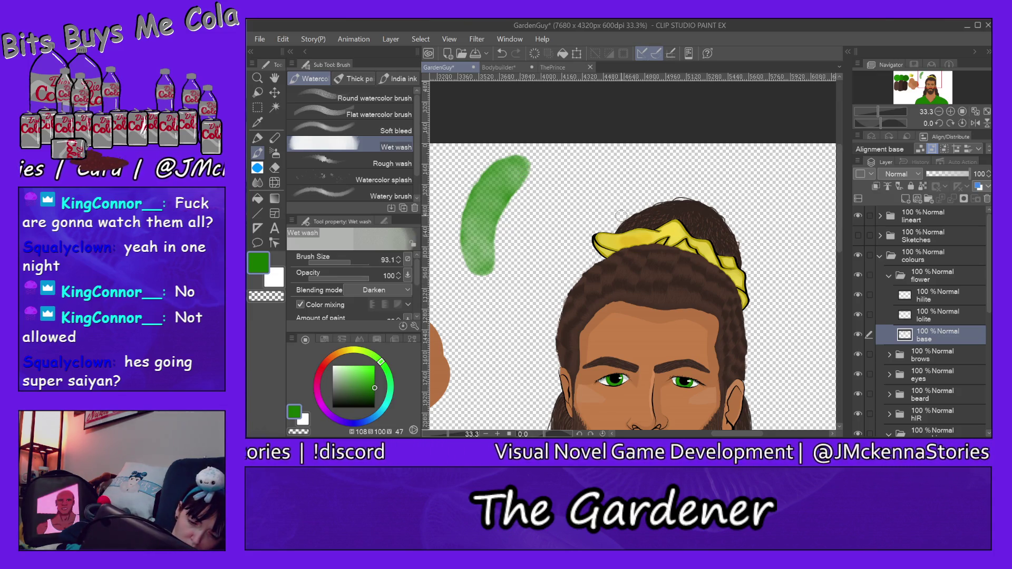
{"action": "key", "text": "ctrl+z"}
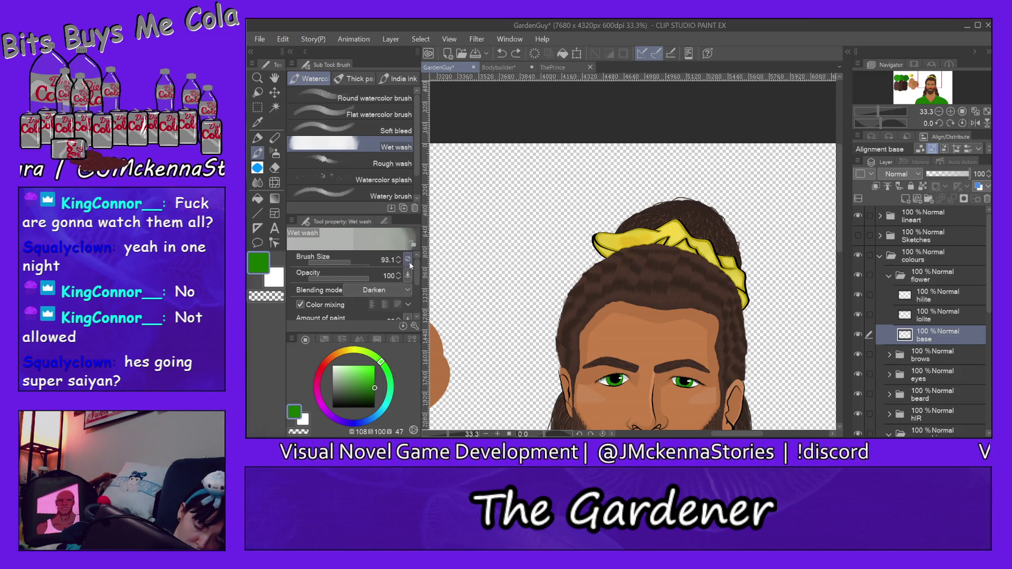
- Test a stroke at opacity 41, undo it, and set the wash opacity to 100
{"action": "left_click", "coordinate": [333, 278]}
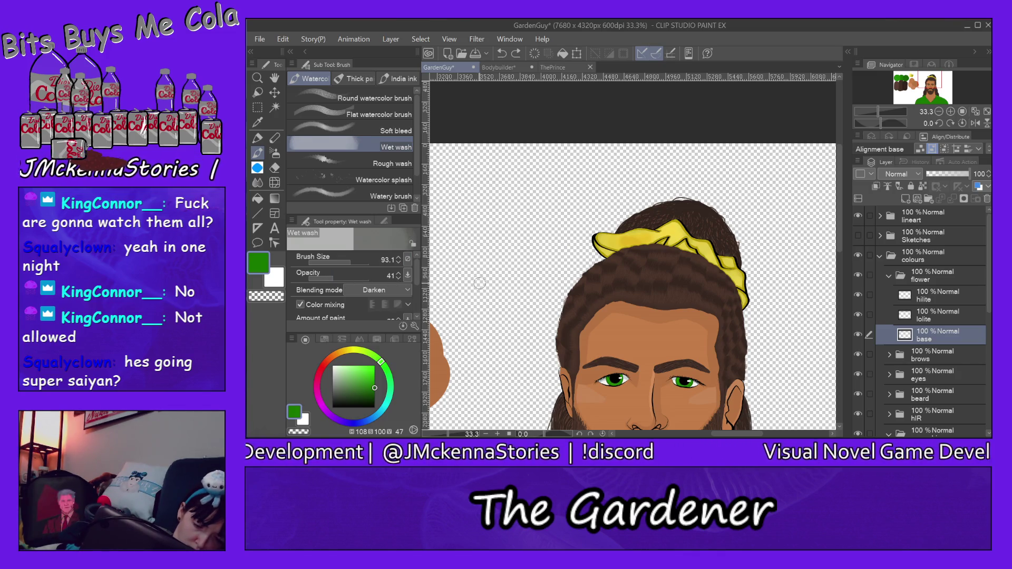
{"action": "left_click_drag", "start_coordinate": [479, 282], "coordinate": [528, 228]}
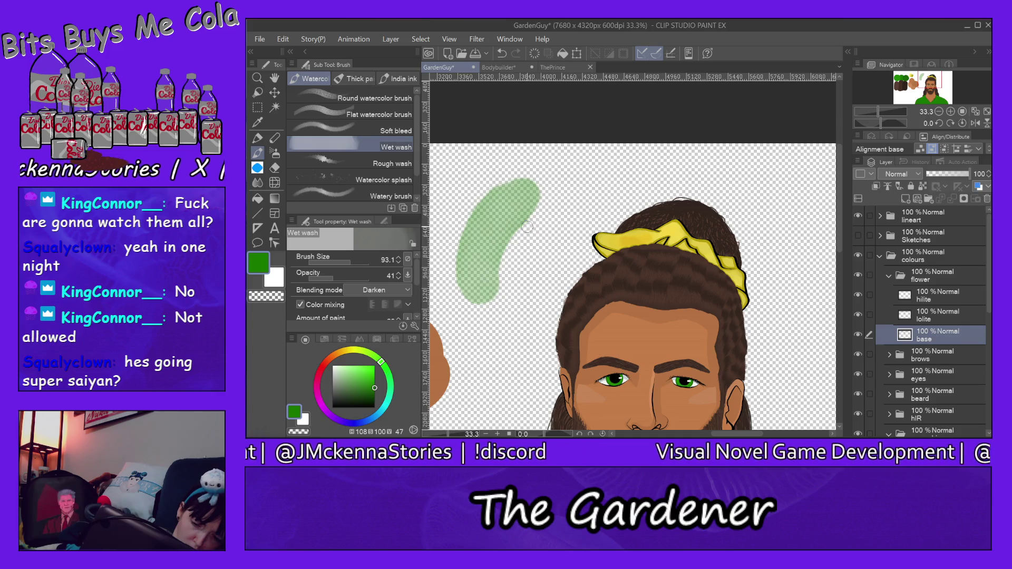
{"action": "key", "text": "ctrl+z"}
{"action": "left_click_drag", "start_coordinate": [364, 277], "coordinate": [410, 282]}
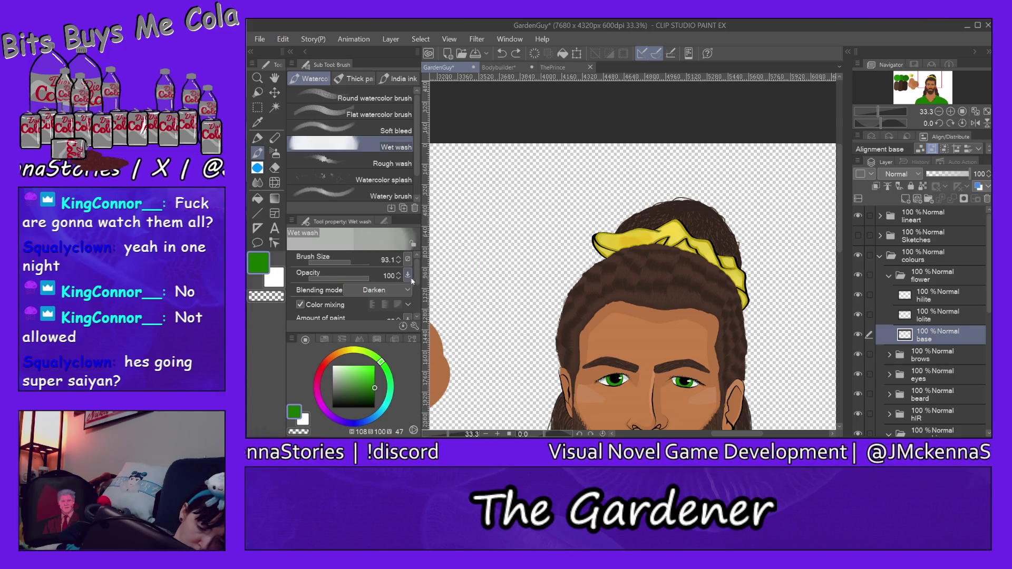
{"action": "scroll", "coordinate": [418, 275], "scroll_direction": "down", "scroll_amount": 2}
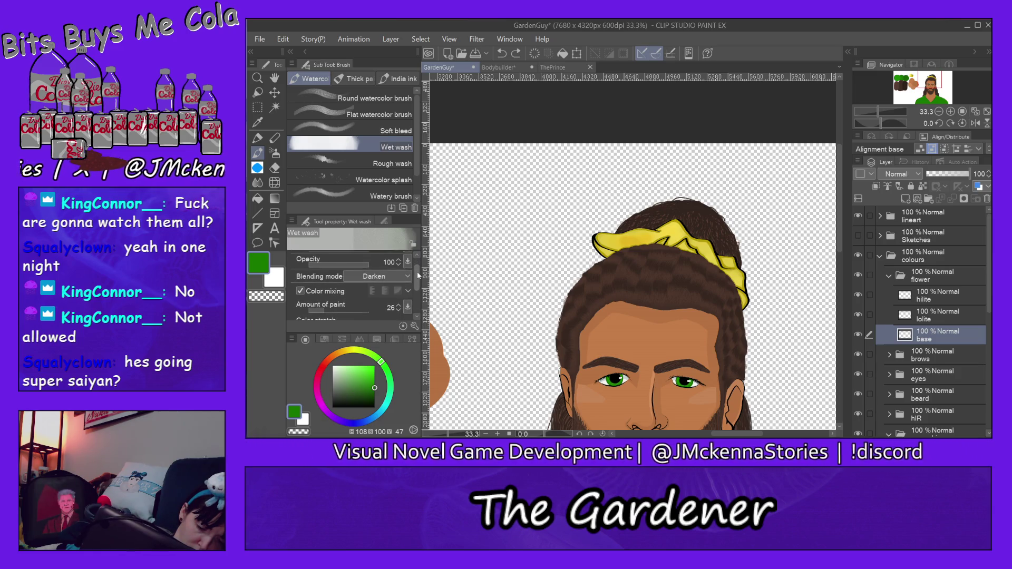
{"action": "scroll", "coordinate": [417, 276], "scroll_direction": "down", "scroll_amount": 2}
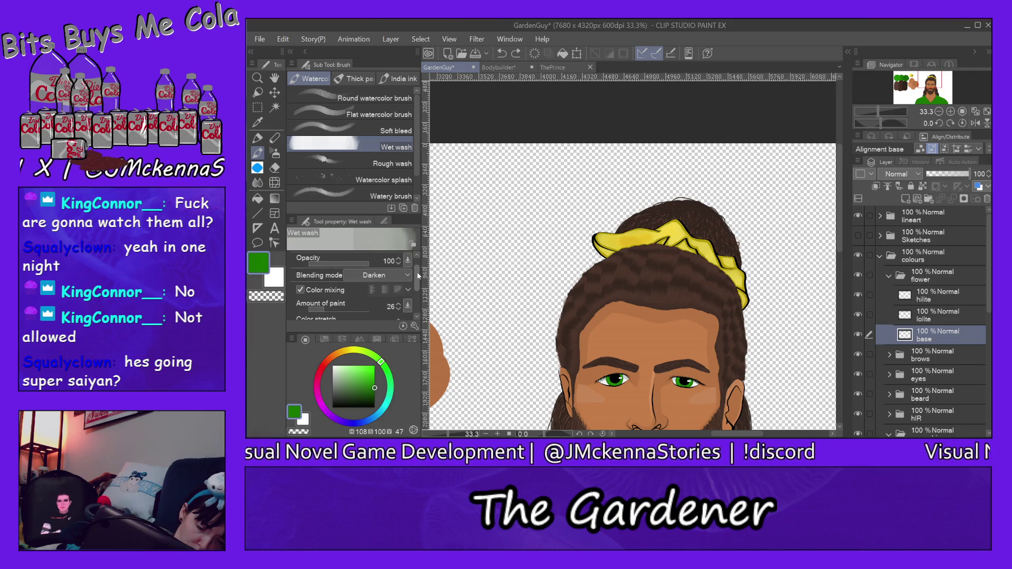
- Test green strokes at paint amounts 12, 56 and 83, then undo them
{"action": "left_click", "coordinate": [316, 291]}
{"action": "left_click_drag", "start_coordinate": [458, 282], "coordinate": [458, 199]}
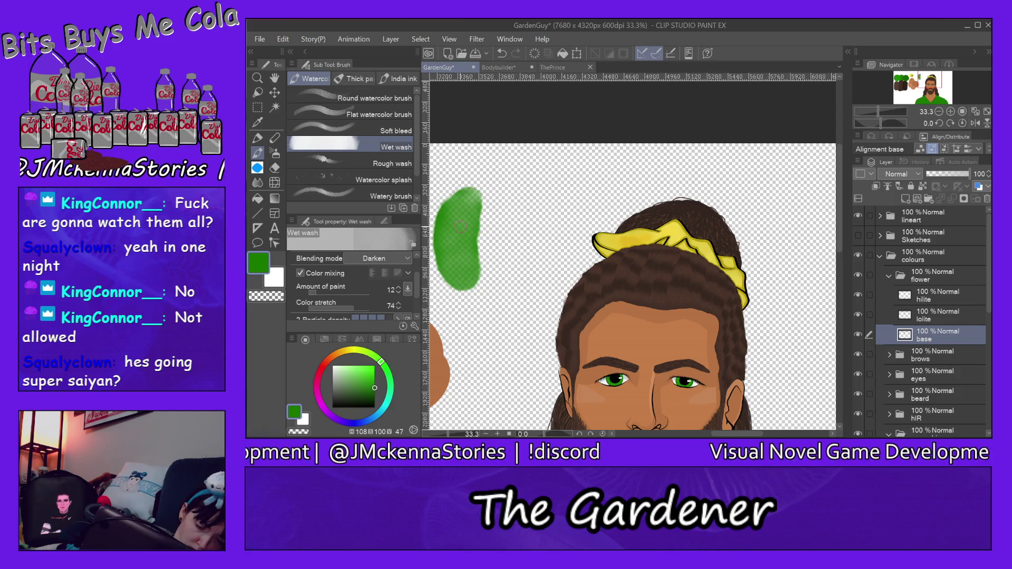
{"action": "left_click", "coordinate": [342, 292]}
{"action": "left_click_drag", "start_coordinate": [506, 254], "coordinate": [556, 157]}
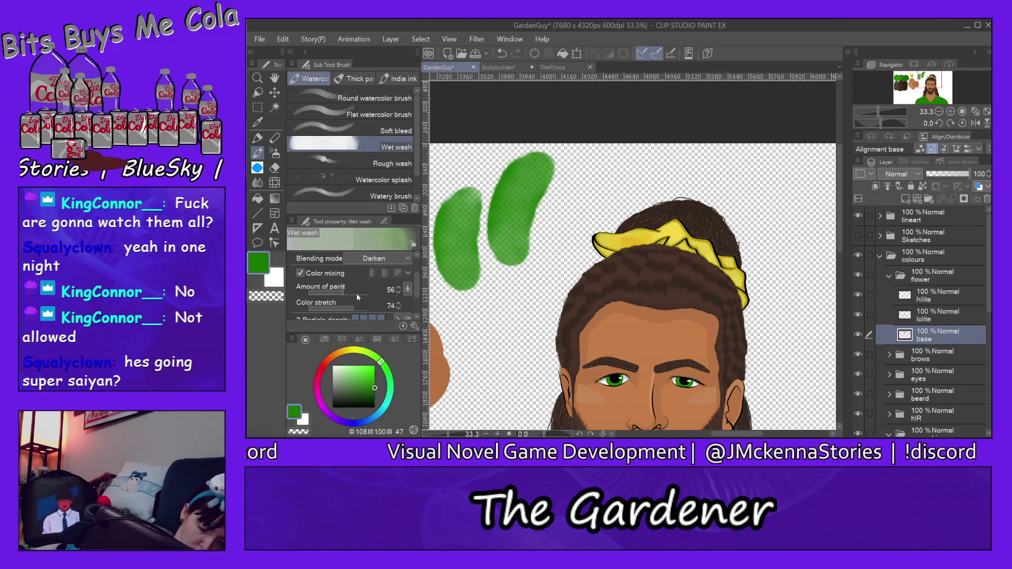
{"action": "left_click_drag", "start_coordinate": [356, 295], "coordinate": [364, 288]}
{"action": "left_click_drag", "start_coordinate": [566, 222], "coordinate": [635, 158]}
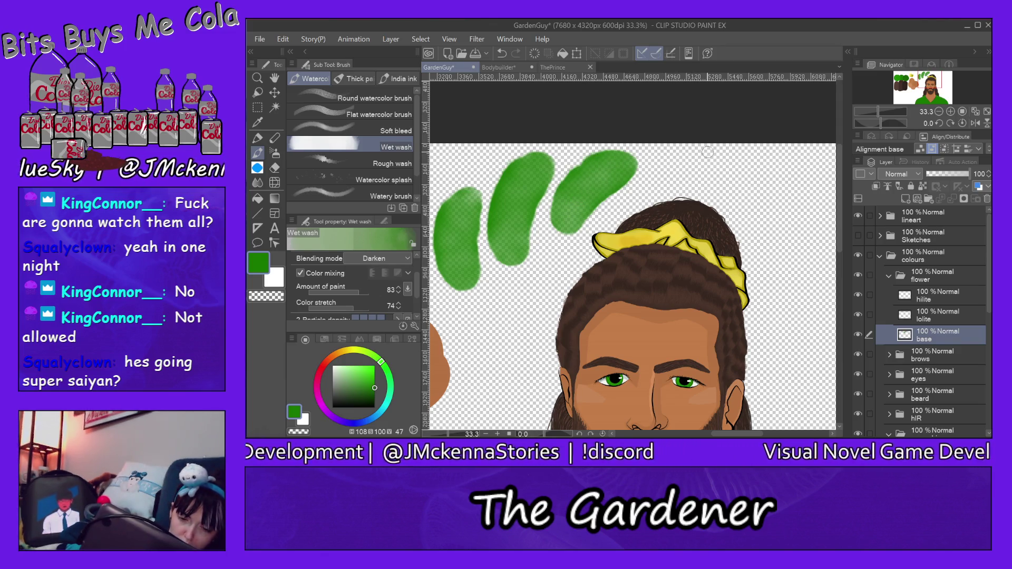
{"action": "key", "text": "ctrl+z"}
{"action": "key", "text": "ctrl+z"}
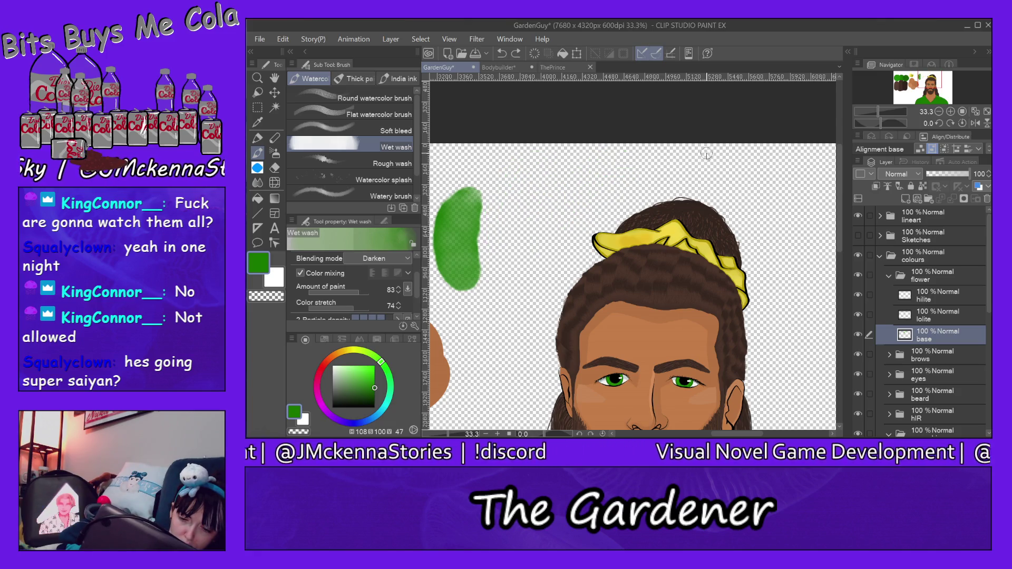
{"action": "key", "text": "ctrl+z"}
- Zoom in twice on the yellow scrunchie and switch to the Milli pen
{"action": "key", "text": "slash"}
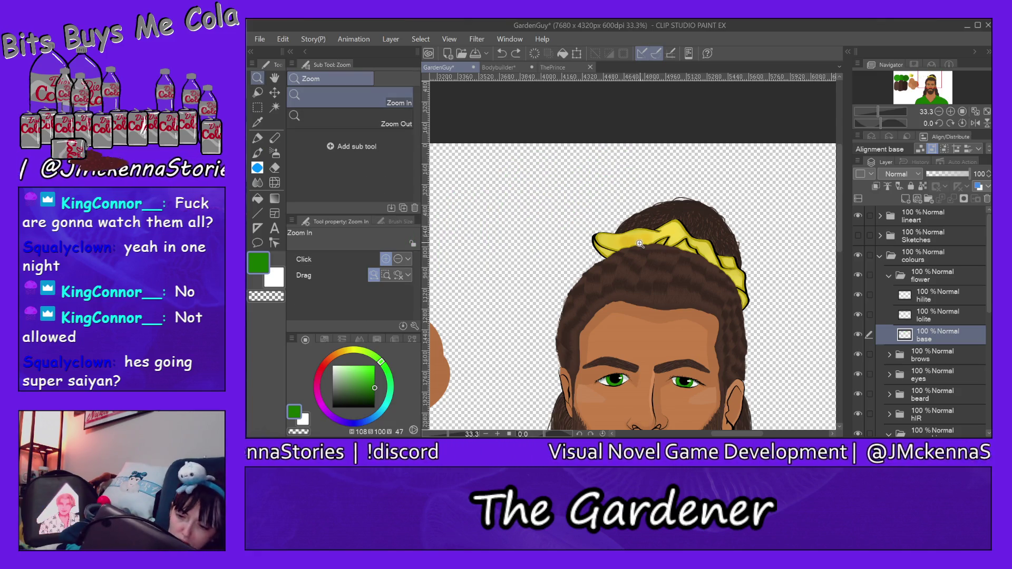
{"action": "left_click", "coordinate": [634, 249]}
{"action": "left_click", "coordinate": [634, 248]}
{"action": "left_click", "coordinate": [635, 248]}
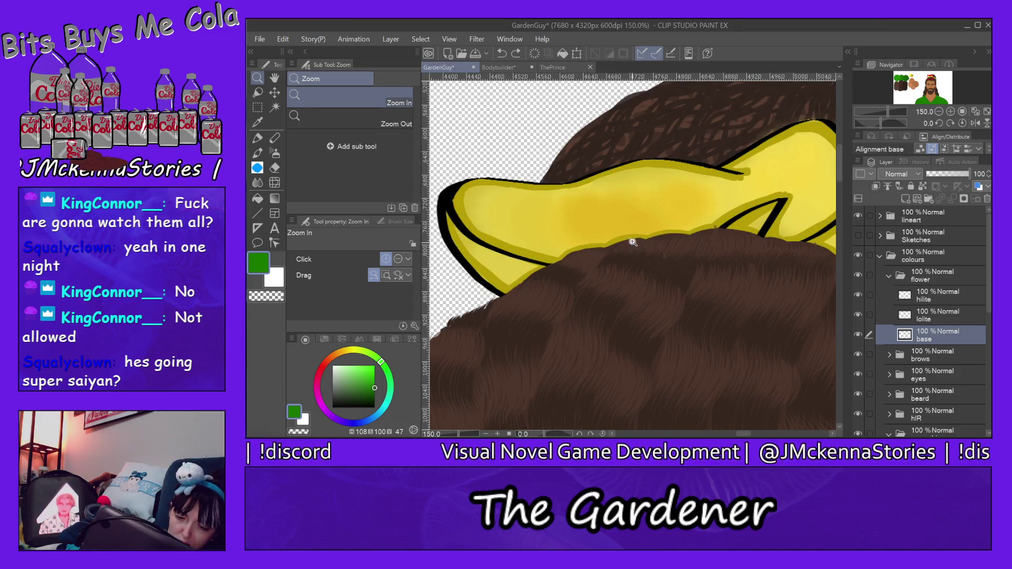
{"action": "left_click", "coordinate": [257, 138]}
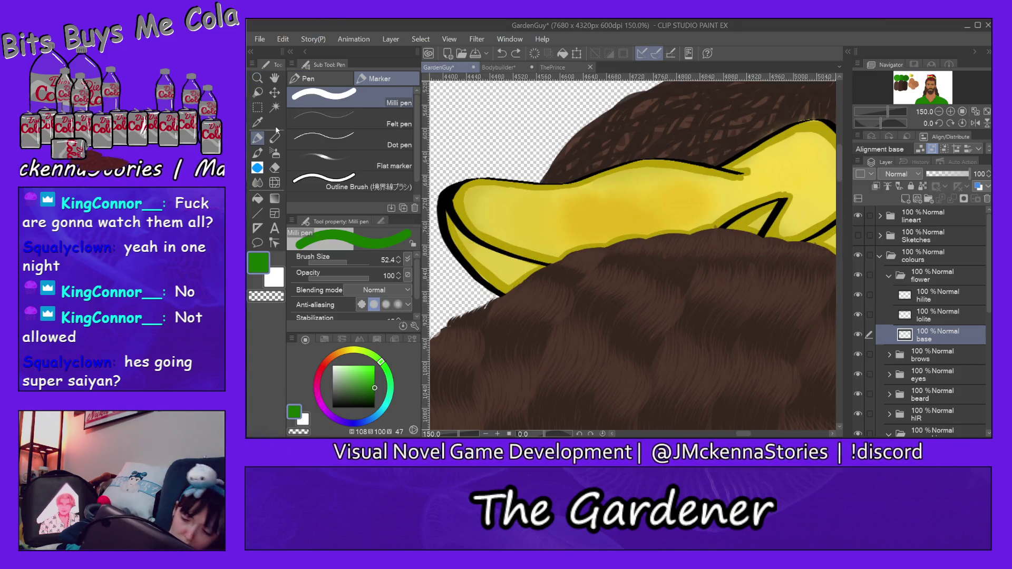
{"action": "left_click_drag", "start_coordinate": [743, 434], "coordinate": [738, 434]}
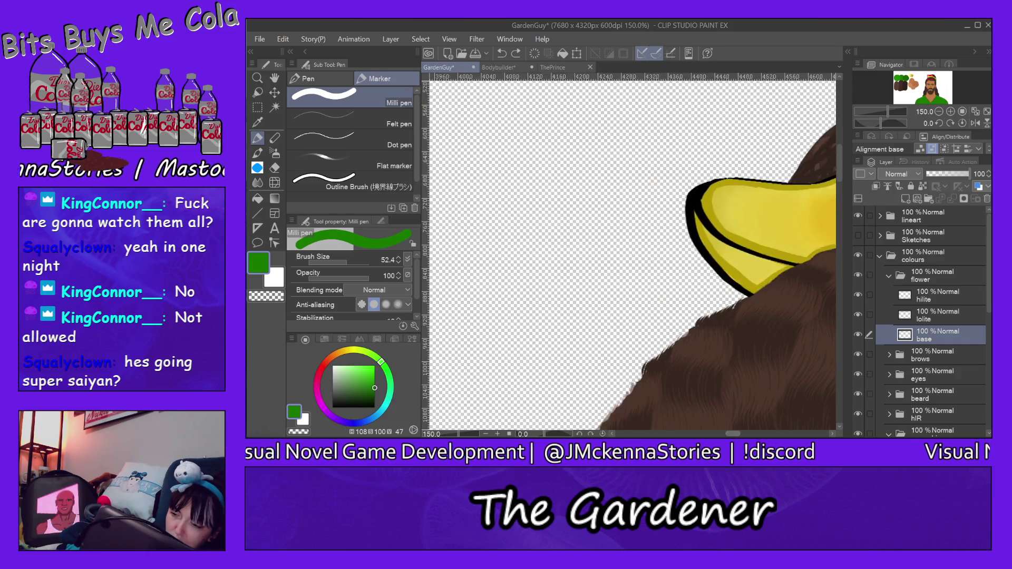
{"action": "left_click_drag", "start_coordinate": [633, 251], "coordinate": [641, 146]}
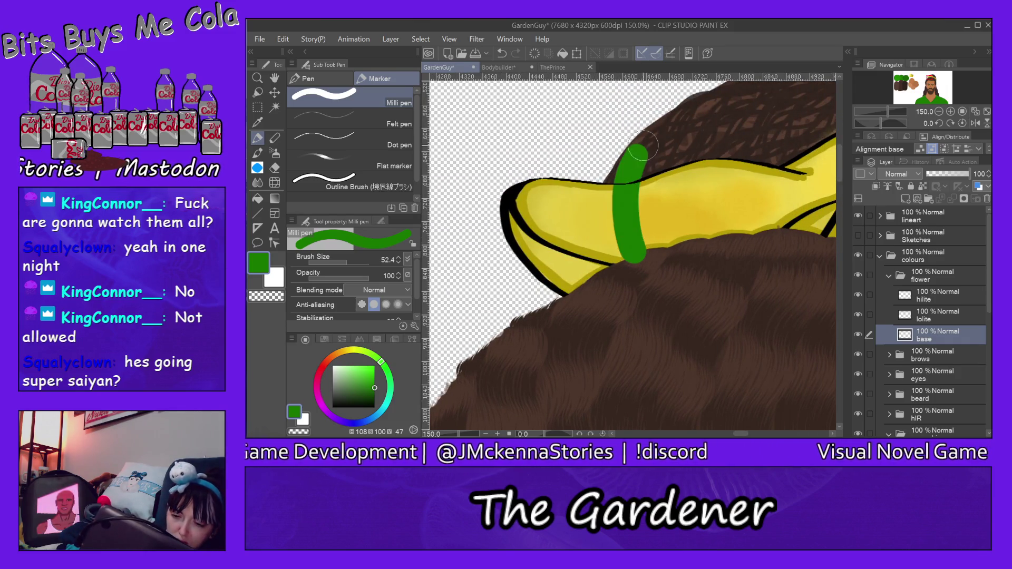
{"action": "mouse_move", "coordinate": [641, 245]}
{"action": "left_mouse_down"}
{"action": "mouse_move", "coordinate": [659, 147]}
{"action": "mouse_move", "coordinate": [685, 158]}
{"action": "left_mouse_up"}
{"action": "key", "text": "ctrl+z"}
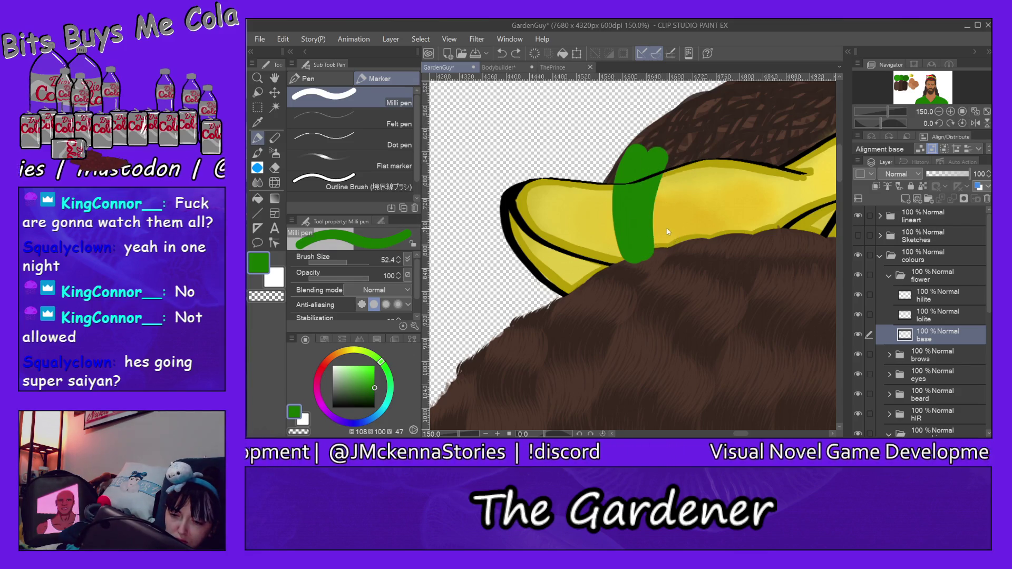
{"action": "key", "text": "ctrl+z"}
{"action": "key", "text": "ctrl+z"}
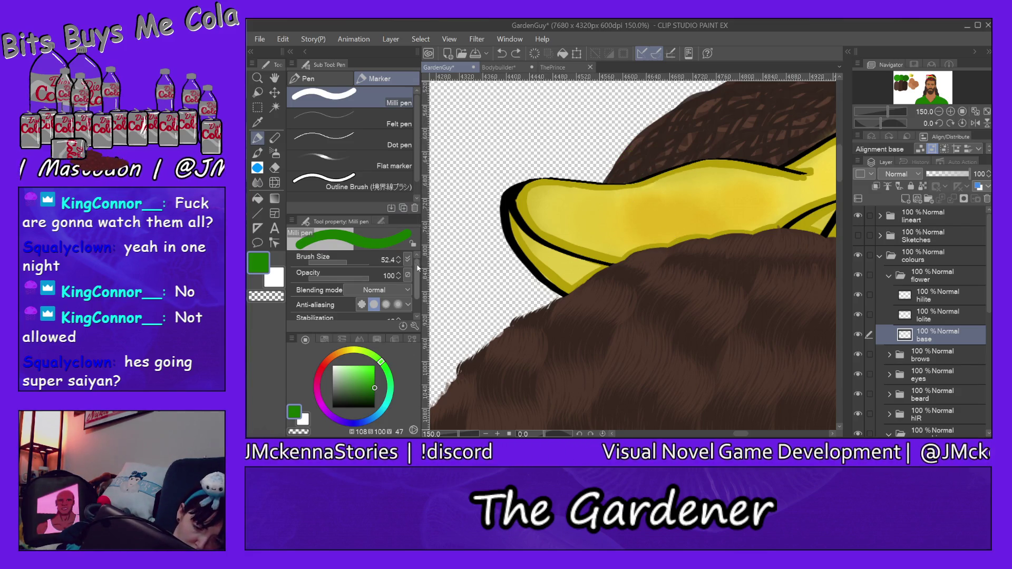
{"action": "left_click_drag", "start_coordinate": [418, 268], "coordinate": [419, 296]}
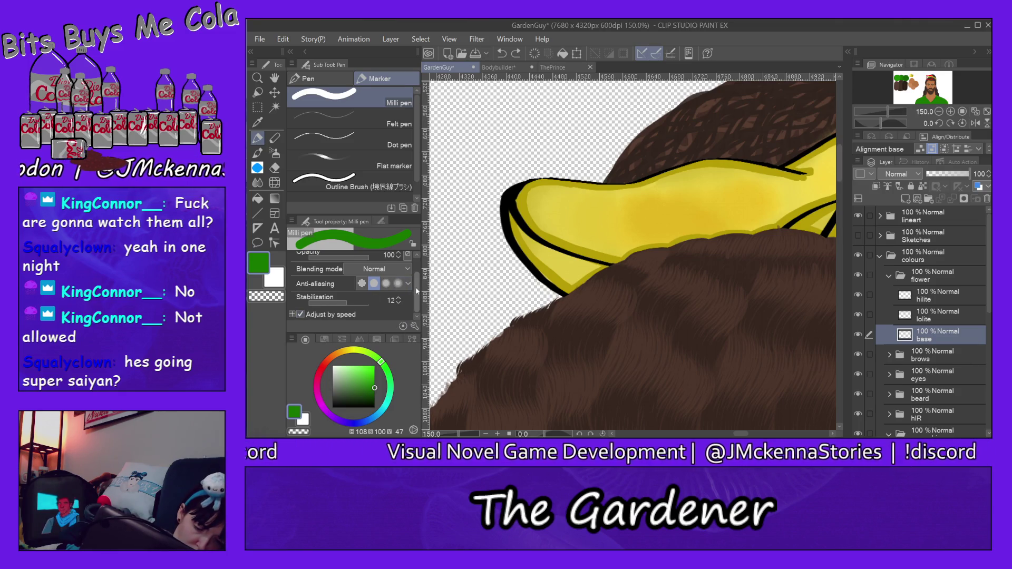
{"action": "scroll", "coordinate": [415, 287], "scroll_direction": "down", "scroll_amount": 1}
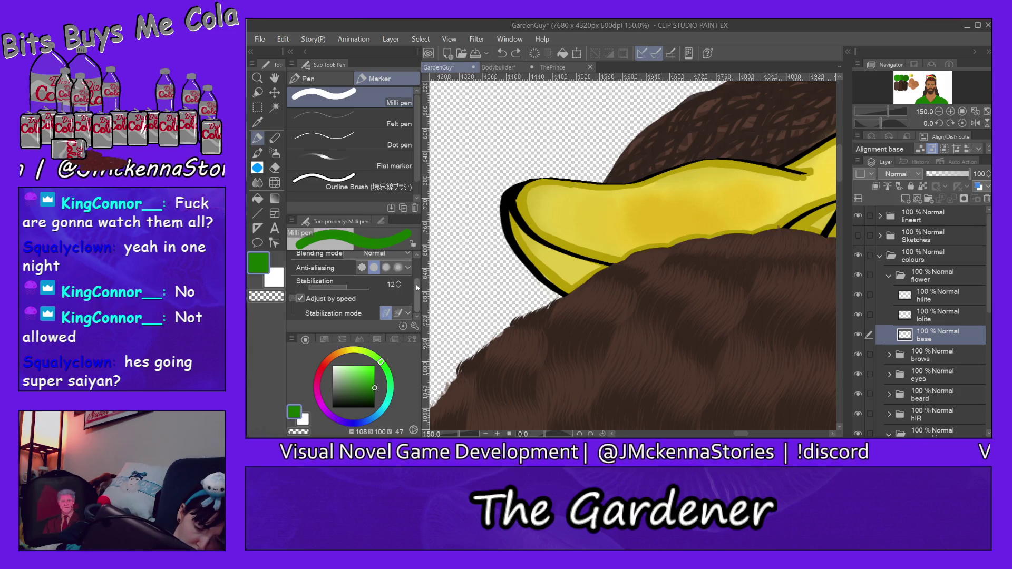
{"action": "left_click_drag", "start_coordinate": [642, 247], "coordinate": [656, 145]}
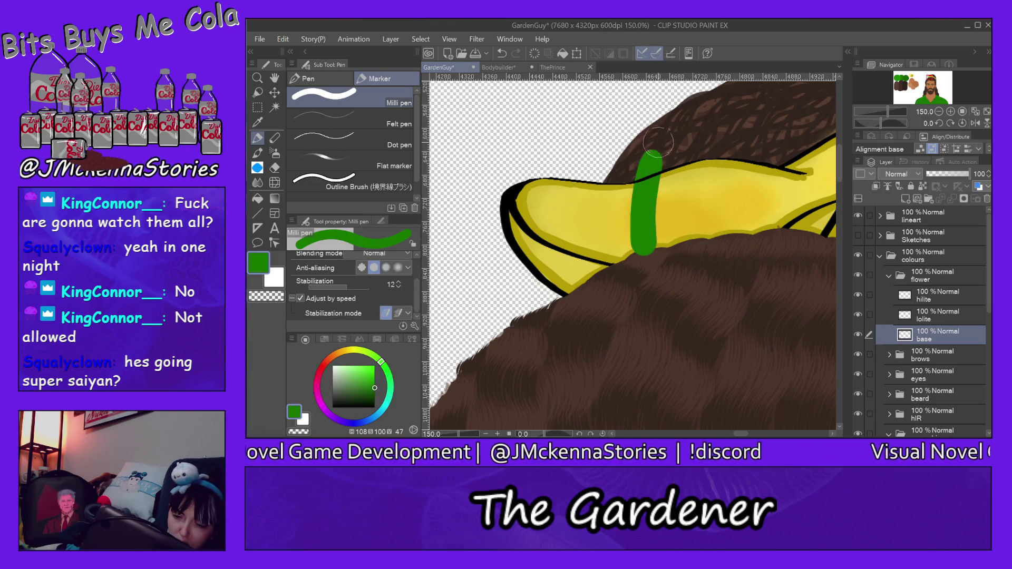
{"action": "key", "text": "ctrl+z"}
{"action": "left_click_drag", "start_coordinate": [645, 253], "coordinate": [683, 206]}
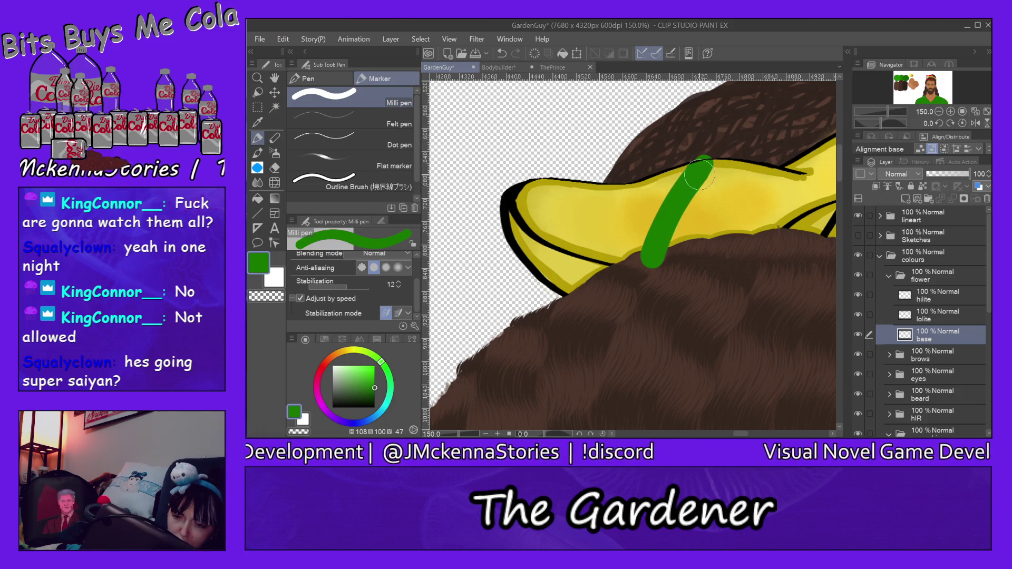
{"action": "key", "text": "ctrl+z"}
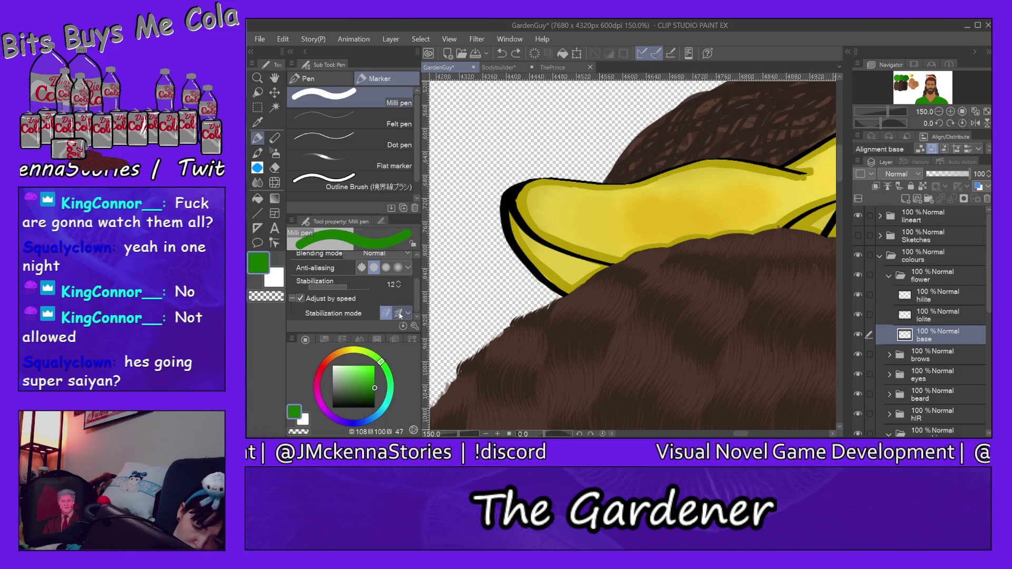
{"action": "left_click_drag", "start_coordinate": [597, 270], "coordinate": [599, 183]}
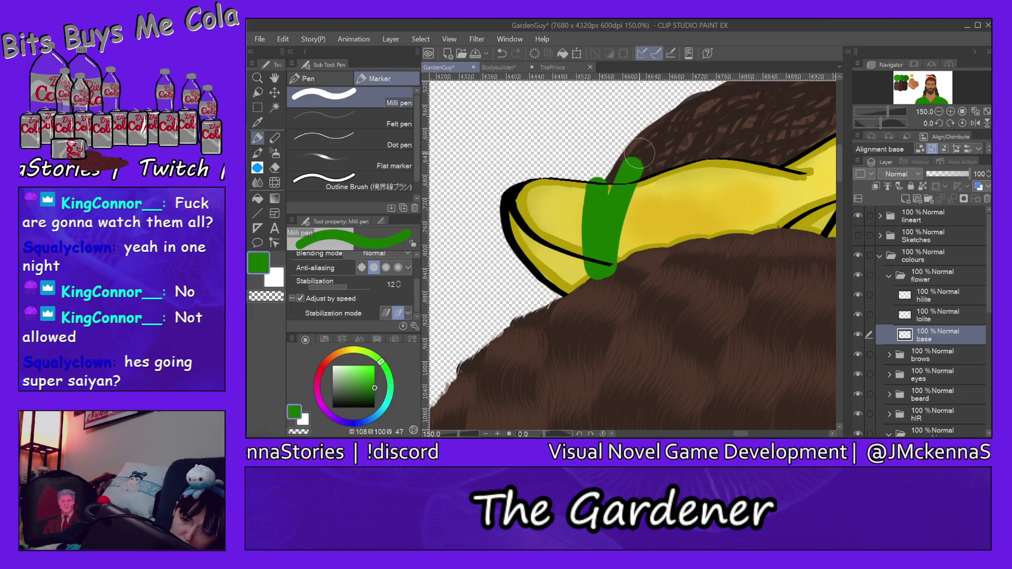
{"action": "key", "text": "ctrl+z"}
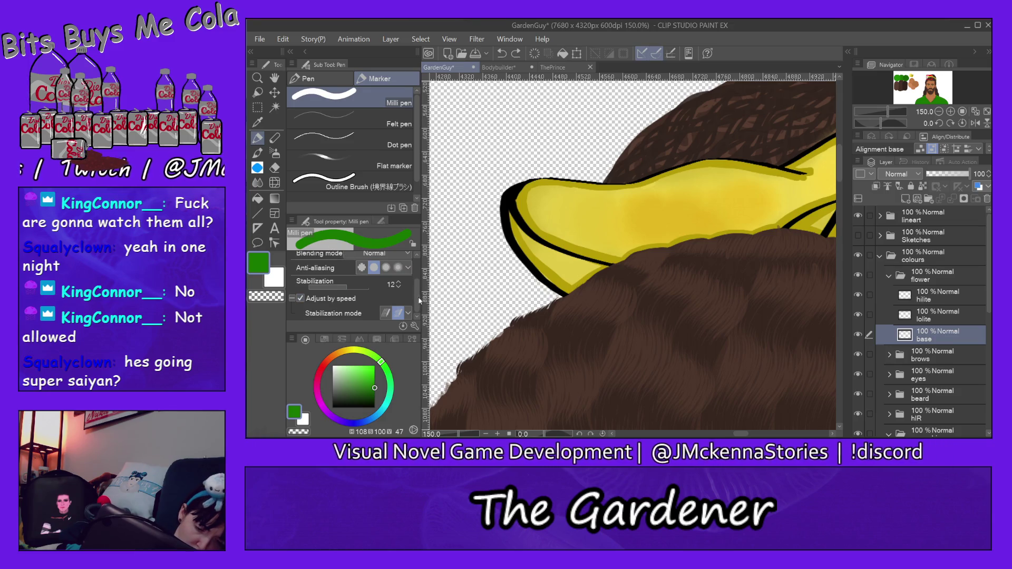
{"action": "left_click_drag", "start_coordinate": [416, 298], "coordinate": [412, 264]}
- Return to Wet wash, give it the Oil paint texture, and undo a test wash
{"action": "left_click", "coordinate": [258, 152]}
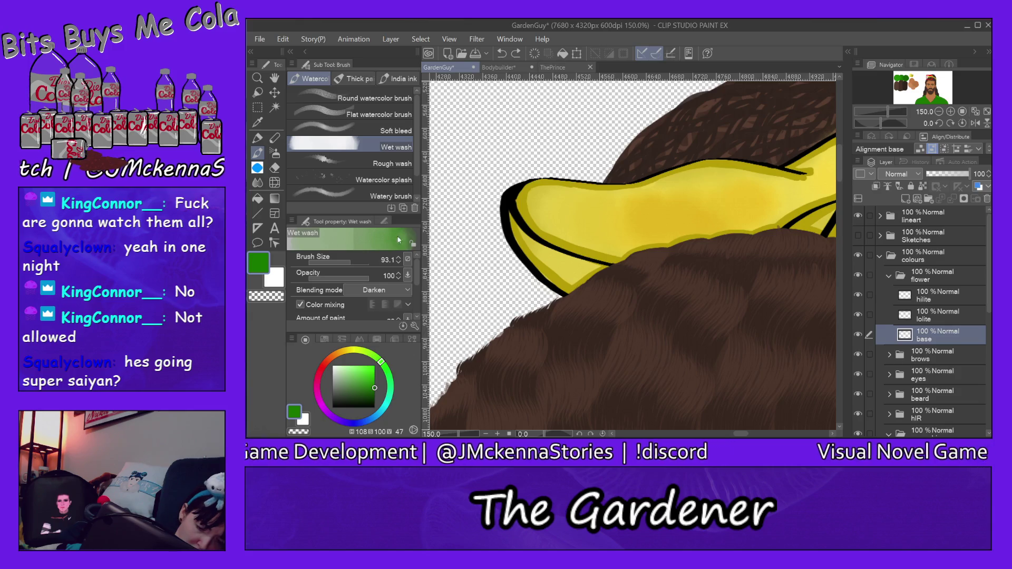
{"action": "mouse_move", "coordinate": [417, 271]}
{"action": "left_mouse_down"}
{"action": "mouse_move", "coordinate": [421, 306]}
{"action": "mouse_move", "coordinate": [416, 261]}
{"action": "left_mouse_up"}
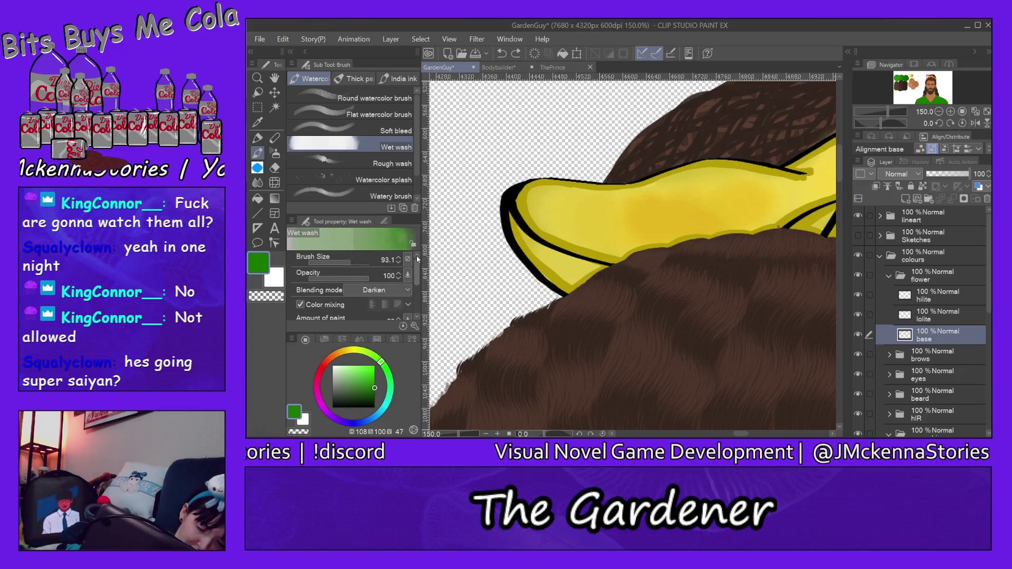
{"action": "left_click_drag", "start_coordinate": [417, 259], "coordinate": [421, 305]}
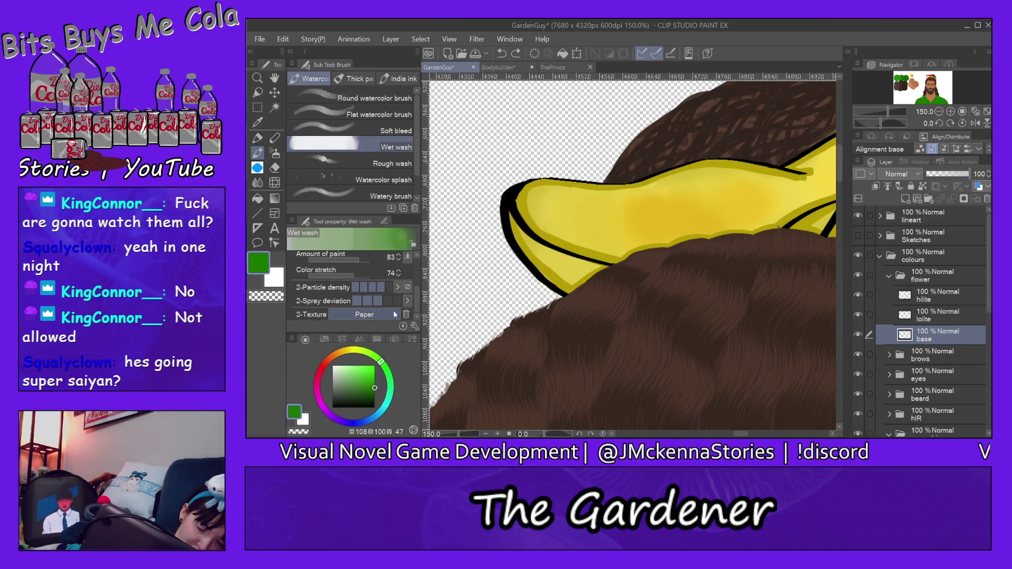
{"action": "left_click", "coordinate": [388, 314]}
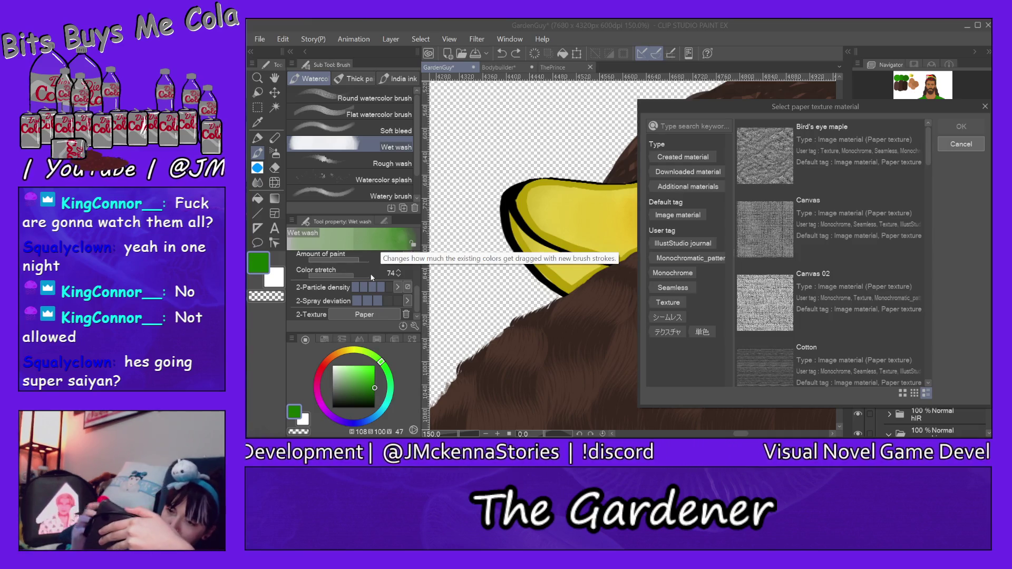
{"action": "left_click_drag", "start_coordinate": [926, 144], "coordinate": [928, 175]}
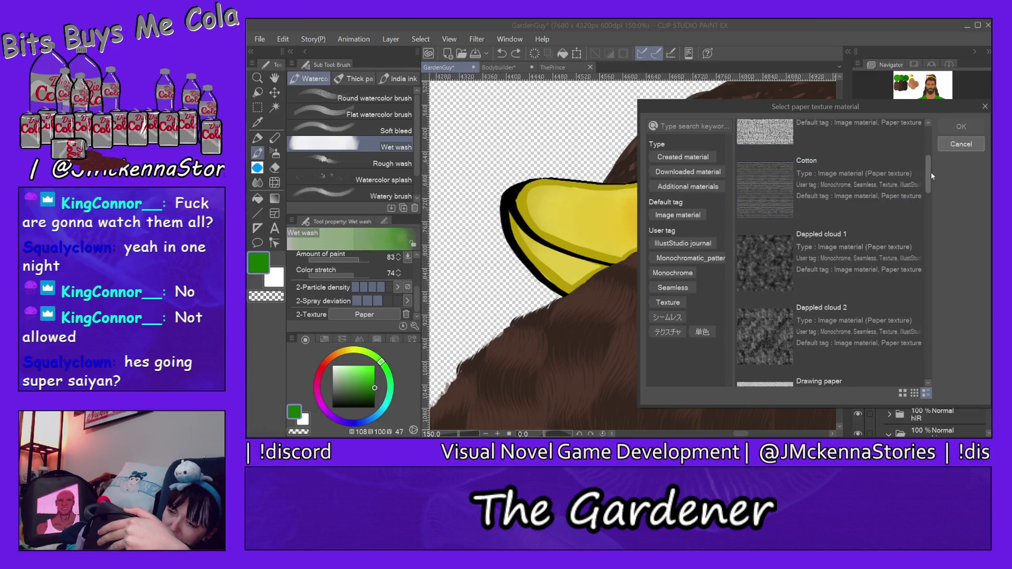
{"action": "left_click_drag", "start_coordinate": [930, 171], "coordinate": [930, 305]}
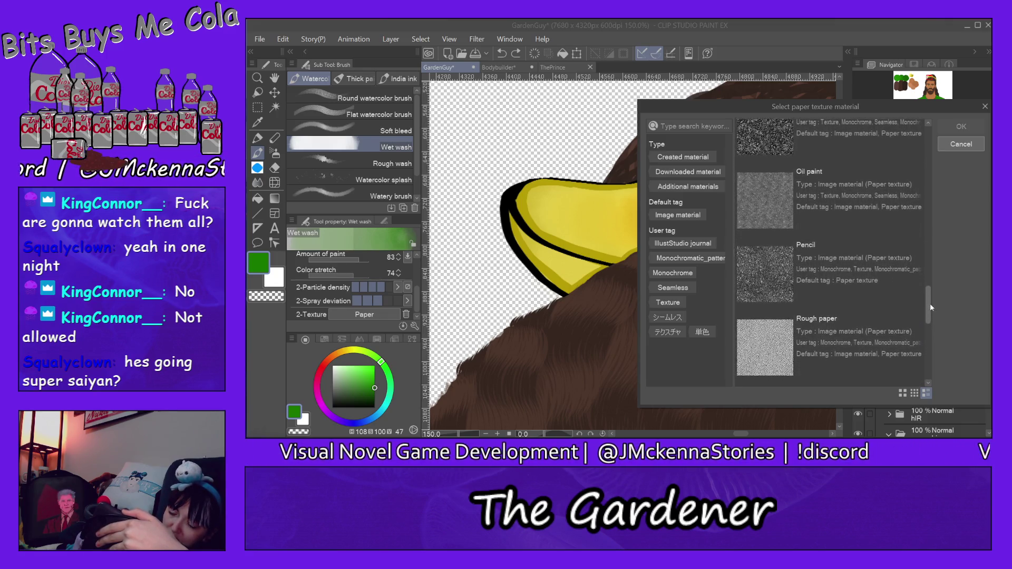
{"action": "left_click", "coordinate": [785, 200]}
{"action": "left_click", "coordinate": [960, 126]}
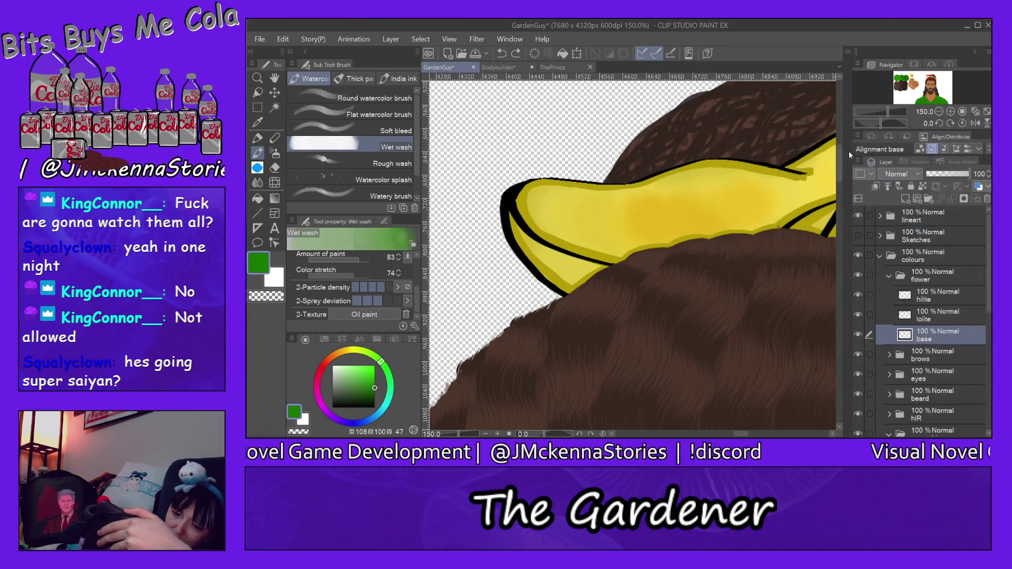
{"action": "left_click_drag", "start_coordinate": [700, 276], "coordinate": [692, 141]}
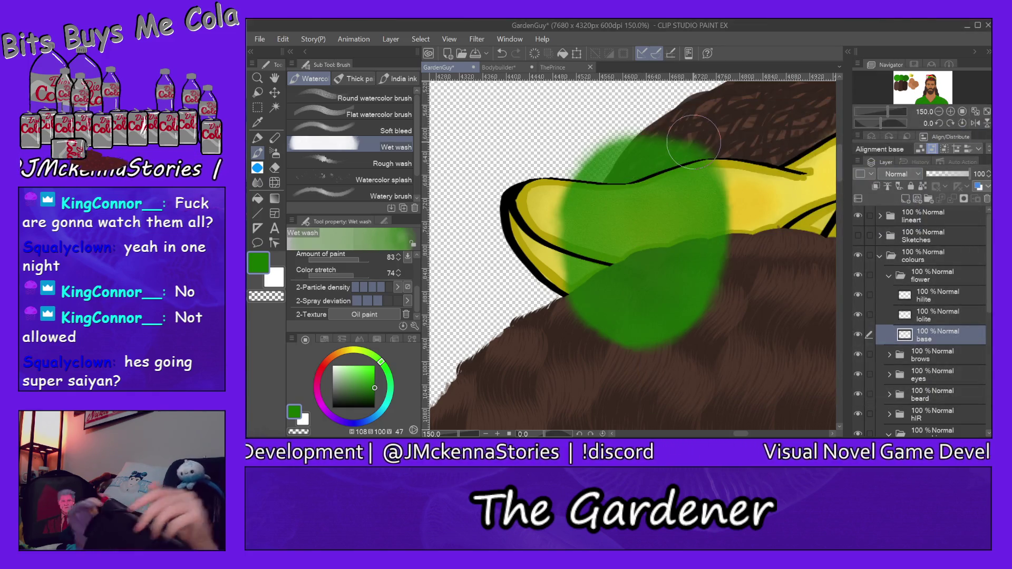
{"action": "key", "text": "ctrl+z"}
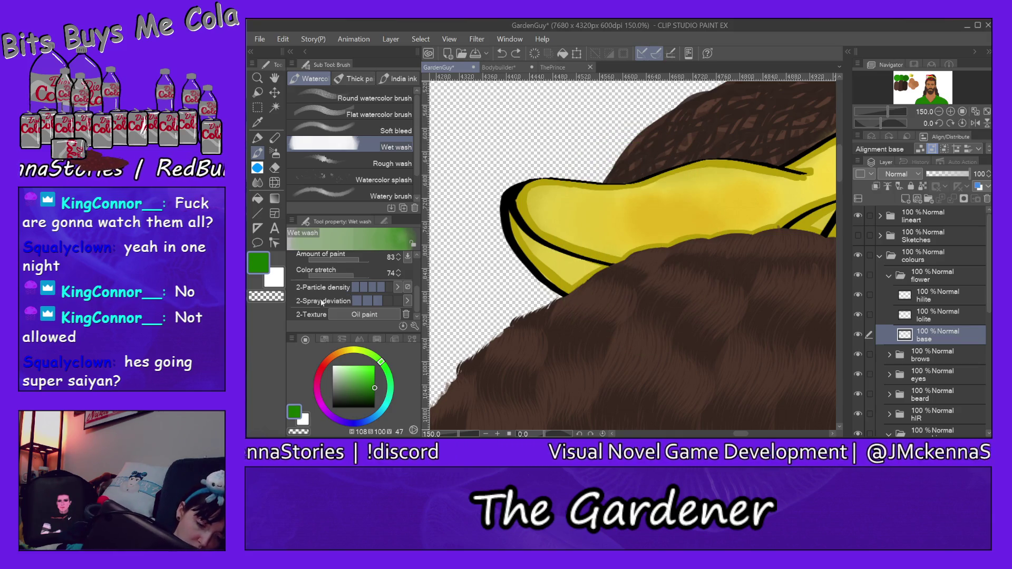
- Replace the brush texture with Dappled cloud 1
{"action": "left_click", "coordinate": [369, 314]}
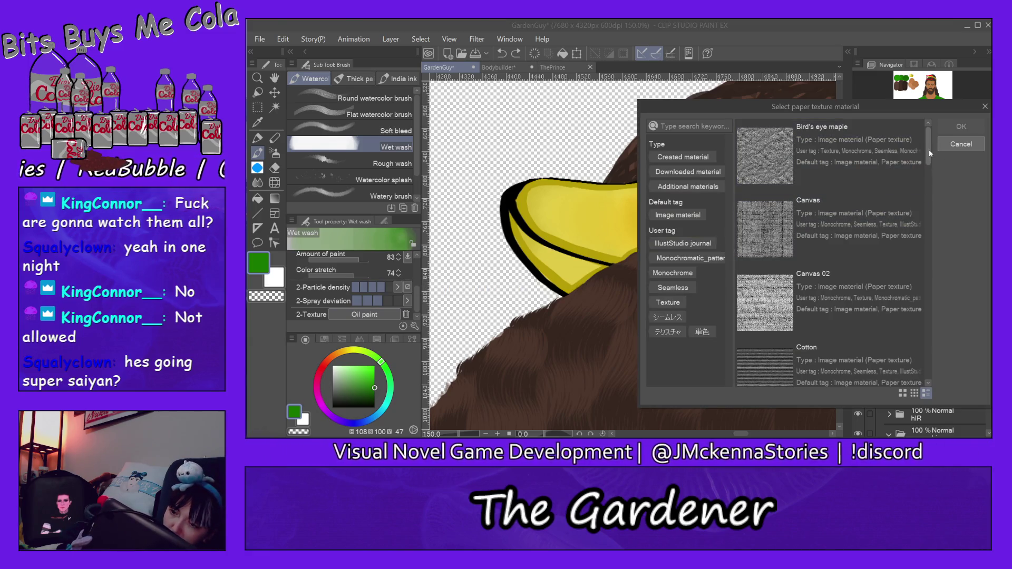
{"action": "left_click_drag", "start_coordinate": [929, 150], "coordinate": [930, 183]}
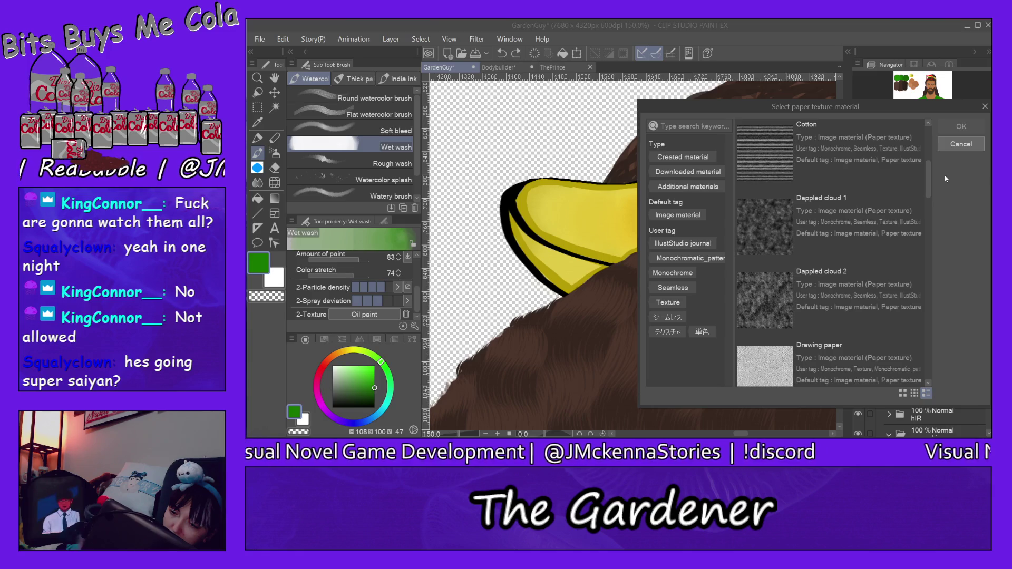
{"action": "left_click", "coordinate": [822, 227]}
{"action": "left_click", "coordinate": [961, 126]}
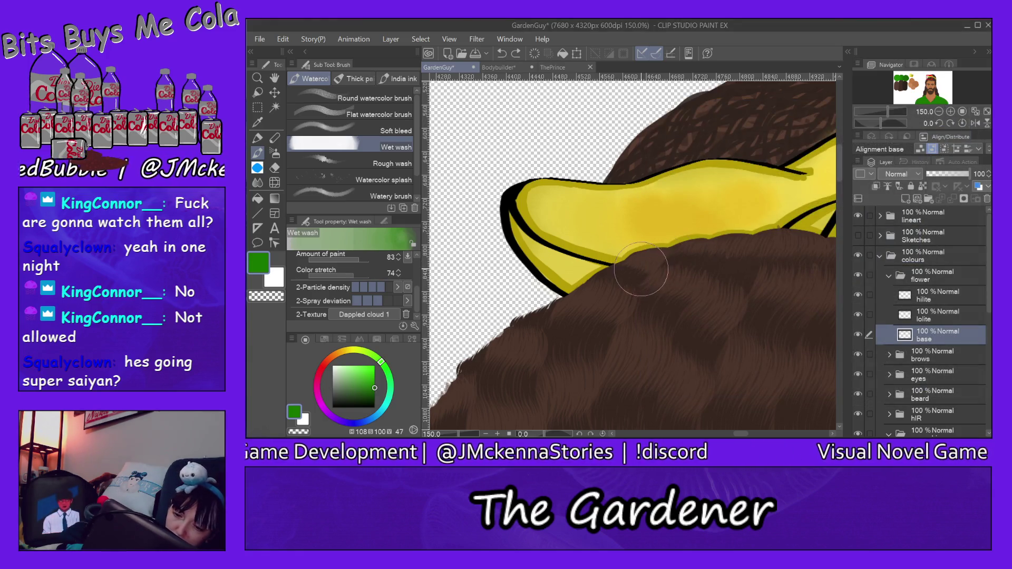
- Try three green wash strokes on the flower, undoing each
{"action": "left_click_drag", "start_coordinate": [655, 258], "coordinate": [667, 159]}
{"action": "key", "text": "ctrl+z"}
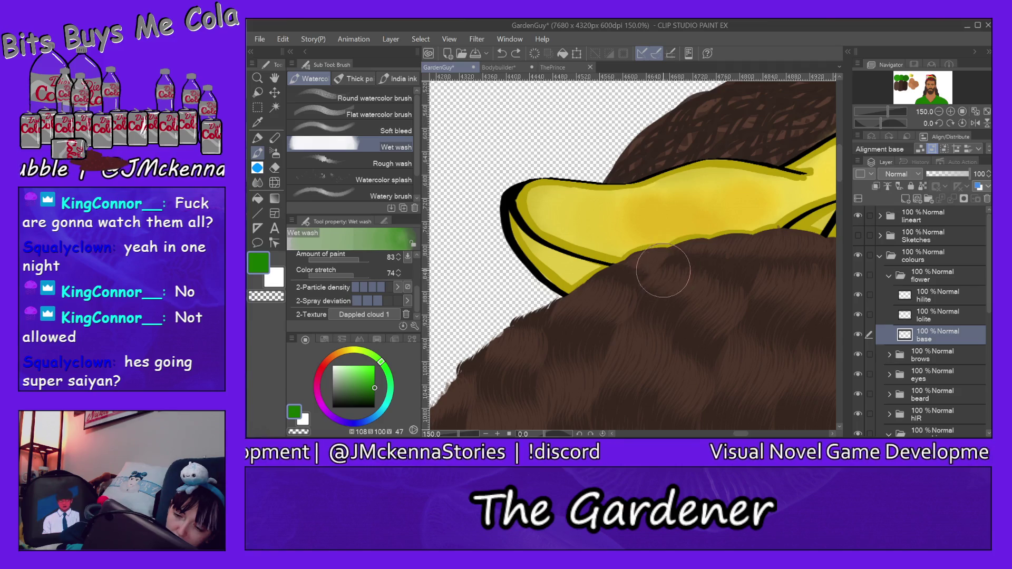
{"action": "left_click_drag", "start_coordinate": [665, 258], "coordinate": [701, 237]}
{"action": "key", "text": "ctrl+z"}
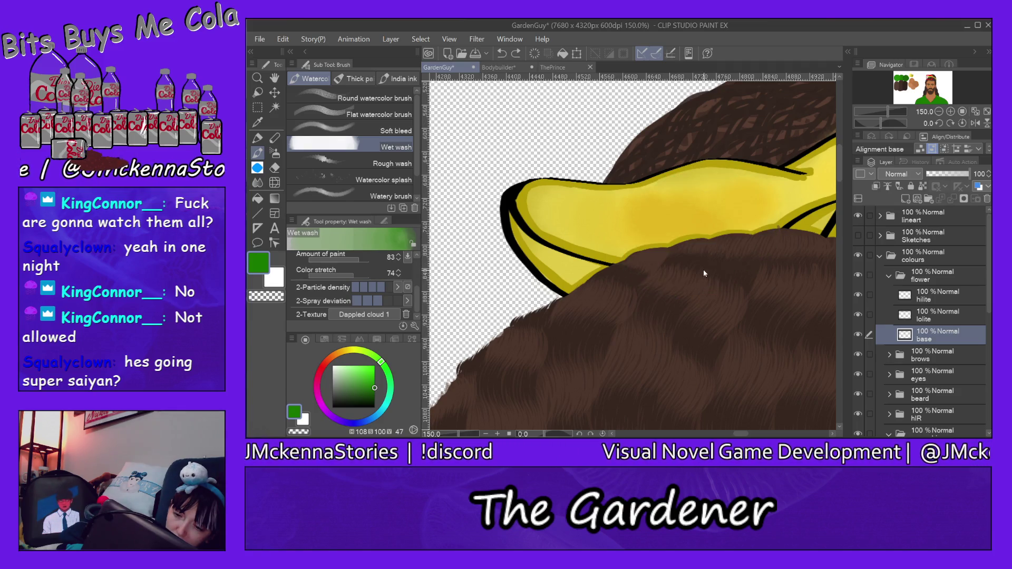
{"action": "mouse_move", "coordinate": [596, 285]}
{"action": "left_mouse_down"}
{"action": "mouse_move", "coordinate": [618, 238]}
{"action": "mouse_move", "coordinate": [707, 173]}
{"action": "left_mouse_up"}
{"action": "key", "text": "ctrl+z"}
{"action": "key", "text": "ctrl+z"}
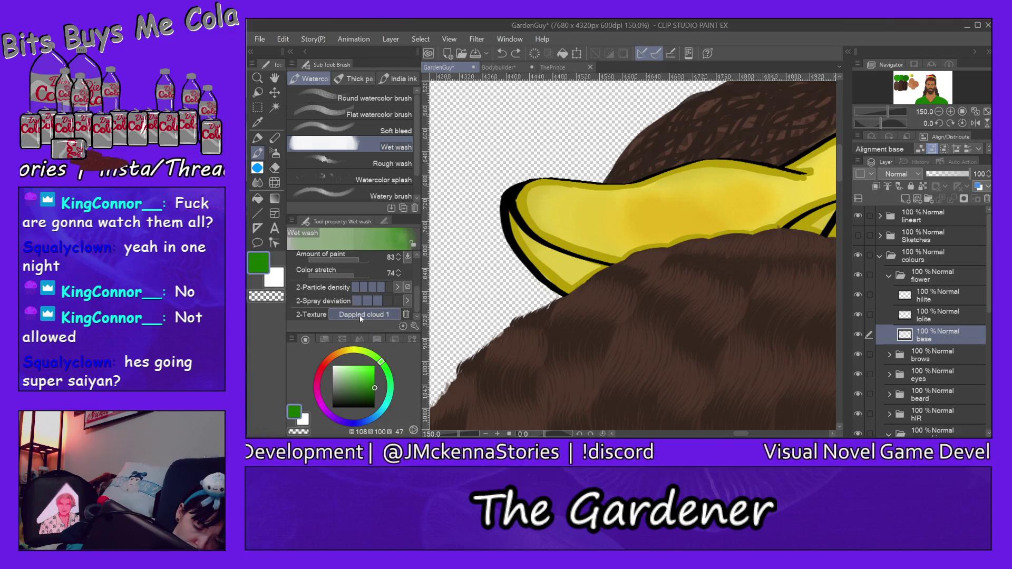
- Set the sub colour to black, reselect green, and undo a test dab
{"action": "left_click", "coordinate": [304, 420]}
{"action": "left_click_drag", "start_coordinate": [368, 391], "coordinate": [376, 418]}
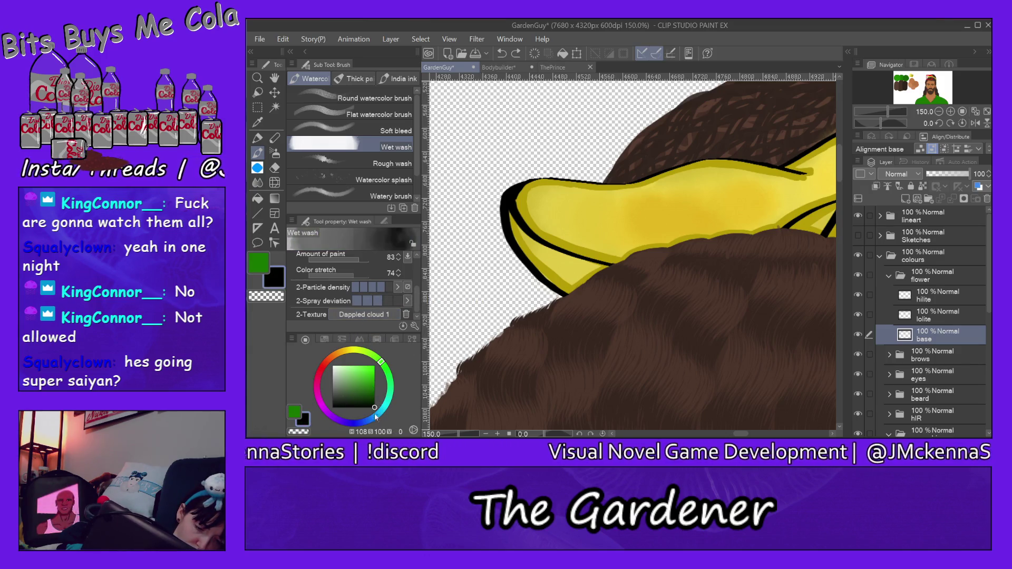
{"action": "left_click", "coordinate": [297, 416]}
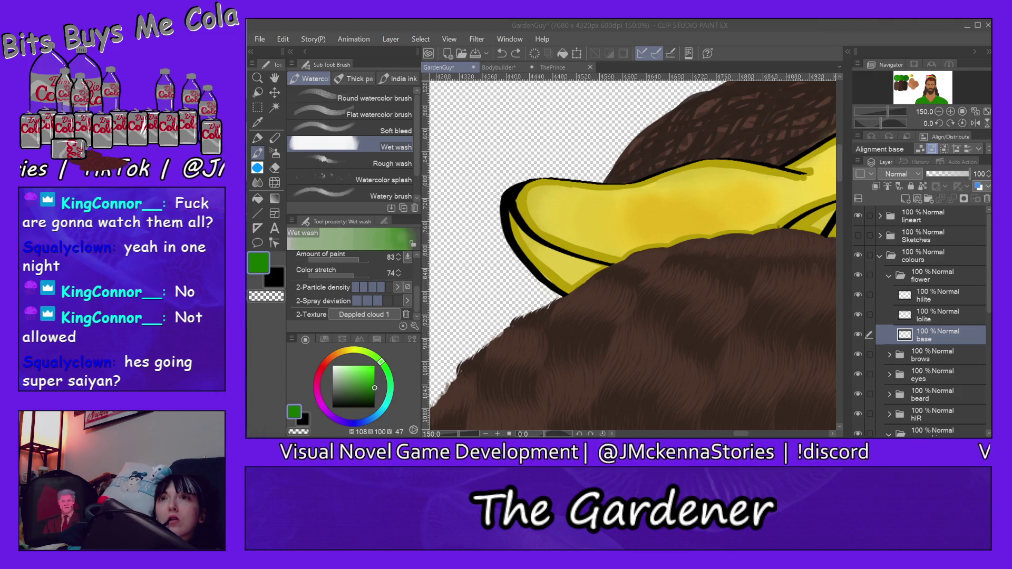
{"action": "key", "text": "alt+Tab"}
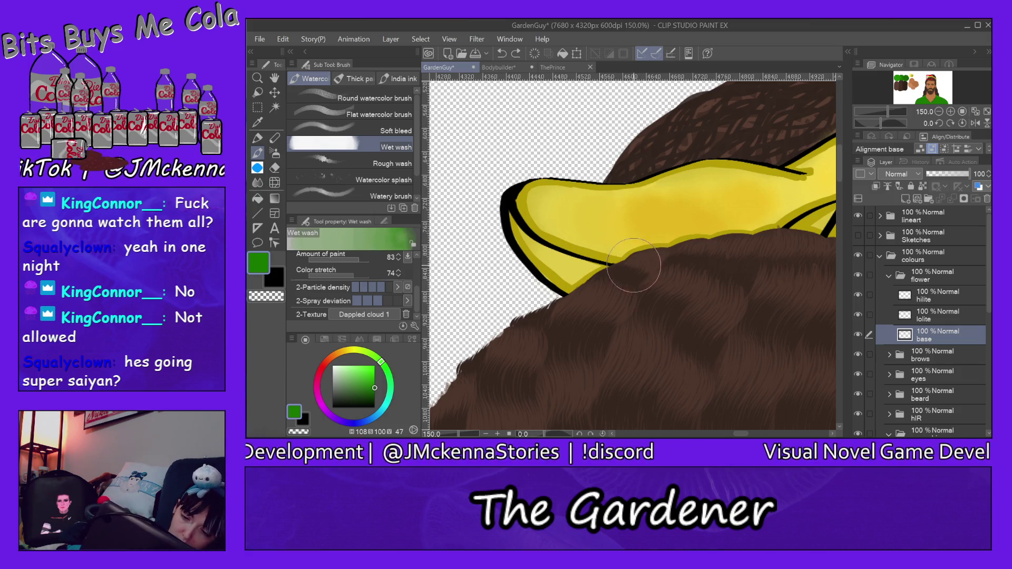
{"action": "left_click_drag", "start_coordinate": [634, 265], "coordinate": [598, 169]}
{"action": "key", "text": "ctrl+z"}
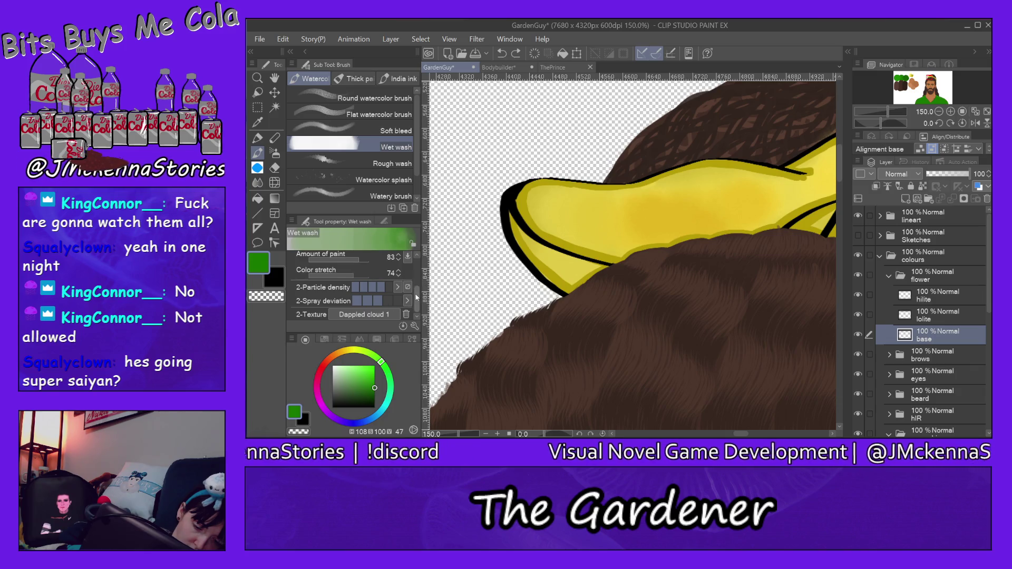
{"action": "left_click_drag", "start_coordinate": [417, 298], "coordinate": [416, 259]}
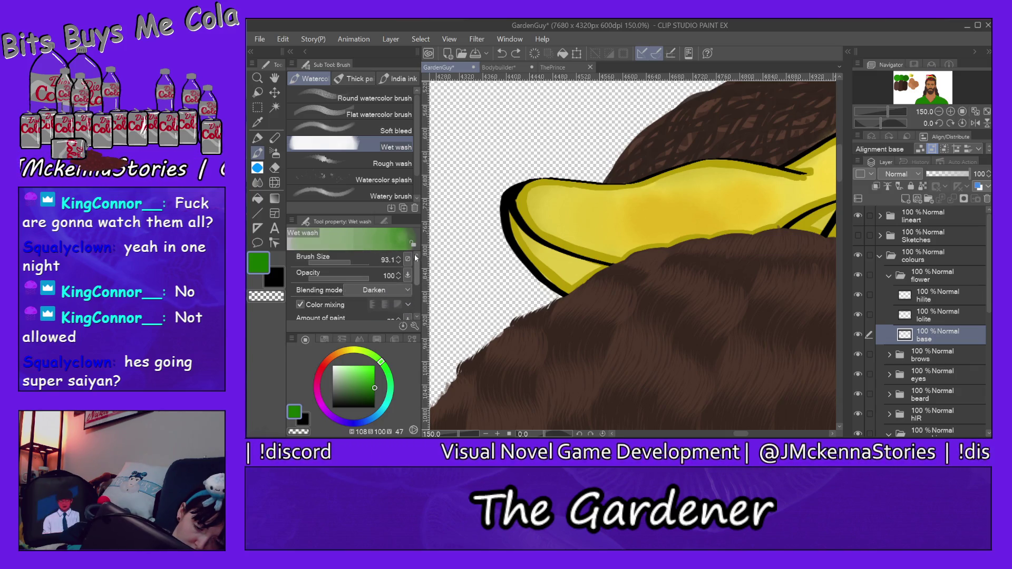
- Switch Wet wash blending from Darken to Multiply and undo a green test stroke
{"action": "left_click", "coordinate": [399, 290]}
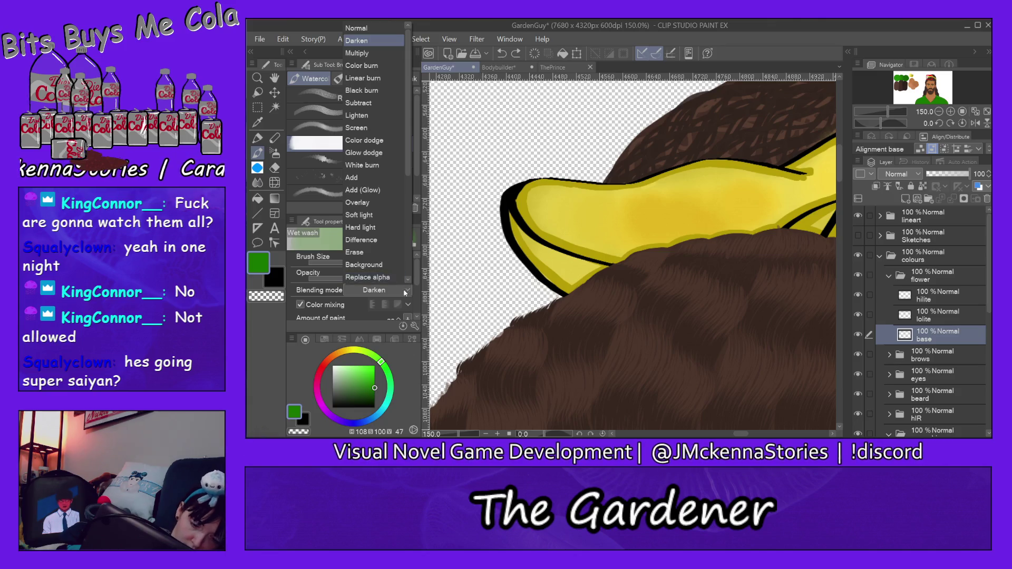
{"action": "left_click", "coordinate": [381, 53]}
{"action": "mouse_move", "coordinate": [617, 295]}
{"action": "left_mouse_down"}
{"action": "mouse_move", "coordinate": [601, 269]}
{"action": "mouse_move", "coordinate": [651, 200]}
{"action": "left_mouse_up"}
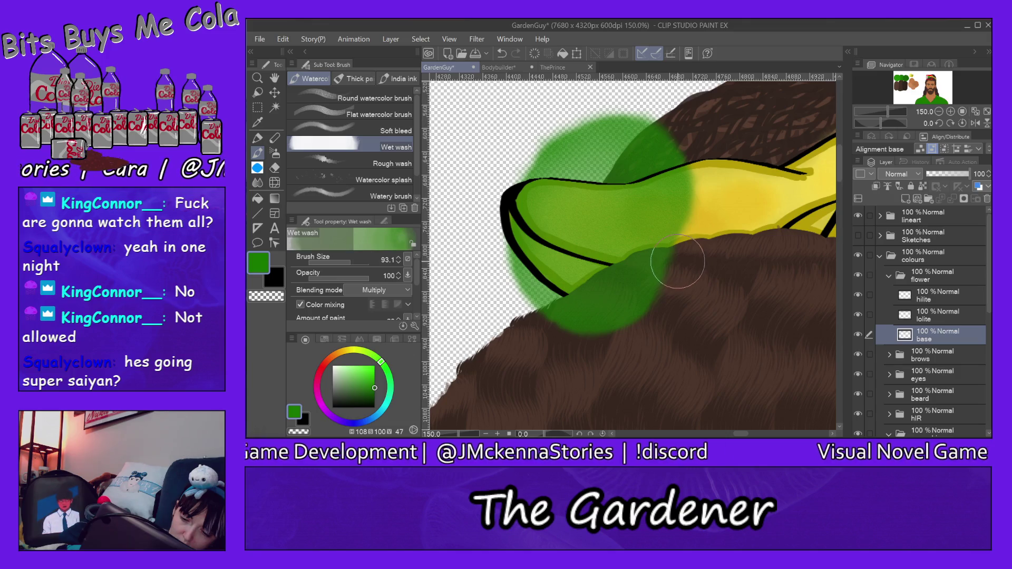
{"action": "key", "text": "ctrl+z"}
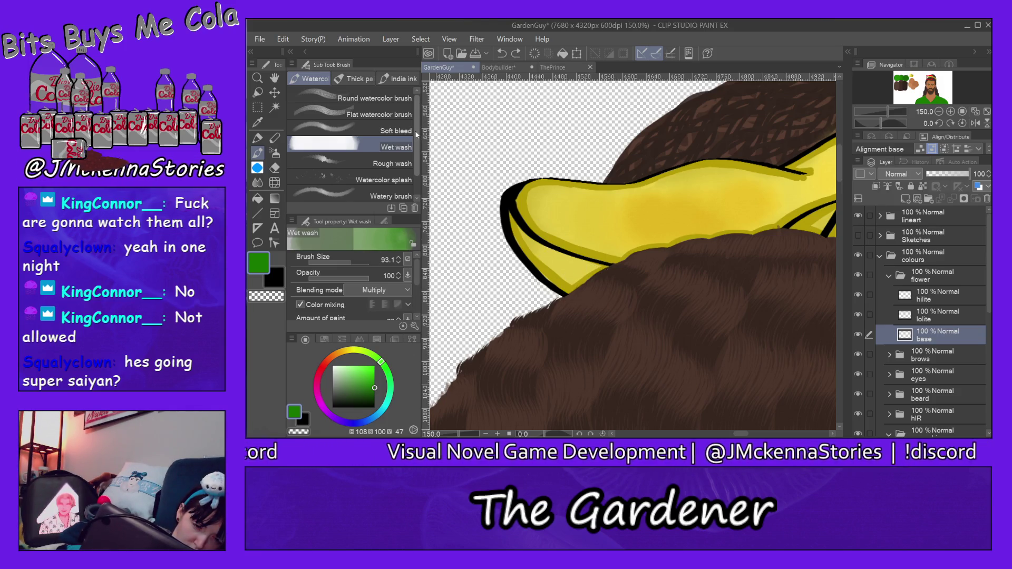
- Try Round and Flat watercolor, then choose Dry Gouache and undo a test stroke
{"action": "left_click", "coordinate": [393, 98]}
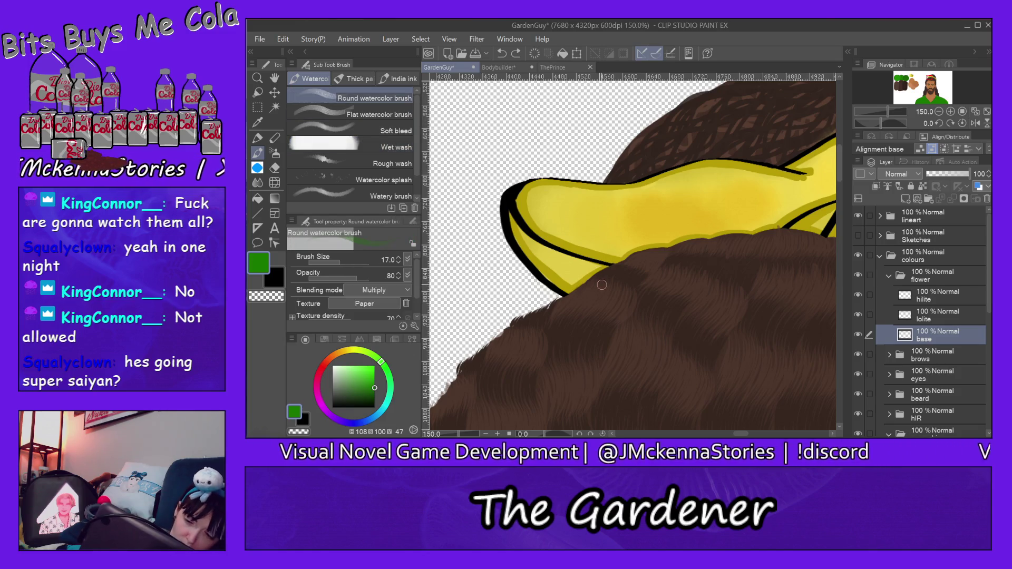
{"action": "key", "text": "ctrl+z"}
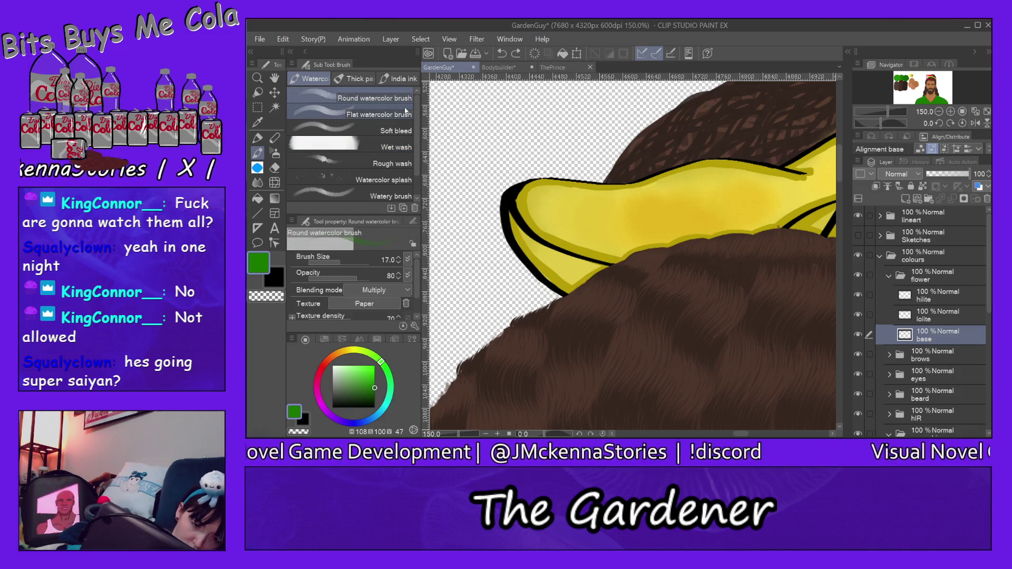
{"action": "left_click", "coordinate": [404, 115]}
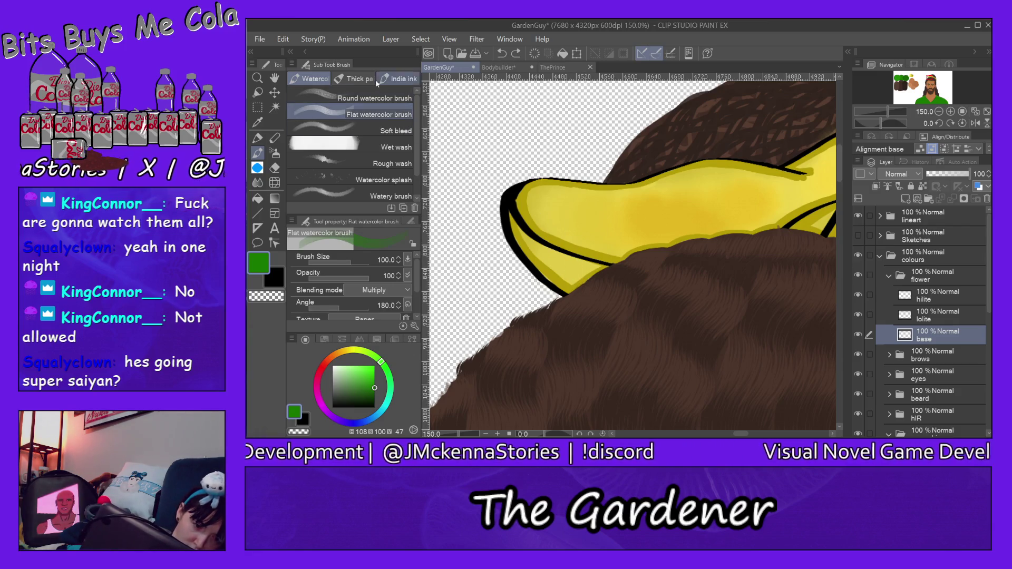
{"action": "left_click", "coordinate": [358, 79]}
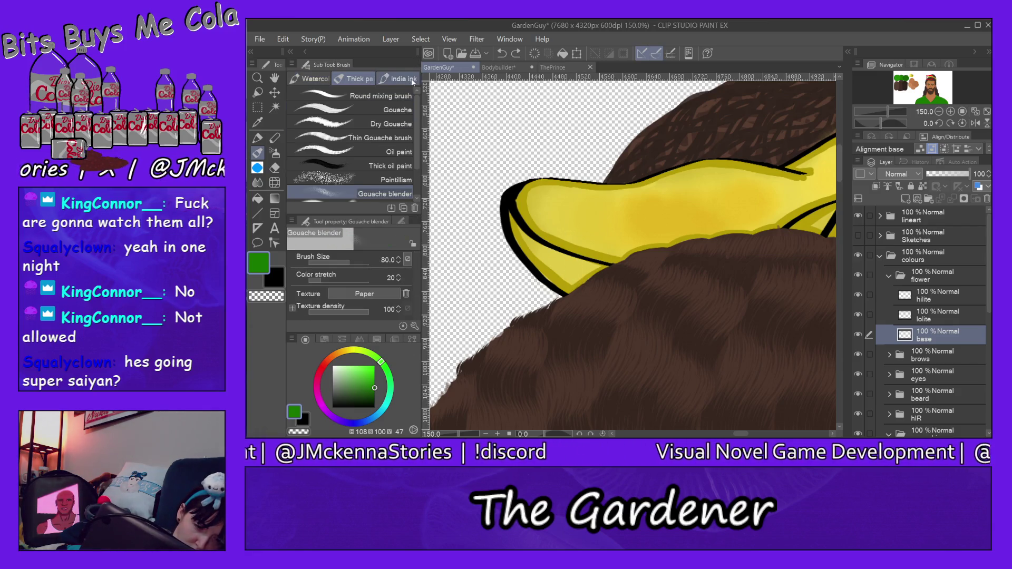
{"action": "left_click", "coordinate": [401, 136]}
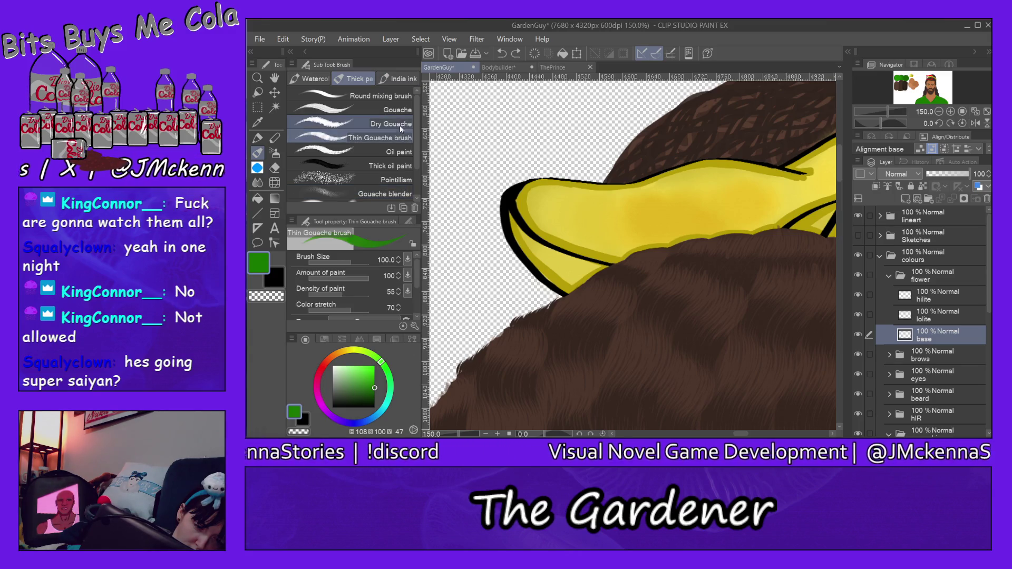
{"action": "left_click", "coordinate": [390, 123]}
{"action": "mouse_move", "coordinate": [593, 303]}
{"action": "left_mouse_down"}
{"action": "mouse_move", "coordinate": [601, 218]}
{"action": "mouse_move", "coordinate": [606, 289]}
{"action": "left_mouse_up"}
{"action": "key", "text": "ctrl+z"}
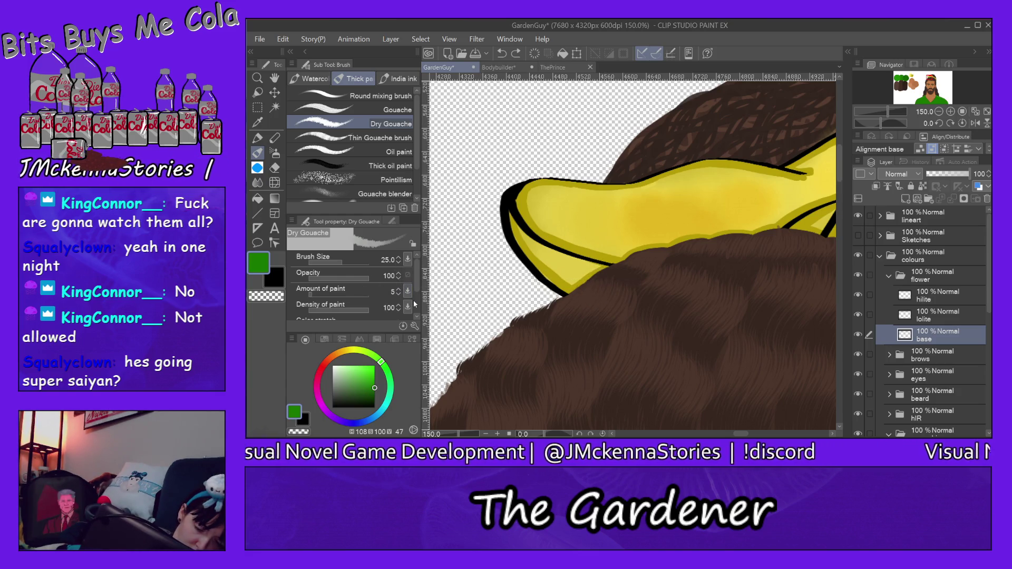
- Raise Dry Gouache Color stretch to 39 and undo a short test stroke
{"action": "scroll", "coordinate": [419, 288], "scroll_direction": "down", "scroll_amount": 1}
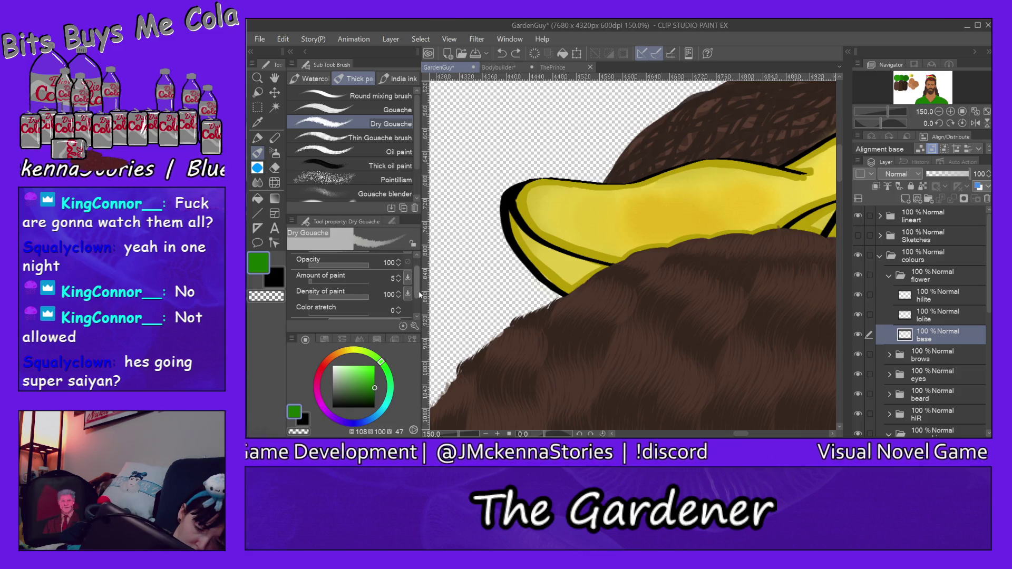
{"action": "scroll", "coordinate": [420, 296], "scroll_direction": "down", "scroll_amount": 1}
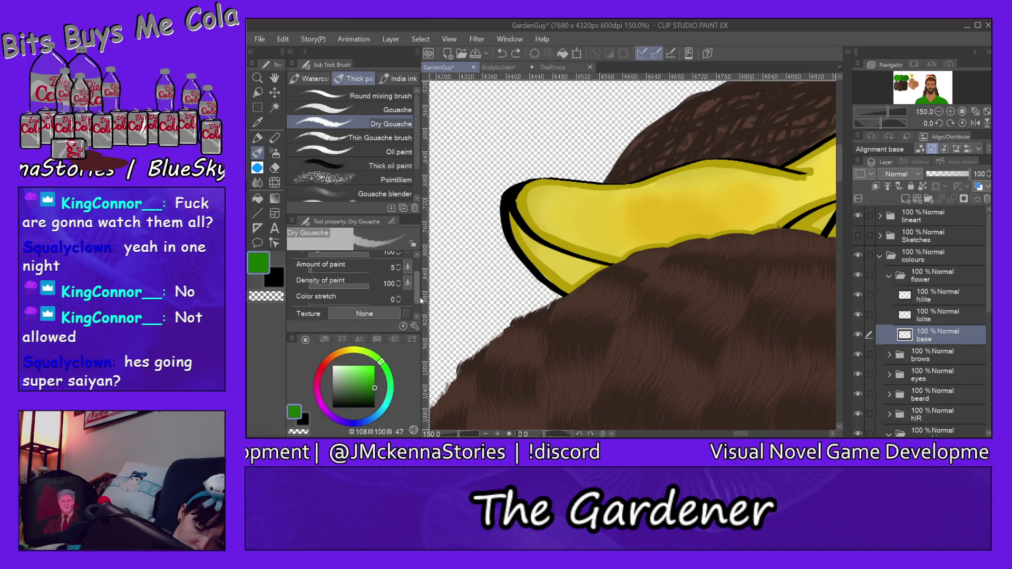
{"action": "left_click", "coordinate": [399, 290]}
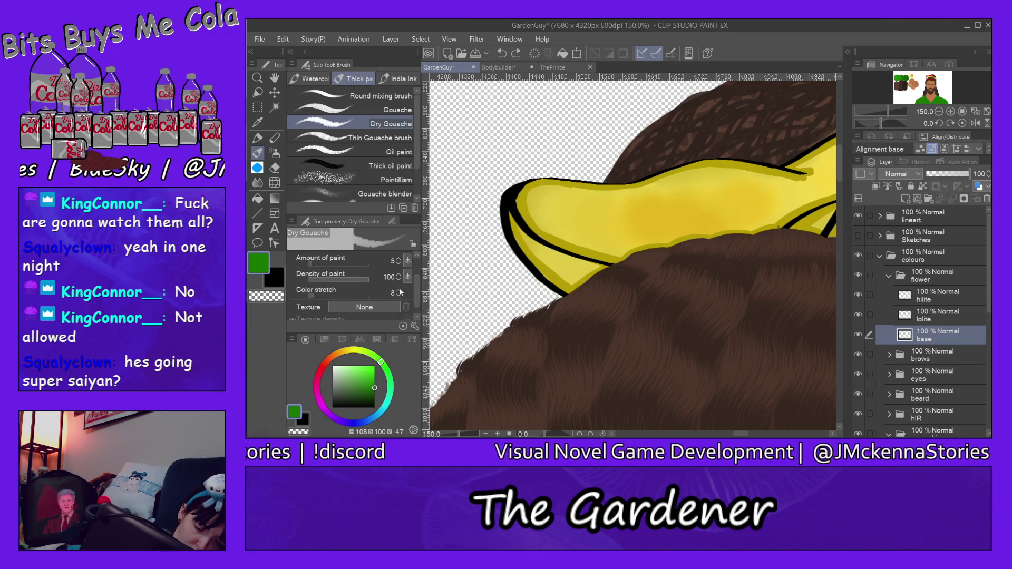
{"action": "left_click_drag", "start_coordinate": [320, 293], "coordinate": [333, 293]}
{"action": "left_click_drag", "start_coordinate": [605, 286], "coordinate": [600, 257]}
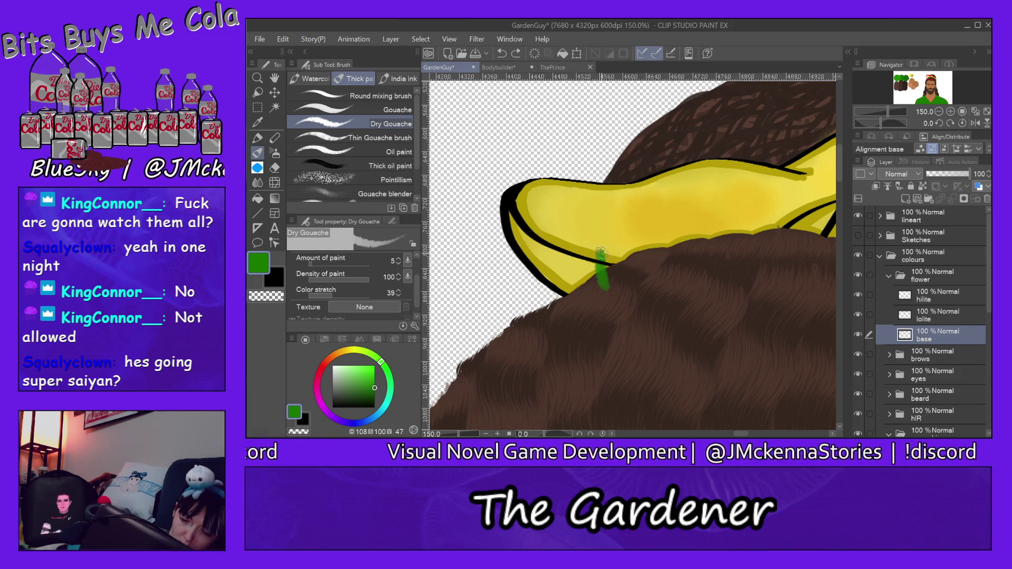
{"action": "key", "text": "ctrl+z"}
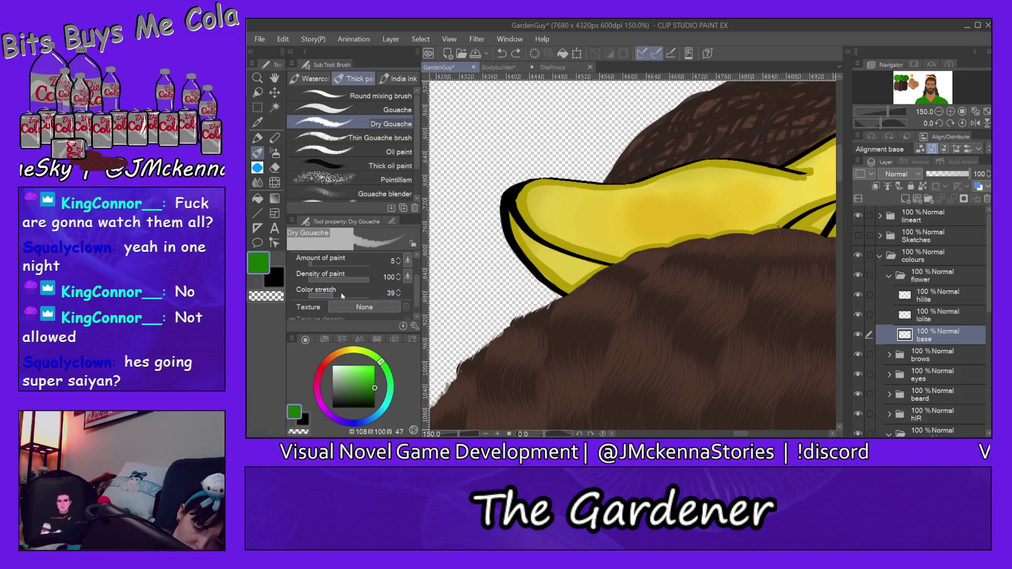
- Paint green gouache bands over the flower, lower Color stretch to 15, undo the side patch
{"action": "scroll", "coordinate": [413, 276], "scroll_direction": "up", "scroll_amount": 2}
{"action": "left_click_drag", "start_coordinate": [356, 266], "coordinate": [354, 263]}
{"action": "left_click_drag", "start_coordinate": [630, 277], "coordinate": [655, 168]}
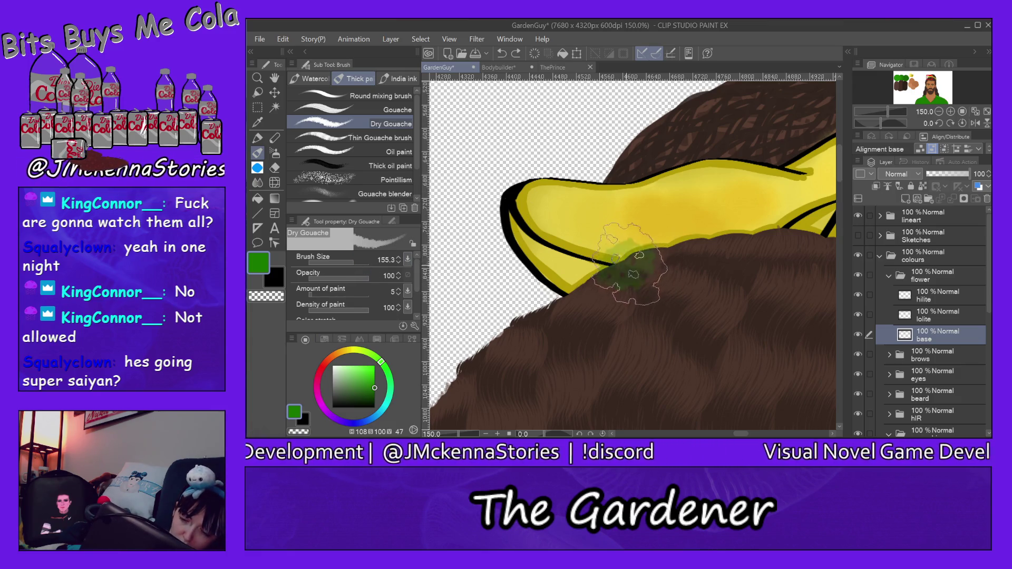
{"action": "scroll", "coordinate": [416, 284], "scroll_direction": "down", "scroll_amount": 1}
{"action": "scroll", "coordinate": [416, 289], "scroll_direction": "down", "scroll_amount": 1}
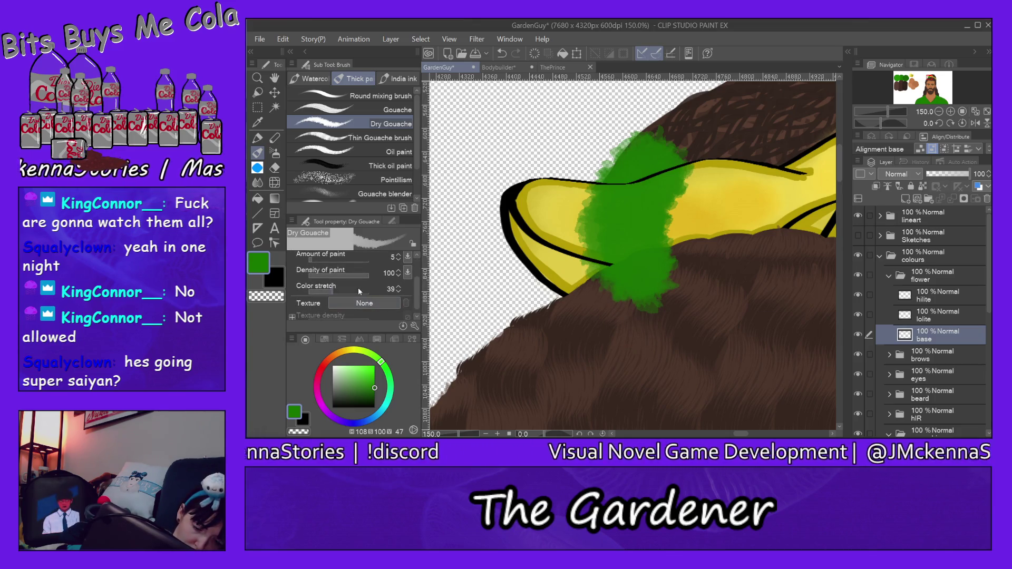
{"action": "mouse_move", "coordinate": [686, 316]}
{"action": "left_mouse_down"}
{"action": "mouse_move", "coordinate": [716, 211]}
{"action": "mouse_move", "coordinate": [748, 153]}
{"action": "mouse_move", "coordinate": [700, 311]}
{"action": "left_mouse_up"}
{"action": "left_click", "coordinate": [318, 289]}
{"action": "mouse_move", "coordinate": [554, 316]}
{"action": "left_mouse_down"}
{"action": "mouse_move", "coordinate": [522, 232]}
{"action": "mouse_move", "coordinate": [516, 142]}
{"action": "mouse_move", "coordinate": [579, 308]}
{"action": "left_mouse_up"}
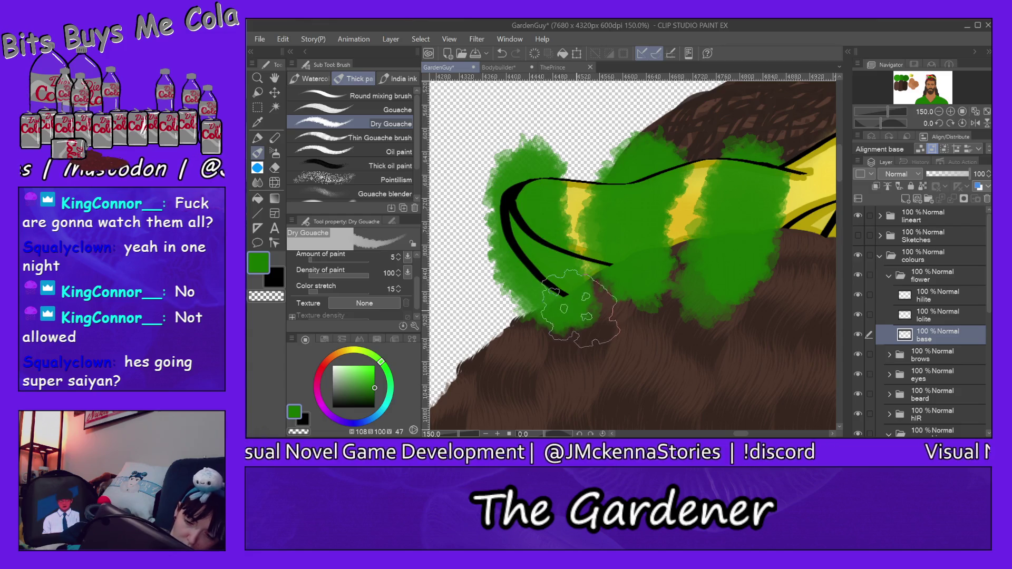
{"action": "key", "text": "ctrl+z"}
{"action": "key", "text": "ctrl+z"}
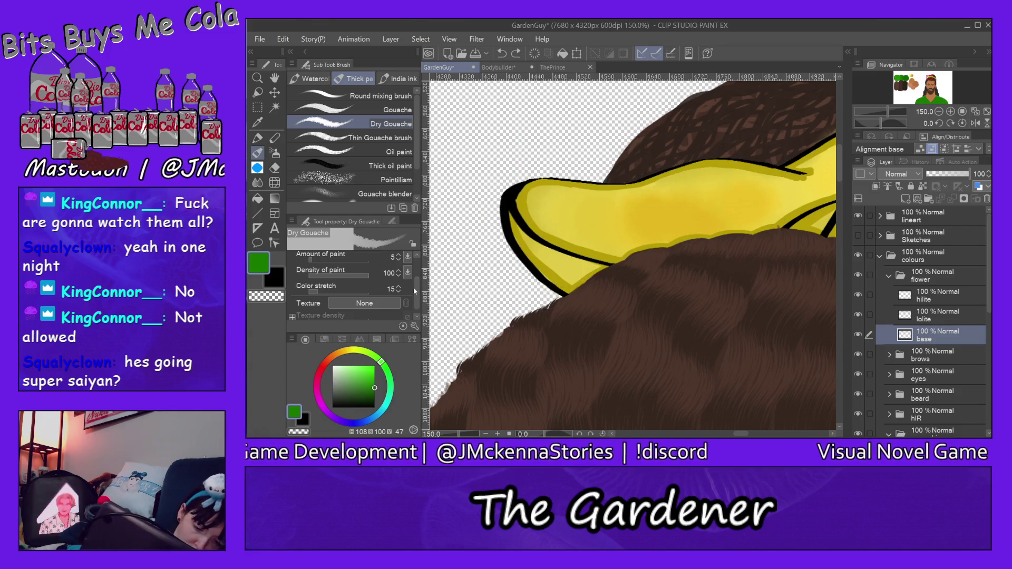
{"action": "left_click_drag", "start_coordinate": [414, 289], "coordinate": [412, 295]}
- Try the Drawing paper texture on Dry Gouache and undo the test stroke
{"action": "left_click", "coordinate": [383, 299]}
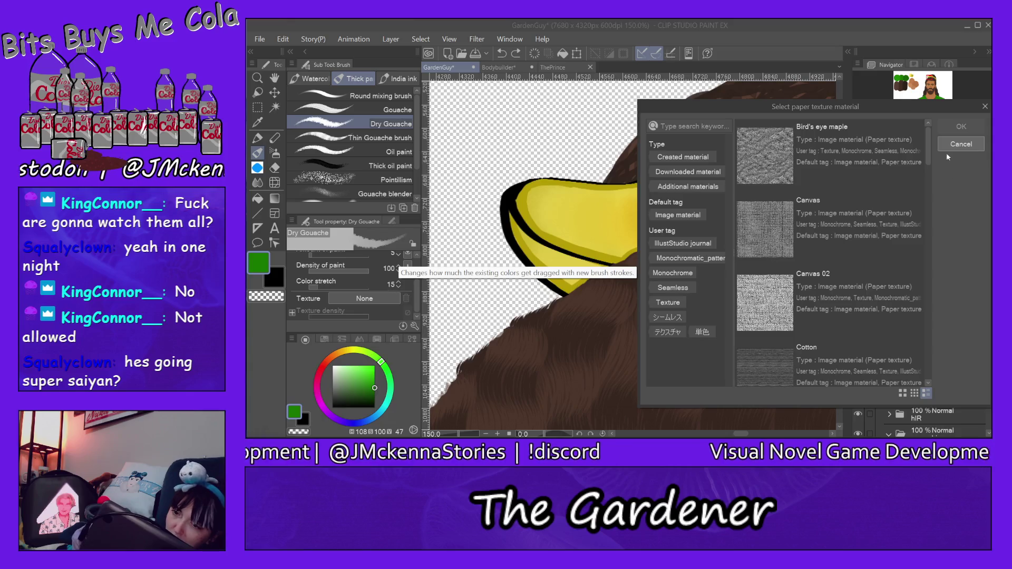
{"action": "scroll", "coordinate": [932, 190], "scroll_direction": "down", "scroll_amount": 5}
{"action": "scroll", "coordinate": [931, 198], "scroll_direction": "down", "scroll_amount": 1}
{"action": "scroll", "coordinate": [931, 198], "scroll_direction": "up", "scroll_amount": 1}
{"action": "left_click", "coordinate": [808, 238]}
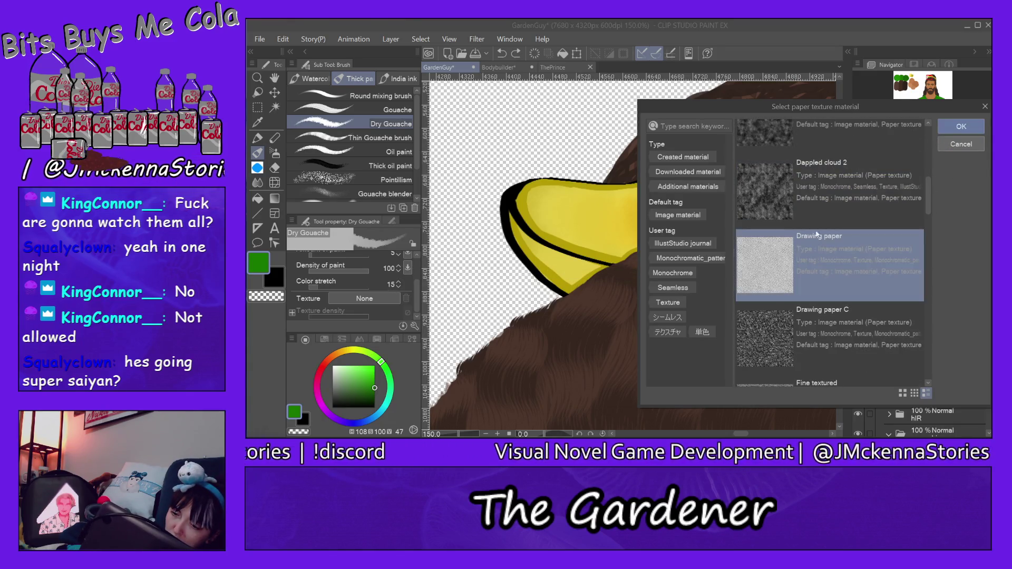
{"action": "left_click", "coordinate": [962, 126]}
{"action": "mouse_move", "coordinate": [680, 243]}
{"action": "left_mouse_down"}
{"action": "mouse_move", "coordinate": [622, 306]}
{"action": "mouse_move", "coordinate": [685, 132]}
{"action": "left_mouse_up"}
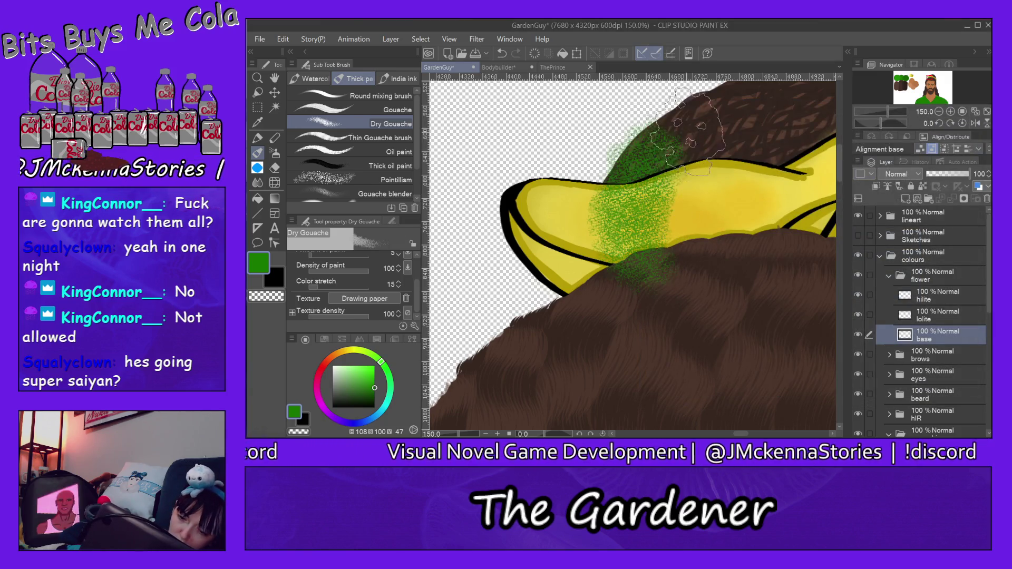
{"action": "key", "text": "ctrl+z"}
{"action": "key", "text": "ctrl+z"}
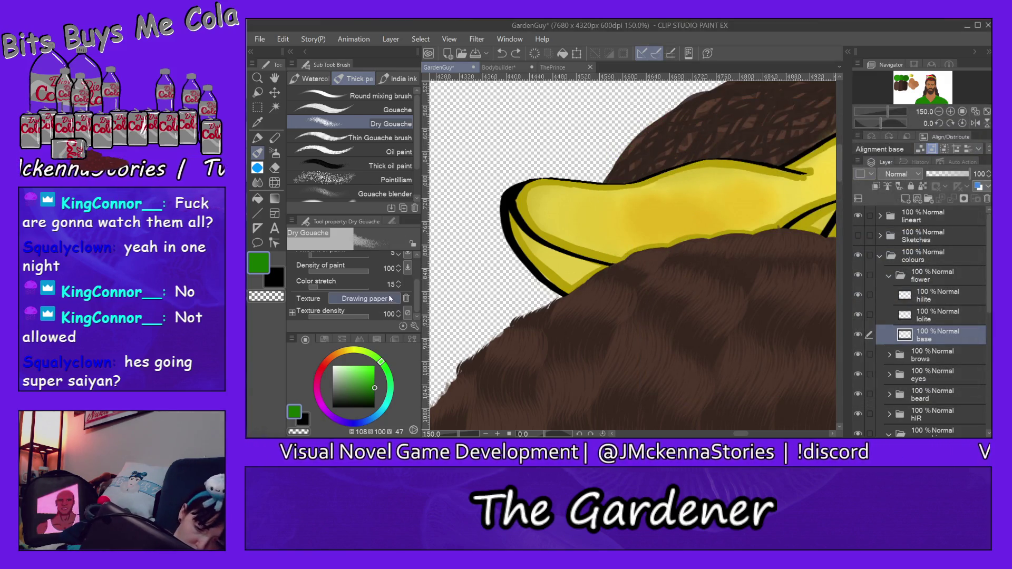
- Try the 水彩にじみ texture with a test stroke, then undo it
{"action": "left_click", "coordinate": [390, 298]}
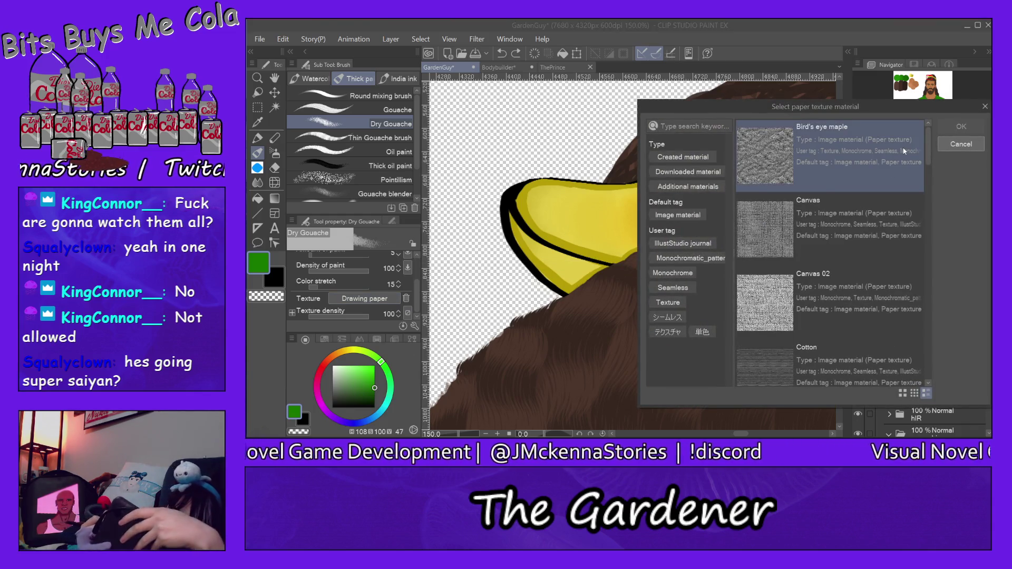
{"action": "left_click_drag", "start_coordinate": [926, 154], "coordinate": [935, 374]}
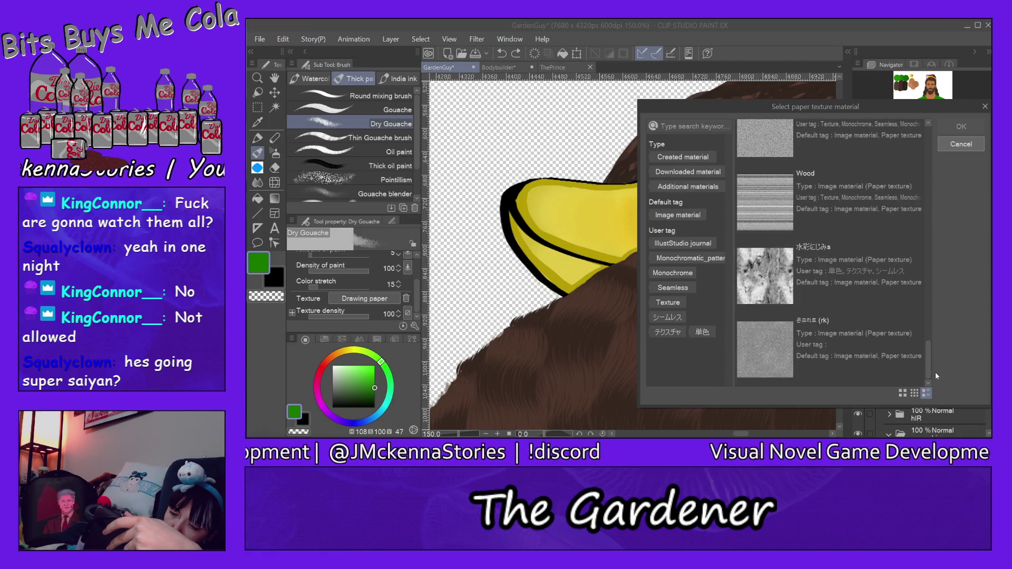
{"action": "left_click", "coordinate": [854, 275]}
{"action": "left_click", "coordinate": [961, 126]}
{"action": "mouse_move", "coordinate": [659, 285]}
{"action": "left_mouse_down"}
{"action": "mouse_move", "coordinate": [617, 205]}
{"action": "mouse_move", "coordinate": [632, 221]}
{"action": "mouse_move", "coordinate": [722, 142]}
{"action": "left_mouse_up"}
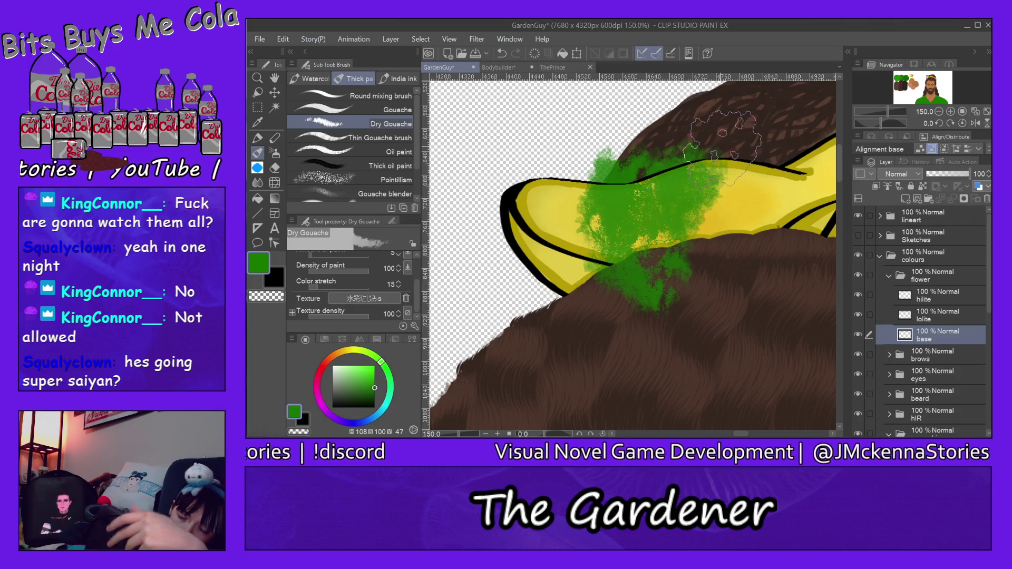
{"action": "key", "text": "ctrl+z"}
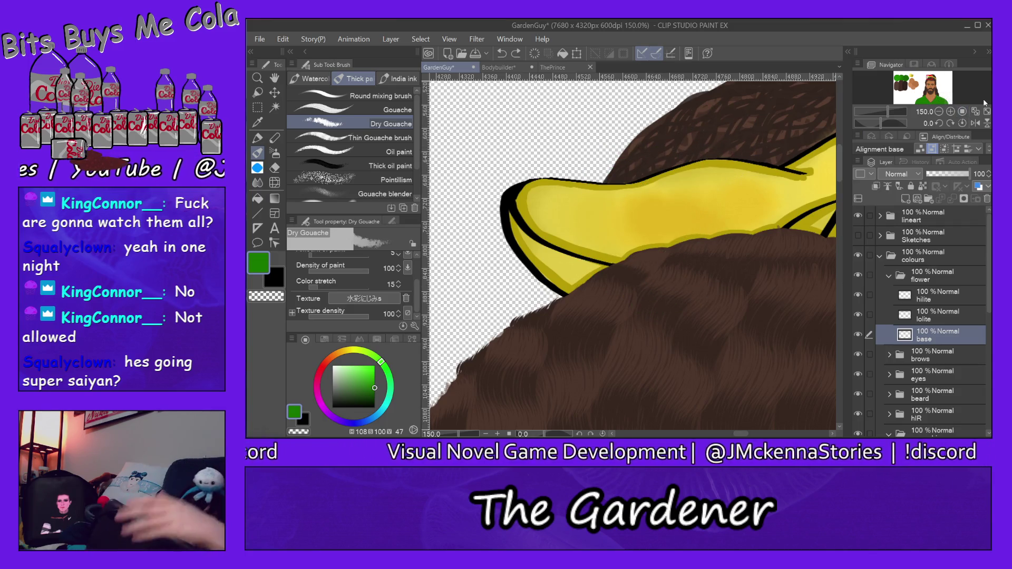
- Try the 콘크리트 (rk) texture with a test stroke, then undo it
{"action": "left_click", "coordinate": [383, 297]}
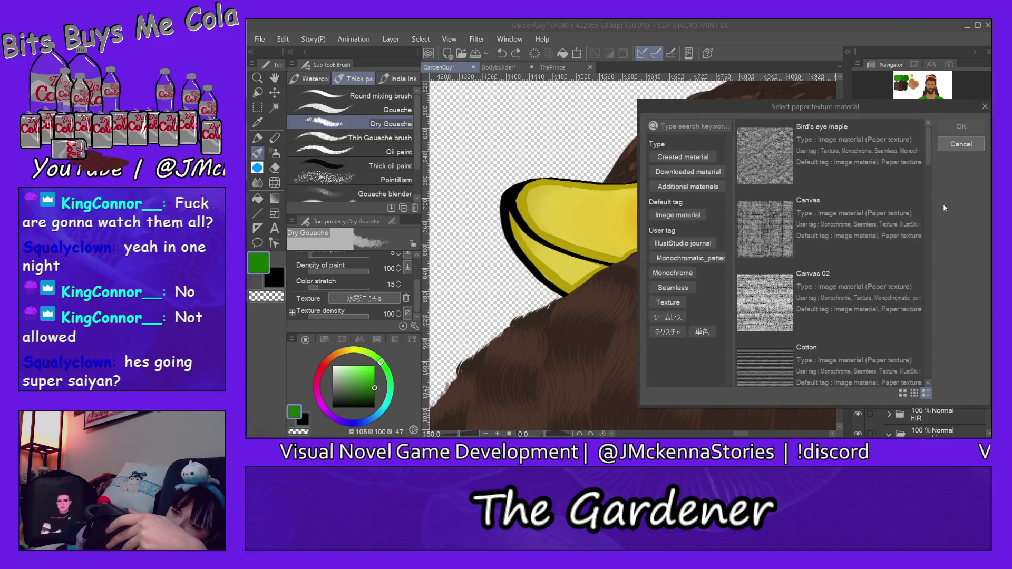
{"action": "left_click_drag", "start_coordinate": [925, 154], "coordinate": [934, 388]}
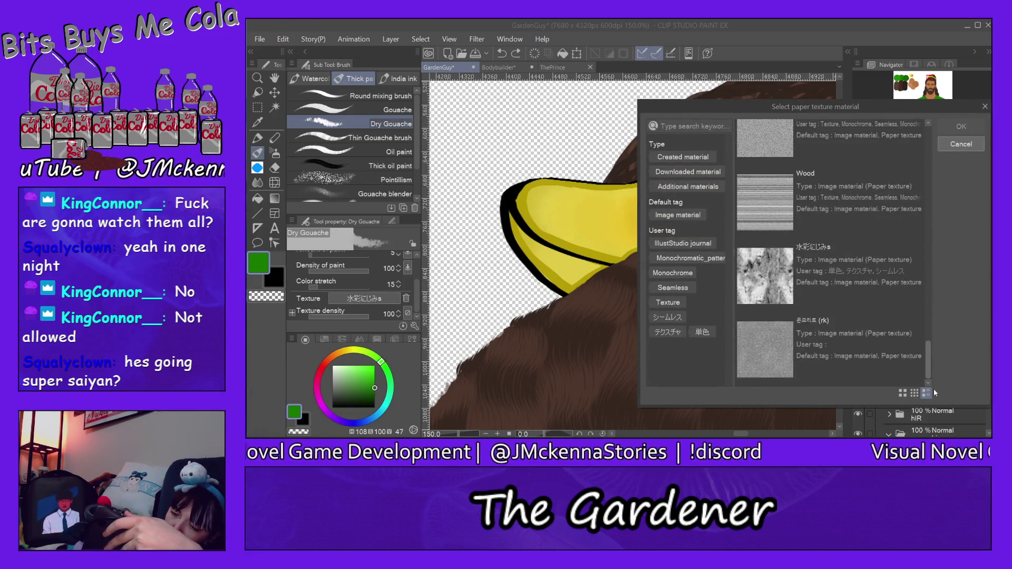
{"action": "left_click", "coordinate": [751, 364]}
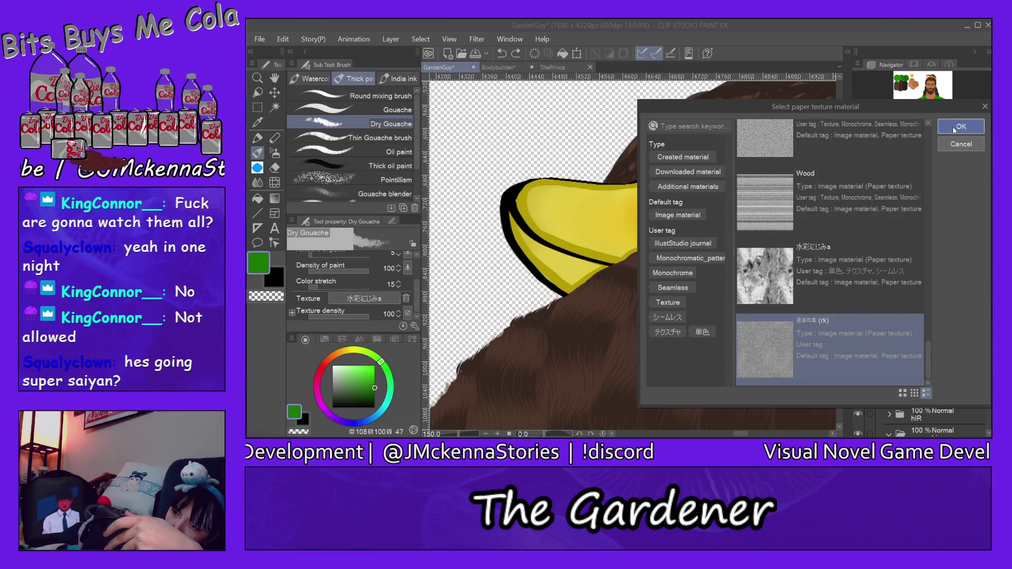
{"action": "left_click", "coordinate": [959, 126]}
{"action": "mouse_move", "coordinate": [632, 295]}
{"action": "left_mouse_down"}
{"action": "mouse_move", "coordinate": [585, 159]}
{"action": "mouse_move", "coordinate": [648, 232]}
{"action": "left_mouse_up"}
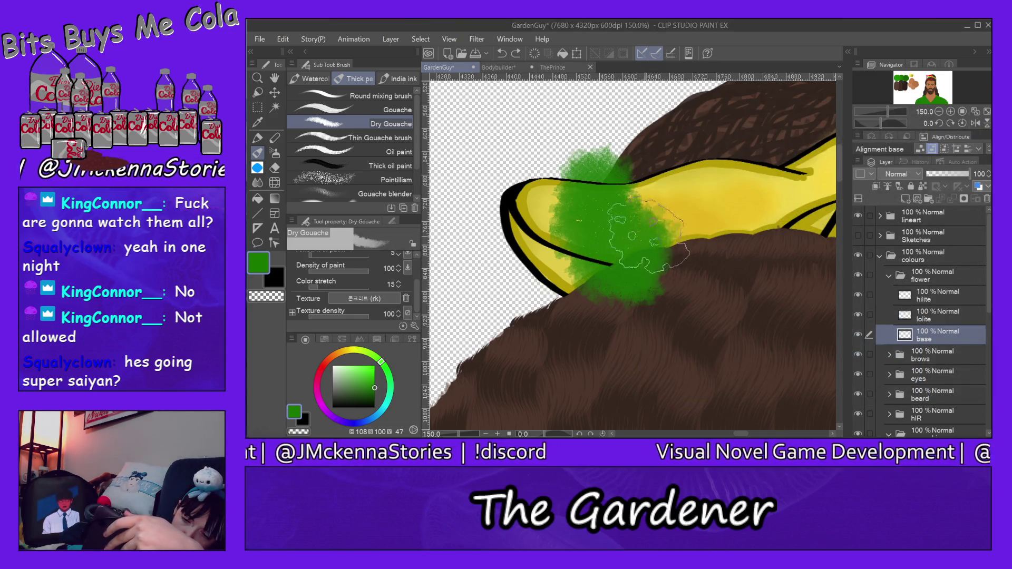
{"action": "key", "text": "ctrl+z"}
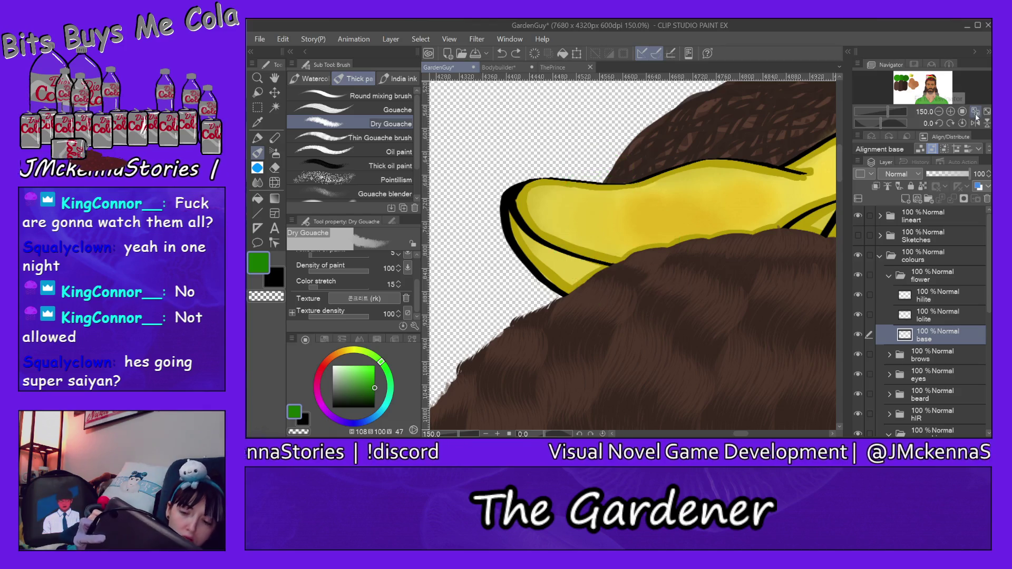
- Apply the Bird's eye maple texture and undo its test stroke
{"action": "left_click", "coordinate": [373, 298]}
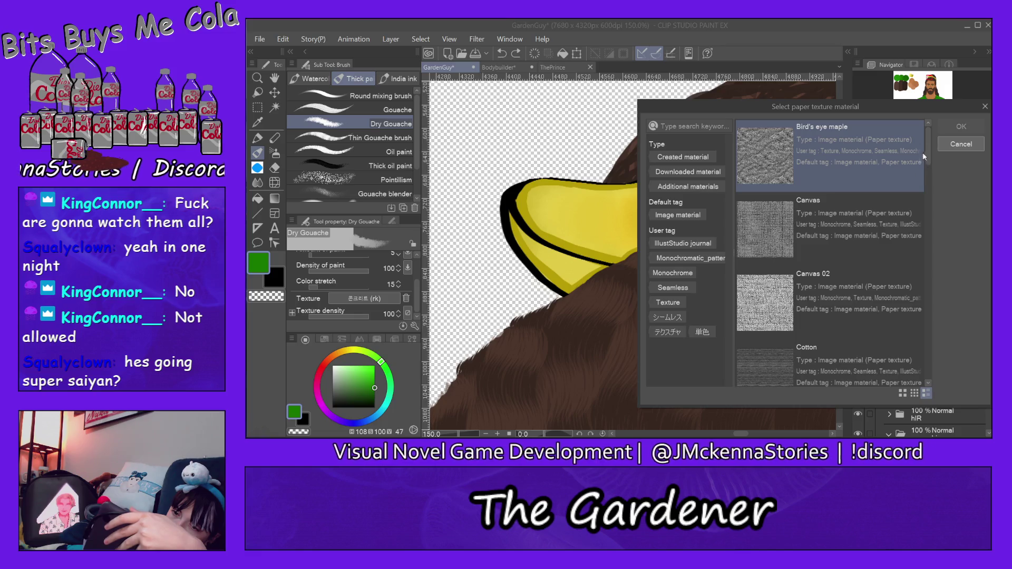
{"action": "left_click", "coordinate": [782, 159]}
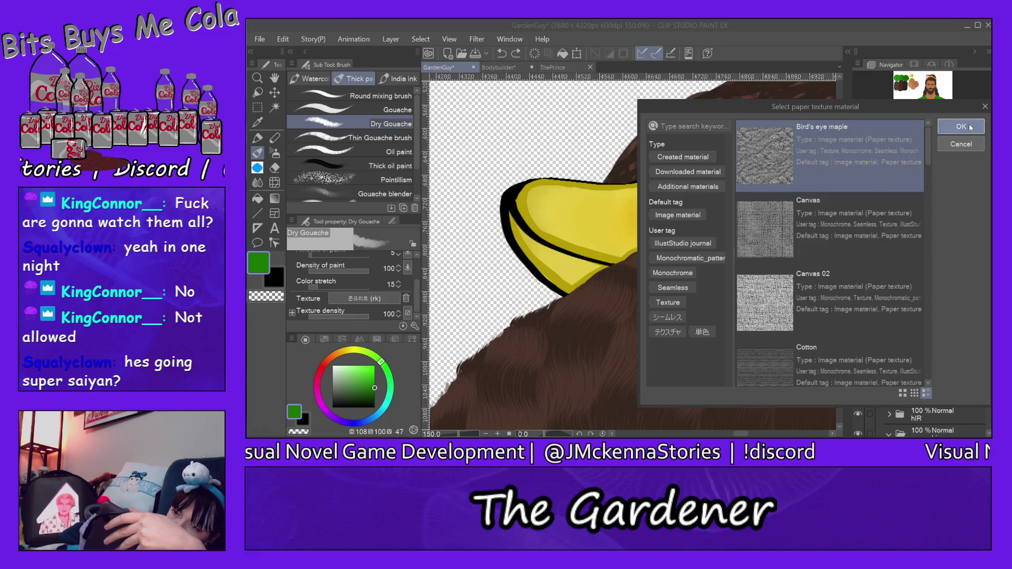
{"action": "left_click", "coordinate": [961, 127]}
{"action": "mouse_move", "coordinate": [627, 274]}
{"action": "left_mouse_down"}
{"action": "mouse_move", "coordinate": [595, 211]}
{"action": "mouse_move", "coordinate": [628, 253]}
{"action": "mouse_move", "coordinate": [656, 266]}
{"action": "left_mouse_up"}
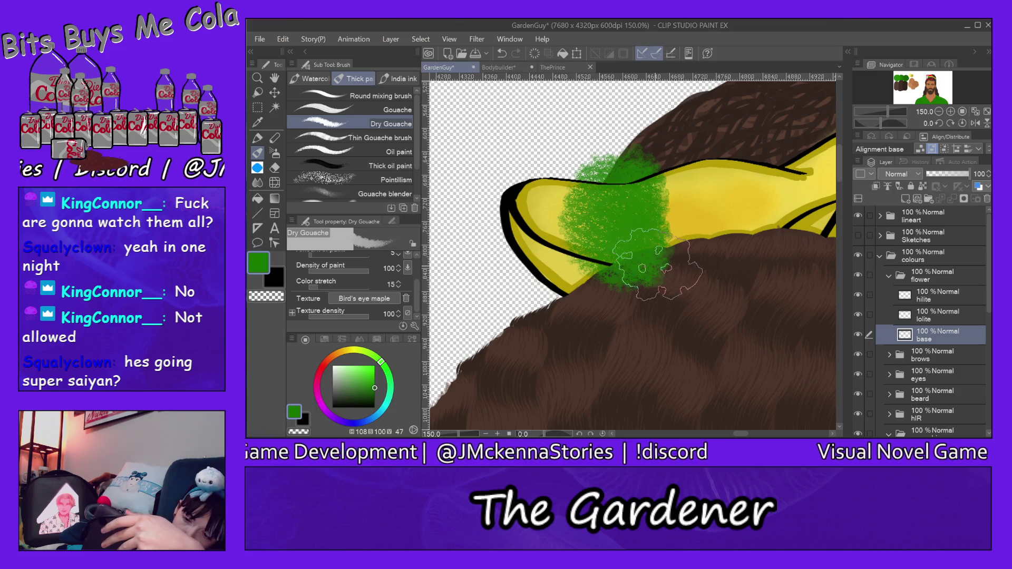
{"action": "key", "text": "ctrl+z"}
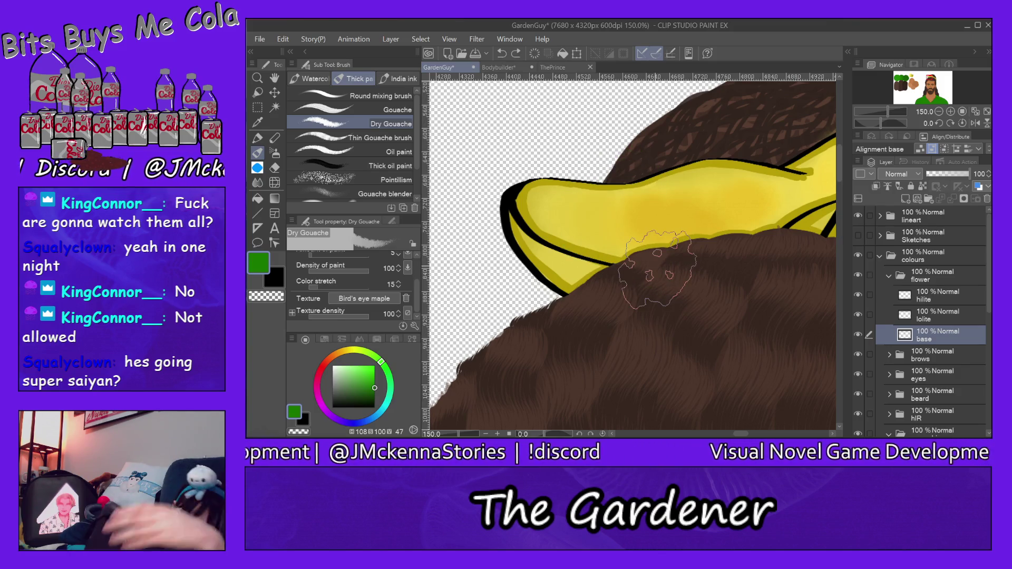
{"action": "left_click", "coordinate": [403, 138]}
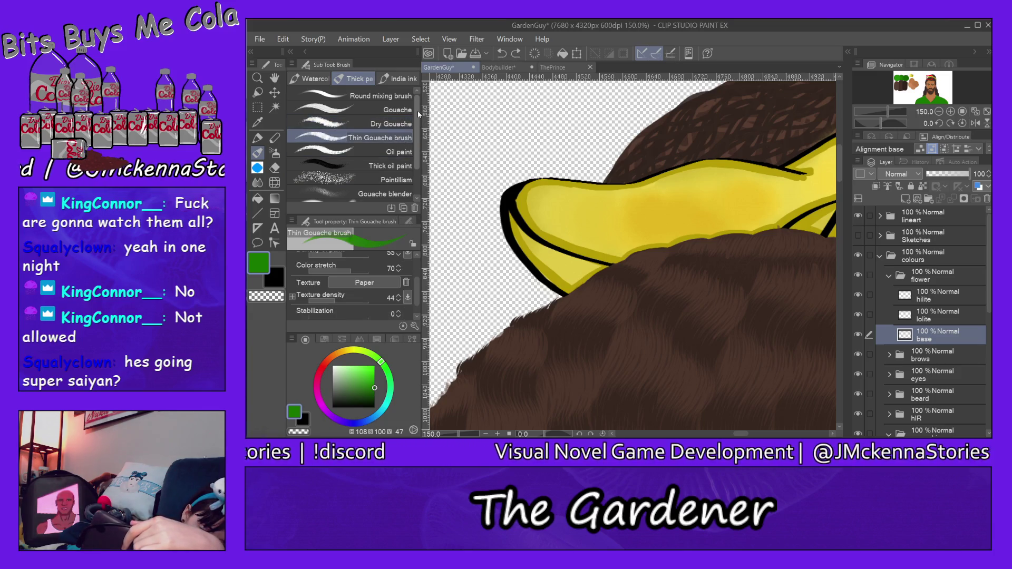
- Try a broad green stroke over the yellow scrunchie, undo it, and reframe the view on the hair
{"action": "left_click_drag", "start_coordinate": [620, 288], "coordinate": [657, 295]}
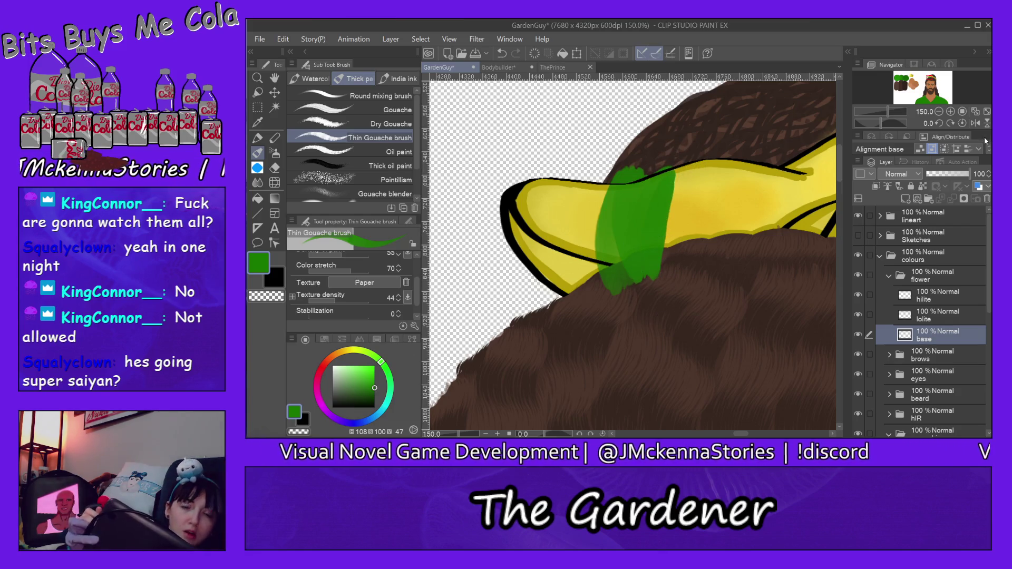
{"action": "key", "text": "ctrl+z"}
{"action": "key", "text": "ctrl+z"}
{"action": "key", "text": "ctrl+z"}
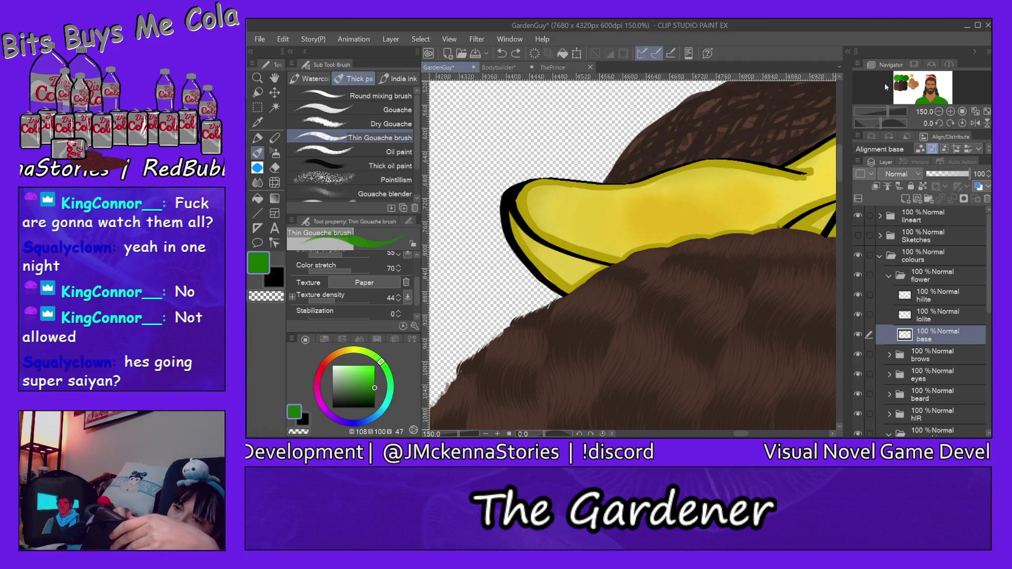
{"action": "left_click", "coordinate": [899, 73]}
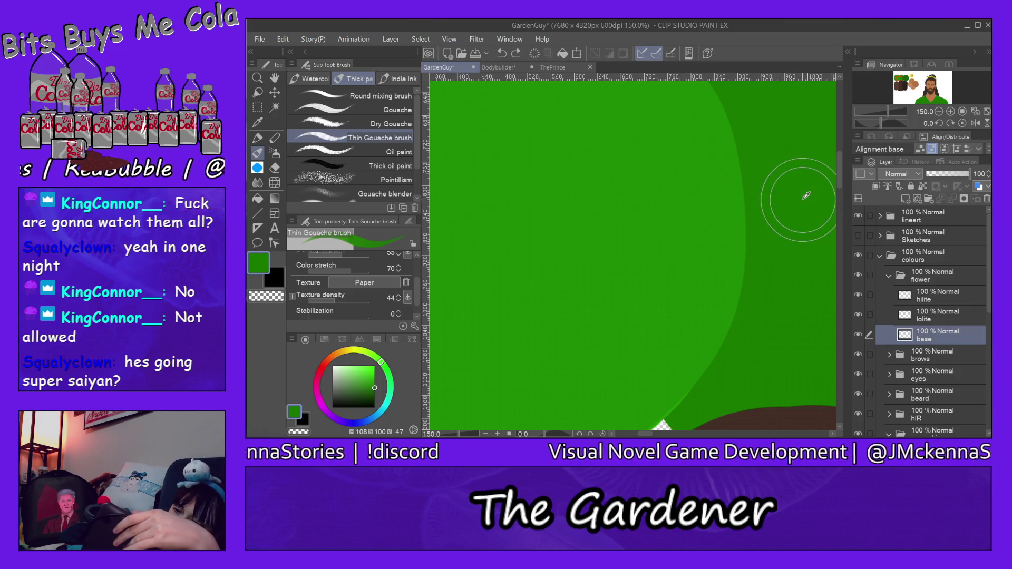
{"action": "left_click", "coordinate": [930, 80]}
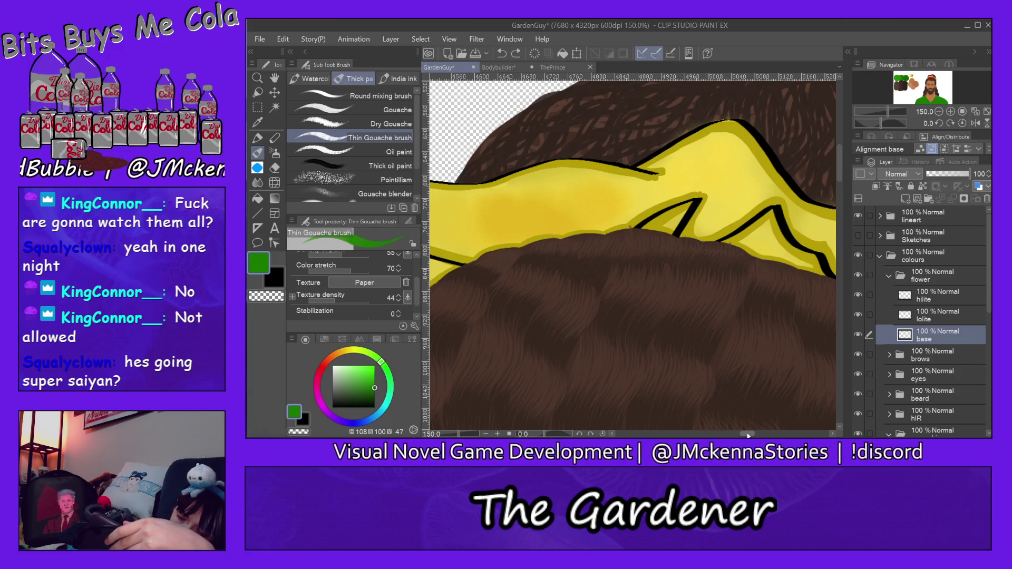
{"action": "left_click_drag", "start_coordinate": [748, 433], "coordinate": [740, 434]}
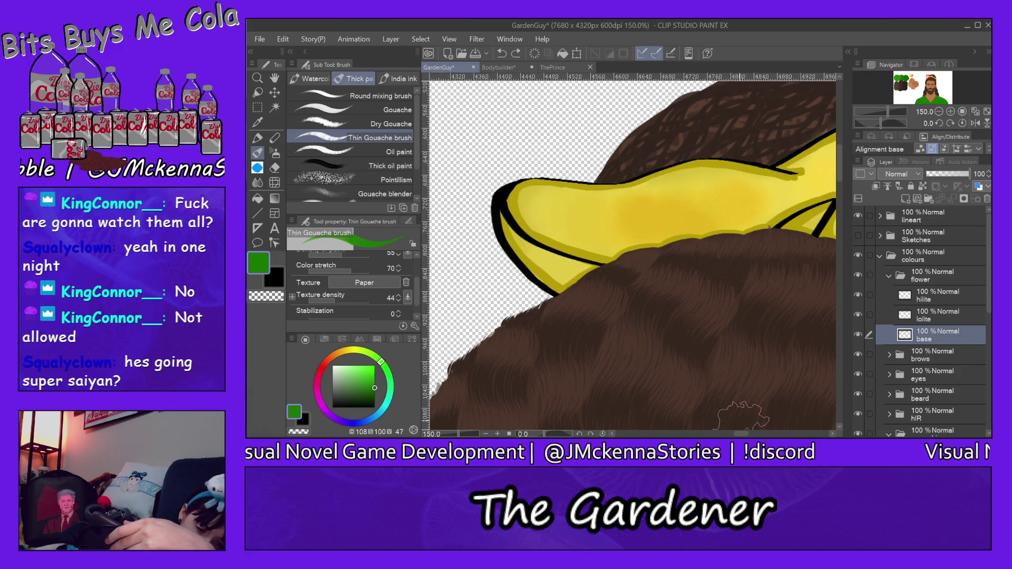
{"action": "scroll", "coordinate": [418, 289], "scroll_direction": "up", "scroll_amount": 3}
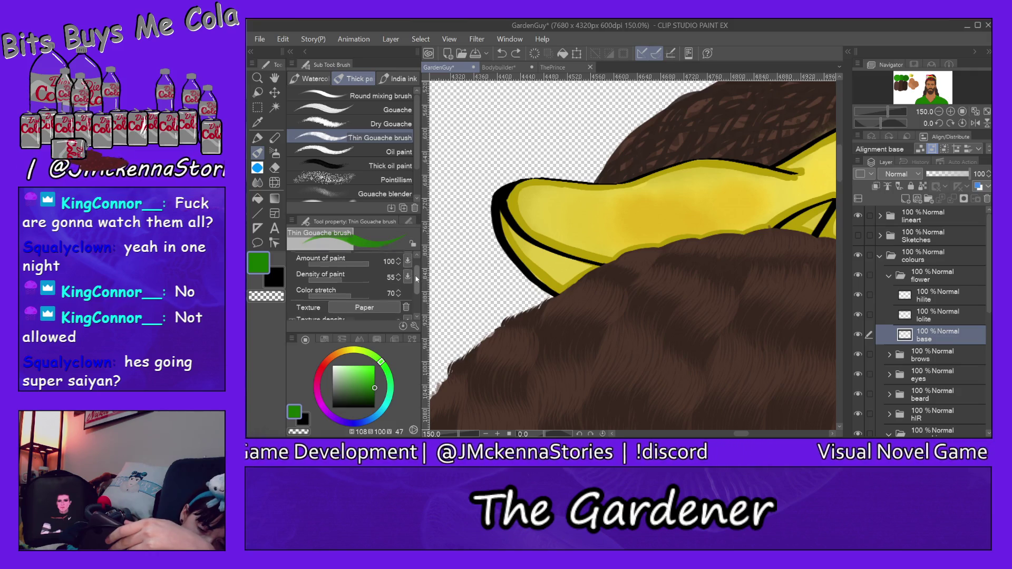
{"action": "mouse_move", "coordinate": [472, 232]}
{"action": "left_mouse_down"}
{"action": "mouse_move", "coordinate": [480, 167]}
{"action": "mouse_move", "coordinate": [503, 119]}
{"action": "left_mouse_up"}
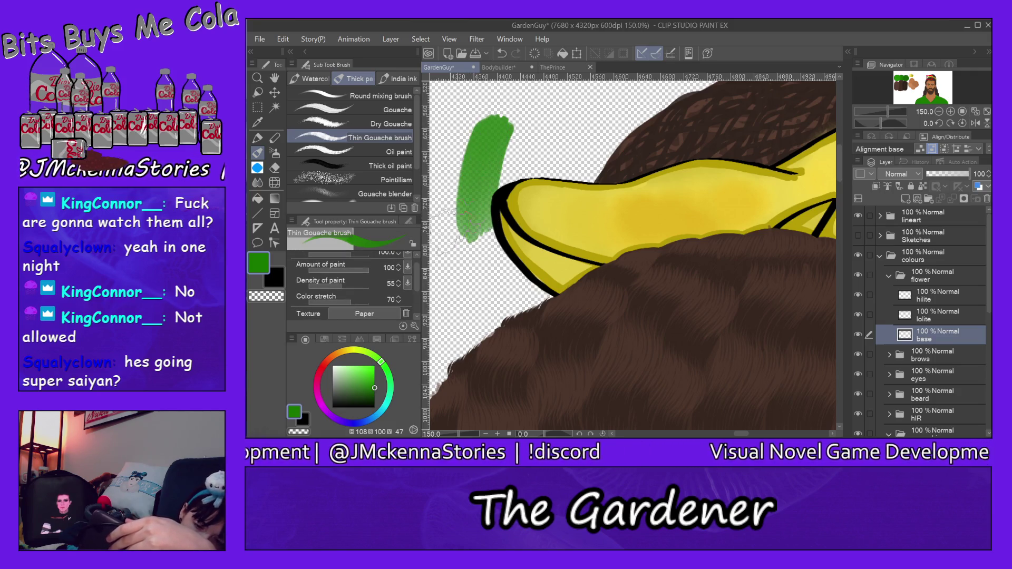
- Test green gouache strokes with colour stretch 90, then density 39, undoing each test
{"action": "left_click", "coordinate": [364, 302]}
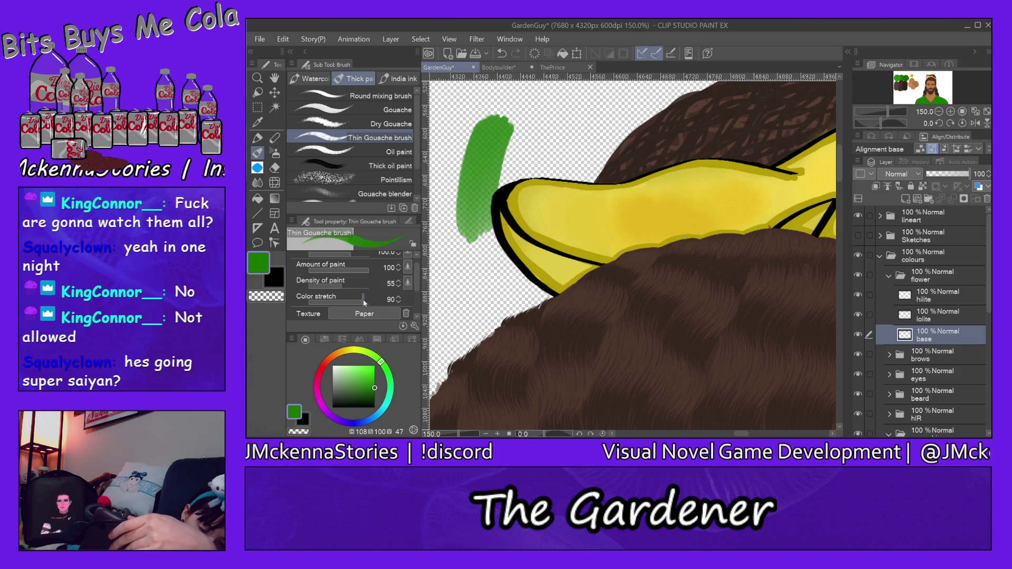
{"action": "left_click_drag", "start_coordinate": [527, 240], "coordinate": [574, 132]}
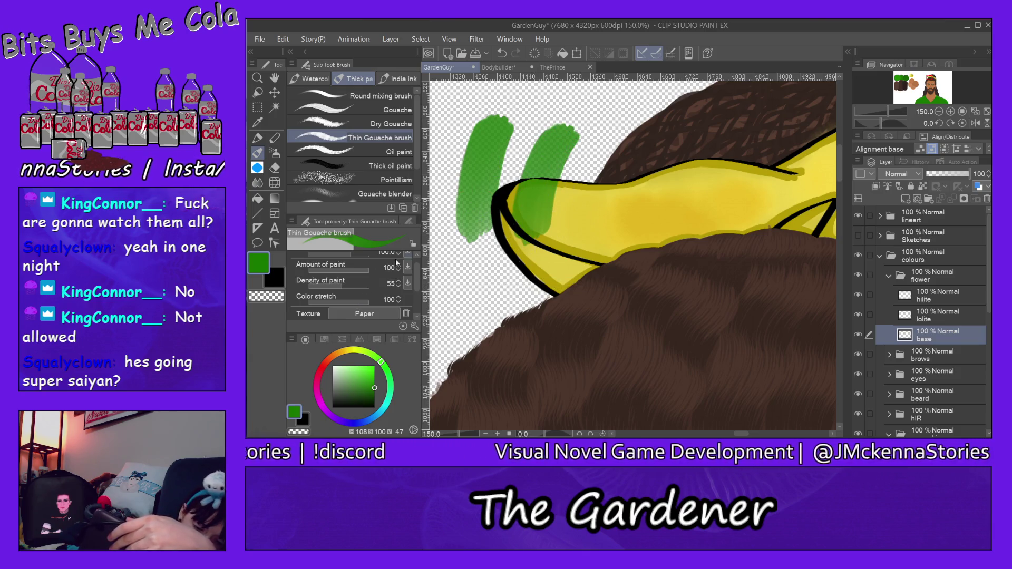
{"action": "left_click_drag", "start_coordinate": [574, 235], "coordinate": [646, 119]}
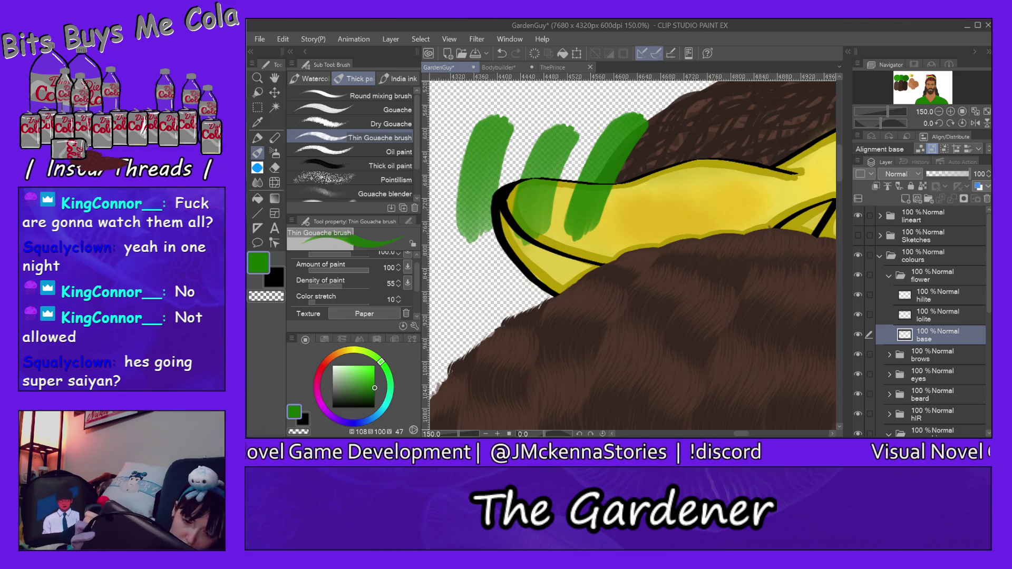
{"action": "key", "text": "ctrl+z"}
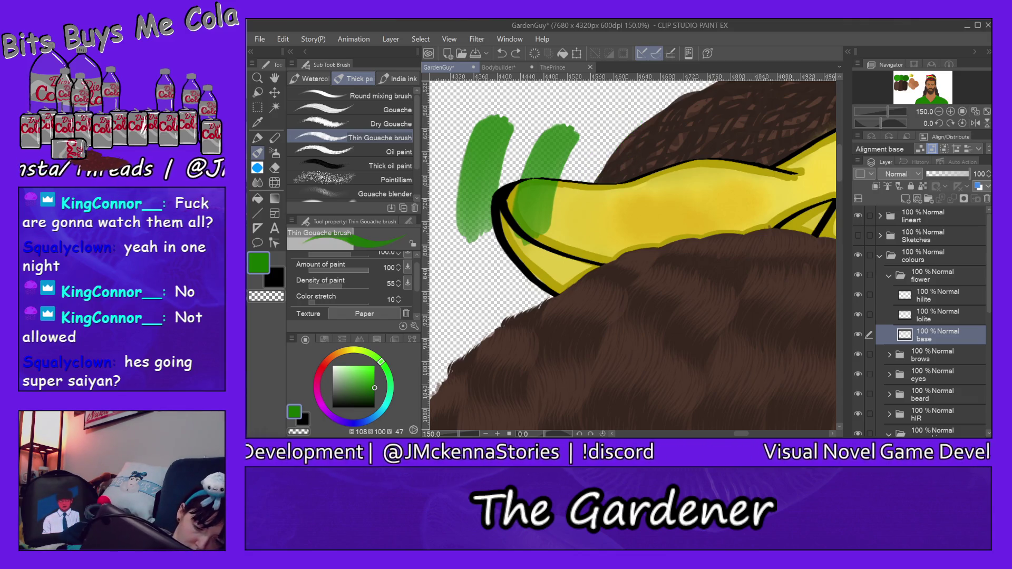
{"action": "key", "text": "ctrl+z"}
{"action": "key", "text": "ctrl+z"}
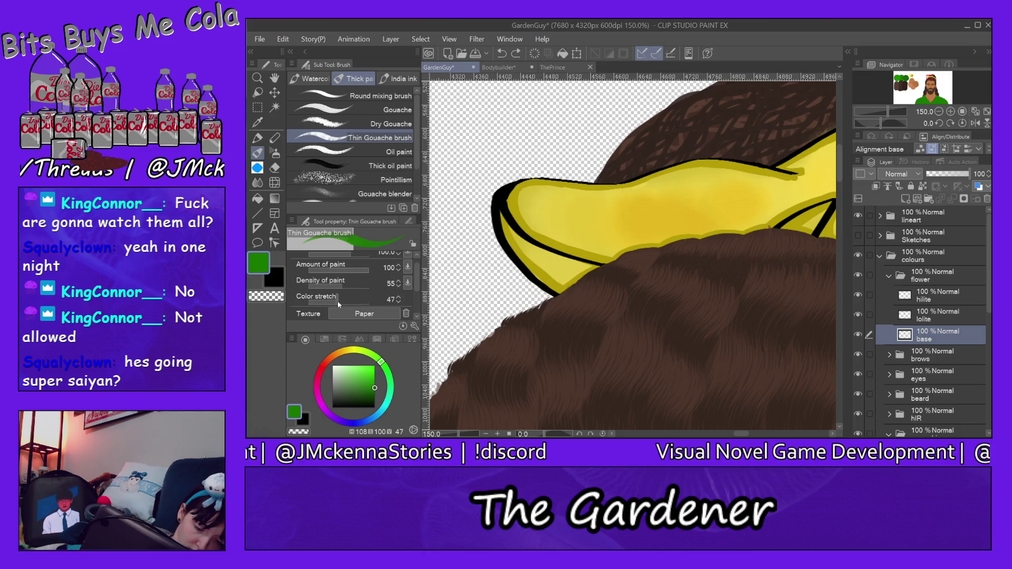
{"action": "left_click_drag", "start_coordinate": [524, 259], "coordinate": [532, 129]}
{"action": "key", "text": "ctrl+z"}
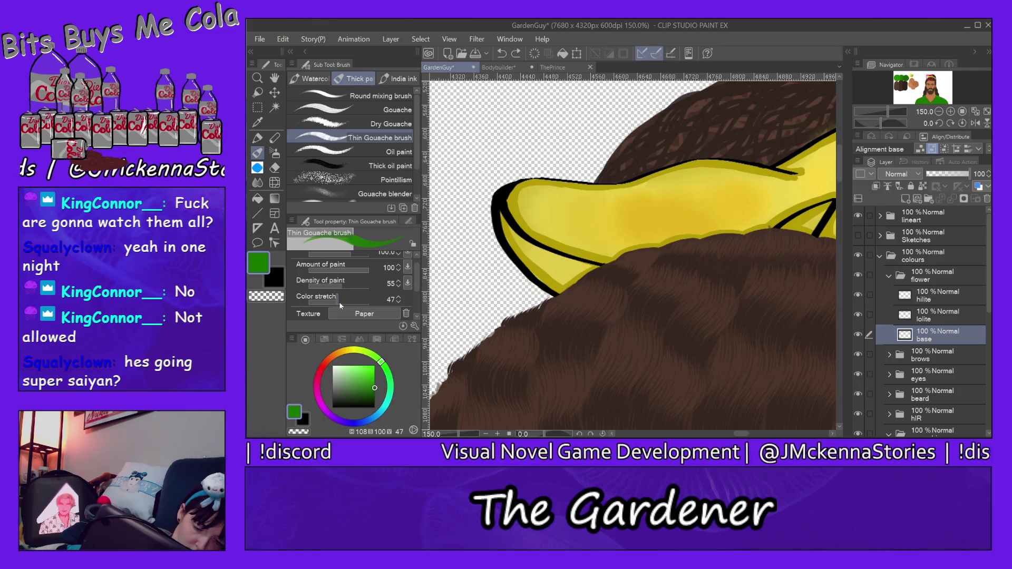
{"action": "left_click", "coordinate": [333, 284]}
{"action": "left_click_drag", "start_coordinate": [490, 269], "coordinate": [543, 135]}
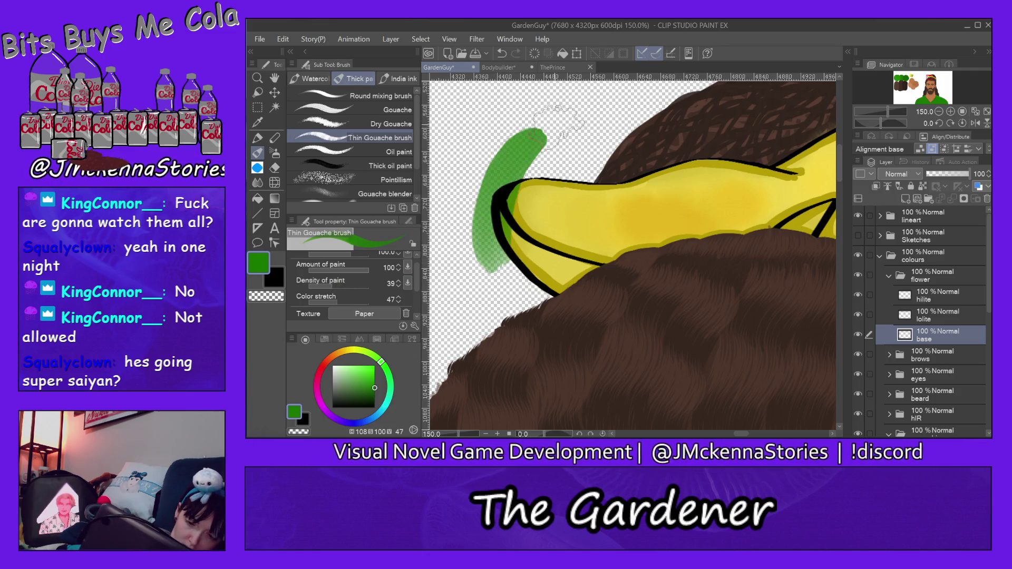
{"action": "key", "text": "ctrl+z"}
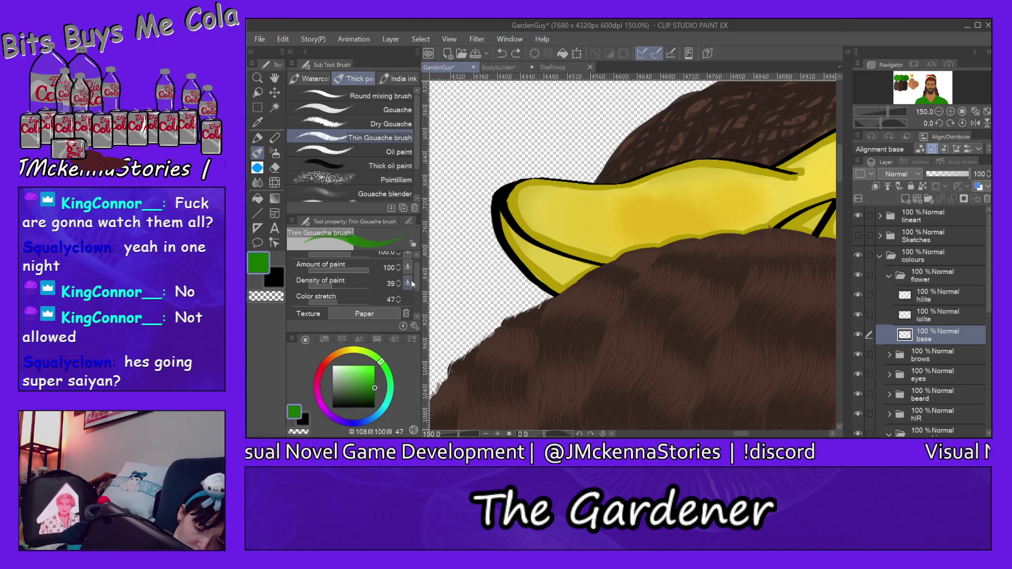
{"action": "left_click_drag", "start_coordinate": [416, 277], "coordinate": [415, 265]}
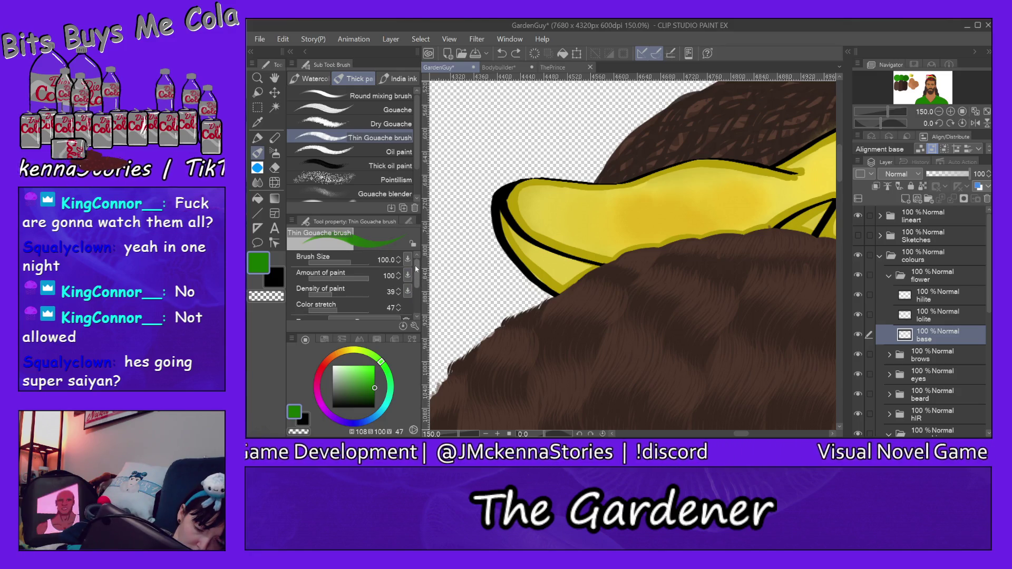
- Lower Amount of paint to 60 and undo two more green test strokes
{"action": "left_click", "coordinate": [345, 277]}
{"action": "left_click_drag", "start_coordinate": [488, 232], "coordinate": [527, 117]}
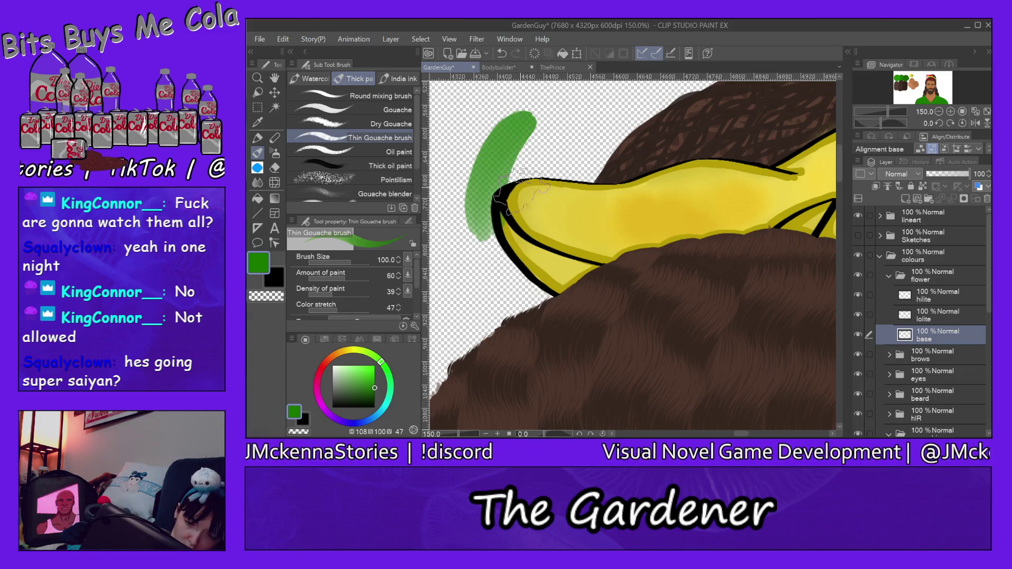
{"action": "left_click_drag", "start_coordinate": [522, 193], "coordinate": [564, 118]}
{"action": "key", "text": "ctrl+z"}
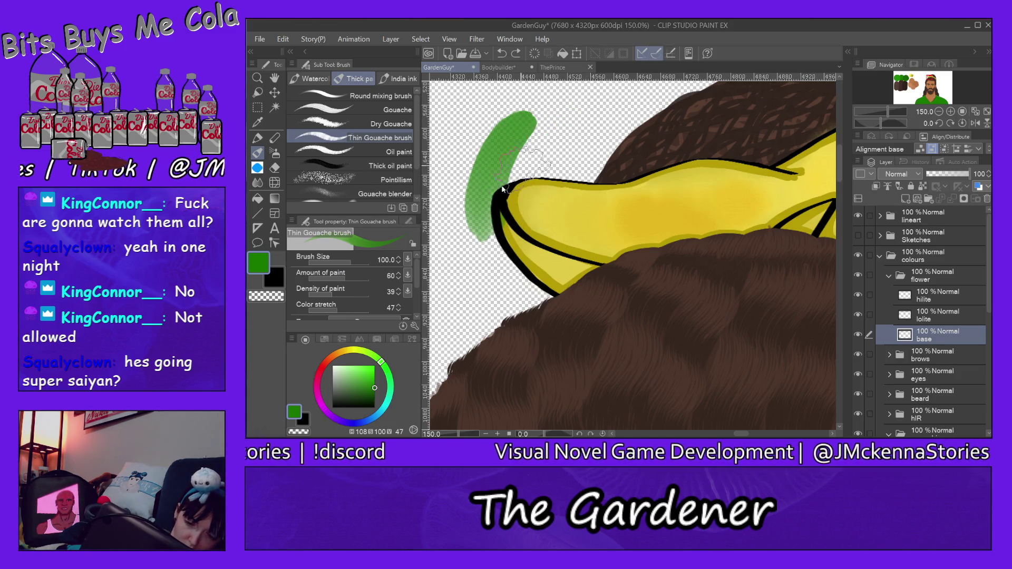
{"action": "key", "text": "ctrl+z"}
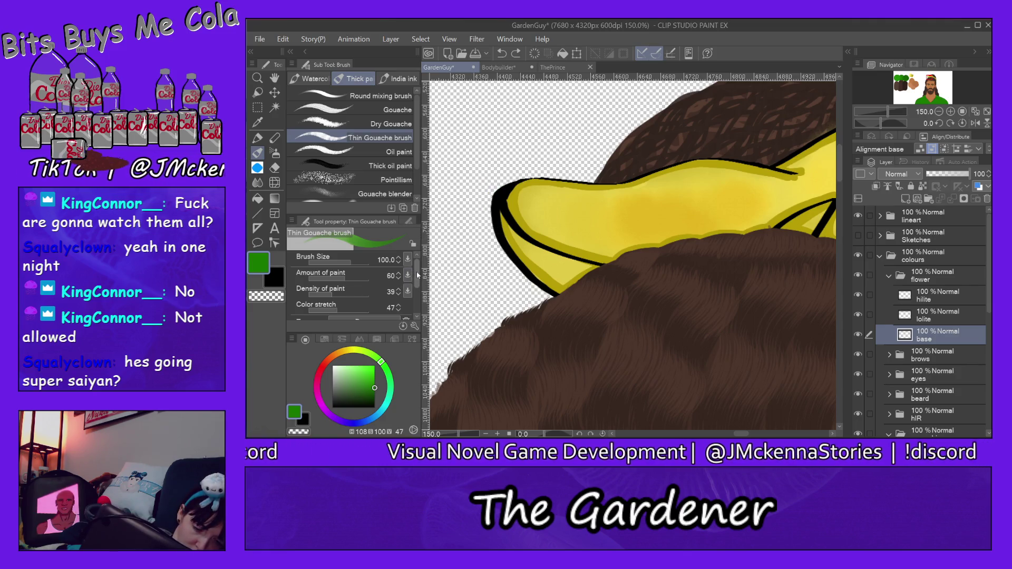
{"action": "left_click_drag", "start_coordinate": [416, 272], "coordinate": [418, 302]}
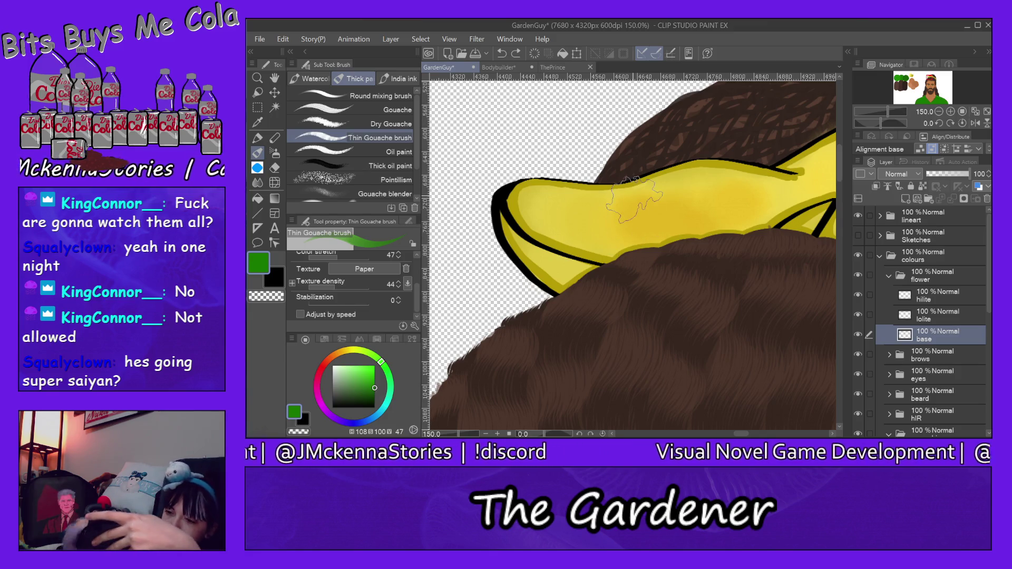
{"action": "left_click_drag", "start_coordinate": [838, 156], "coordinate": [838, 161]}
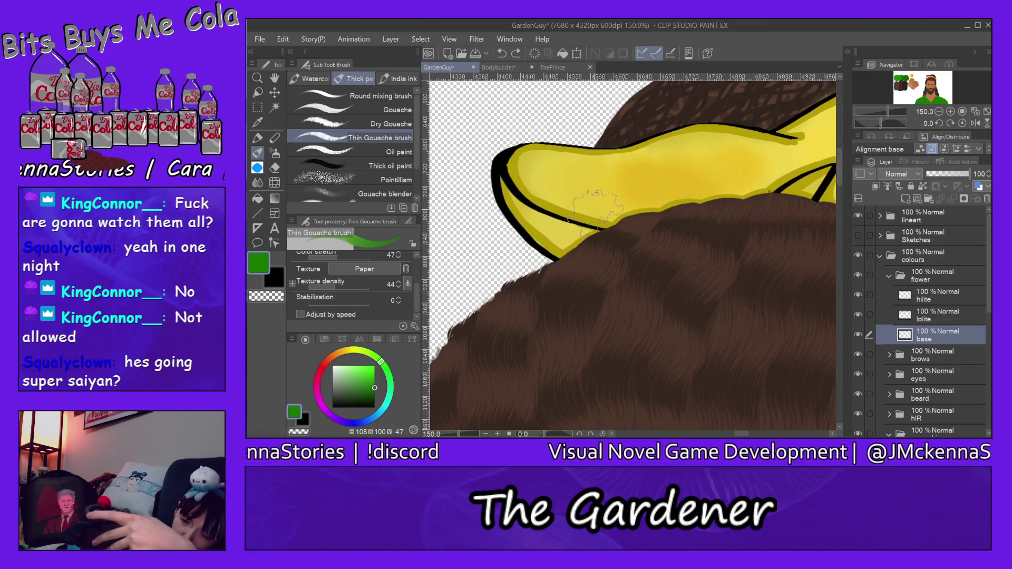
- Paint translucent green leaves fanning up, right and down-right from the scrunchie's centre
{"action": "mouse_move", "coordinate": [606, 218]}
{"action": "left_mouse_down"}
{"action": "mouse_move", "coordinate": [590, 174]}
{"action": "mouse_move", "coordinate": [605, 108]}
{"action": "left_mouse_up"}
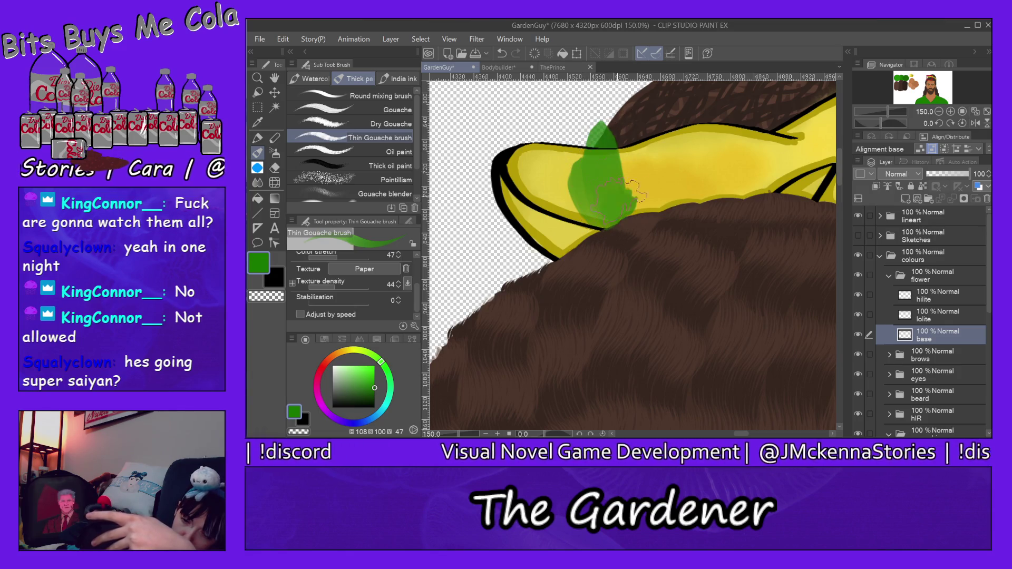
{"action": "left_click_drag", "start_coordinate": [627, 211], "coordinate": [633, 114]}
{"action": "mouse_move", "coordinate": [606, 227]}
{"action": "left_mouse_down"}
{"action": "mouse_move", "coordinate": [543, 140]}
{"action": "mouse_move", "coordinate": [585, 122]}
{"action": "left_mouse_up"}
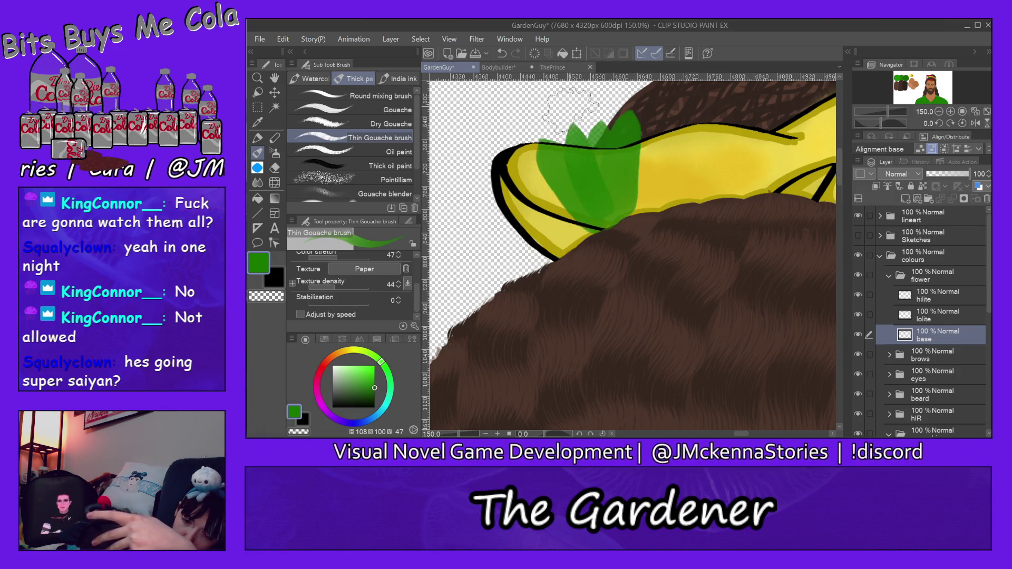
{"action": "left_click_drag", "start_coordinate": [606, 224], "coordinate": [617, 295]}
{"action": "mouse_move", "coordinate": [606, 227]}
{"action": "left_mouse_down"}
{"action": "mouse_move", "coordinate": [659, 301]}
{"action": "mouse_move", "coordinate": [696, 289]}
{"action": "left_mouse_up"}
{"action": "left_click_drag", "start_coordinate": [606, 227], "coordinate": [732, 232]}
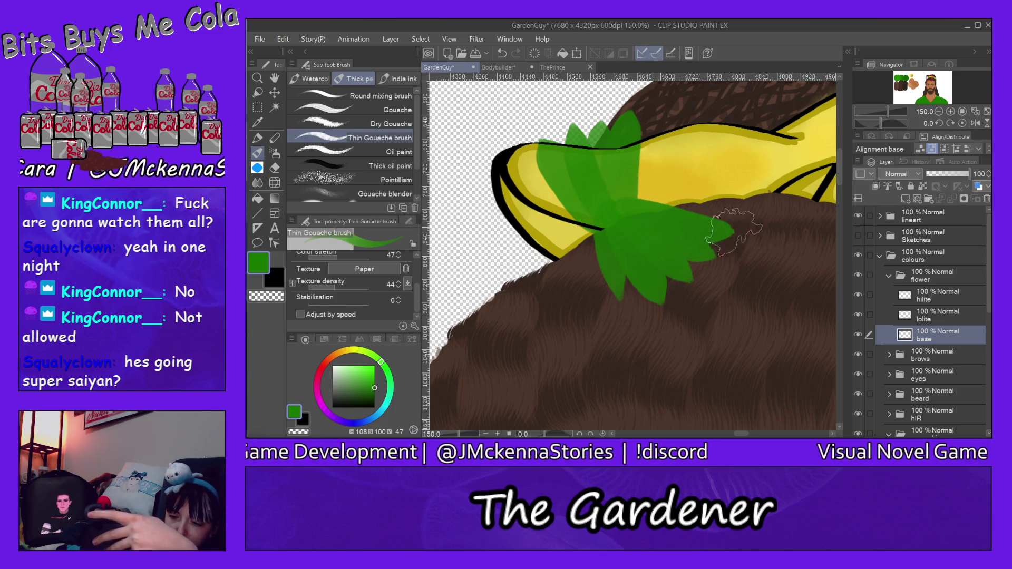
{"action": "left_click_drag", "start_coordinate": [639, 201], "coordinate": [735, 187]}
- Add more leaves fanning up-left, left, down and down-right to complete the spiky star
{"action": "mouse_move", "coordinate": [633, 203]}
{"action": "left_mouse_down"}
{"action": "mouse_move", "coordinate": [733, 158]}
{"action": "mouse_move", "coordinate": [706, 132]}
{"action": "mouse_move", "coordinate": [675, 123]}
{"action": "left_mouse_up"}
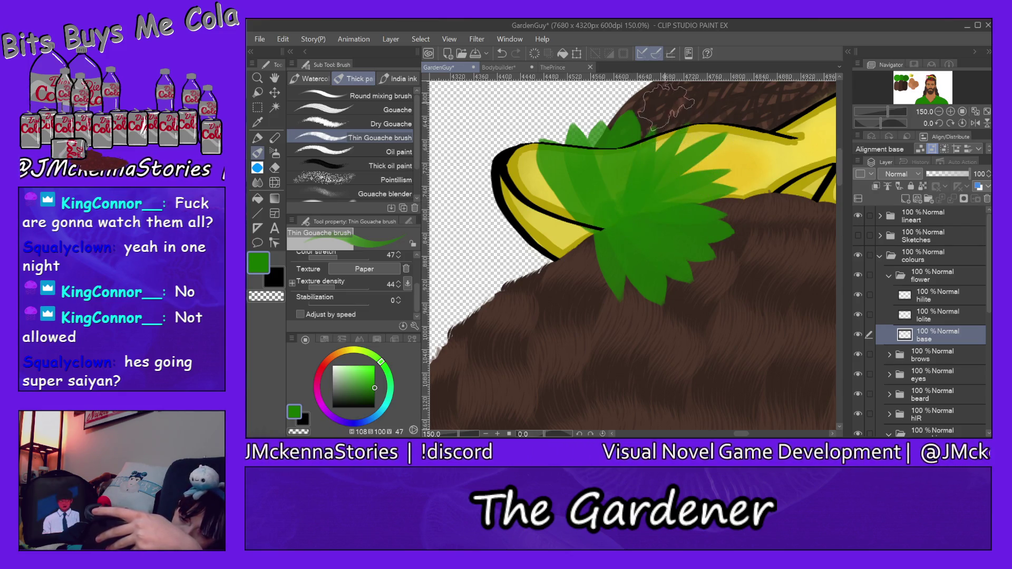
{"action": "mouse_move", "coordinate": [630, 216]}
{"action": "left_mouse_down"}
{"action": "mouse_move", "coordinate": [606, 87]}
{"action": "mouse_move", "coordinate": [542, 111]}
{"action": "left_mouse_up"}
{"action": "mouse_move", "coordinate": [622, 213]}
{"action": "left_mouse_down"}
{"action": "mouse_move", "coordinate": [506, 153]}
{"action": "mouse_move", "coordinate": [500, 182]}
{"action": "left_mouse_up"}
{"action": "mouse_move", "coordinate": [624, 214]}
{"action": "left_mouse_down"}
{"action": "mouse_move", "coordinate": [527, 306]}
{"action": "mouse_move", "coordinate": [543, 316]}
{"action": "left_mouse_up"}
{"action": "mouse_move", "coordinate": [614, 211]}
{"action": "left_mouse_down"}
{"action": "mouse_move", "coordinate": [569, 330]}
{"action": "mouse_move", "coordinate": [606, 332]}
{"action": "mouse_move", "coordinate": [611, 364]}
{"action": "left_mouse_up"}
{"action": "mouse_move", "coordinate": [622, 227]}
{"action": "left_mouse_down"}
{"action": "mouse_move", "coordinate": [638, 335]}
{"action": "mouse_move", "coordinate": [707, 329]}
{"action": "left_mouse_up"}
{"action": "left_click_drag", "start_coordinate": [623, 247], "coordinate": [741, 310]}
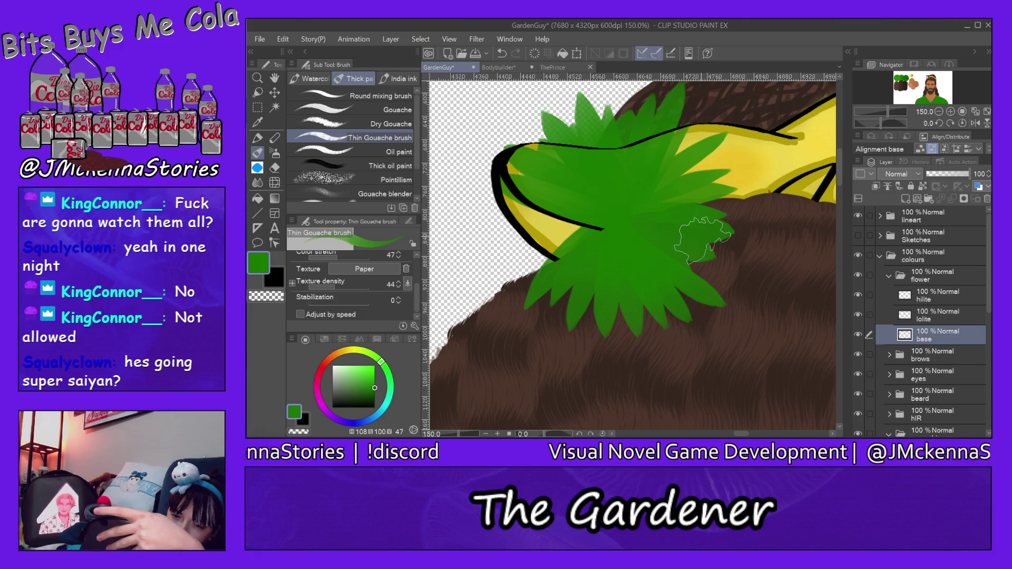
{"action": "left_click", "coordinate": [274, 167]}
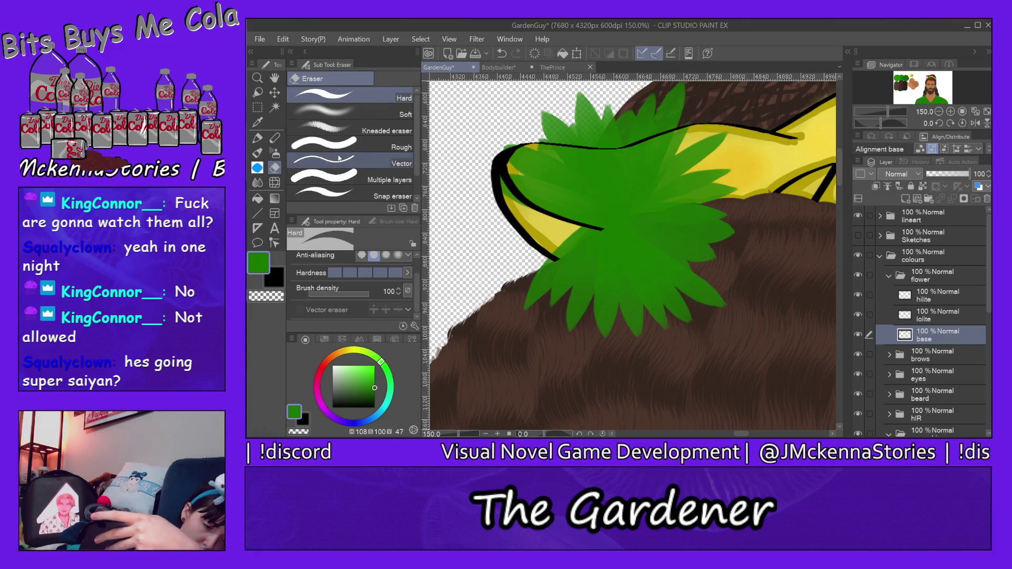
- Erase the green leaves, try and undo a half-opacity Milli pen stroke, and return to Thin Gouache
{"action": "mouse_move", "coordinate": [500, 158]}
{"action": "left_mouse_down"}
{"action": "mouse_move", "coordinate": [580, 132]}
{"action": "mouse_move", "coordinate": [548, 216]}
{"action": "mouse_move", "coordinate": [659, 237]}
{"action": "mouse_move", "coordinate": [643, 316]}
{"action": "mouse_move", "coordinate": [580, 322]}
{"action": "mouse_move", "coordinate": [561, 161]}
{"action": "left_mouse_up"}
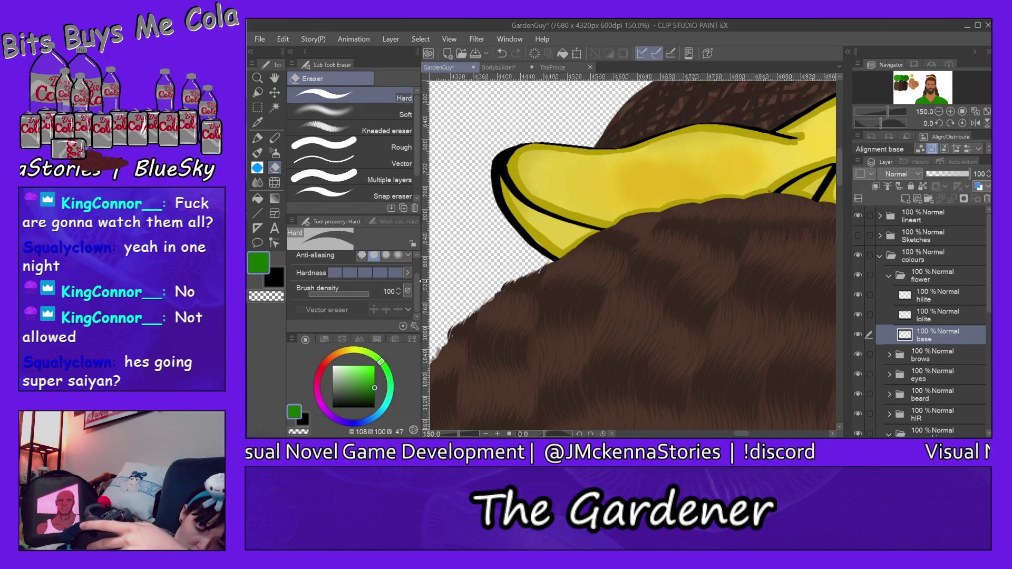
{"action": "mouse_move", "coordinate": [415, 291]}
{"action": "left_mouse_down"}
{"action": "mouse_move", "coordinate": [416, 300]}
{"action": "mouse_move", "coordinate": [416, 274]}
{"action": "left_mouse_up"}
{"action": "left_click", "coordinate": [257, 138]}
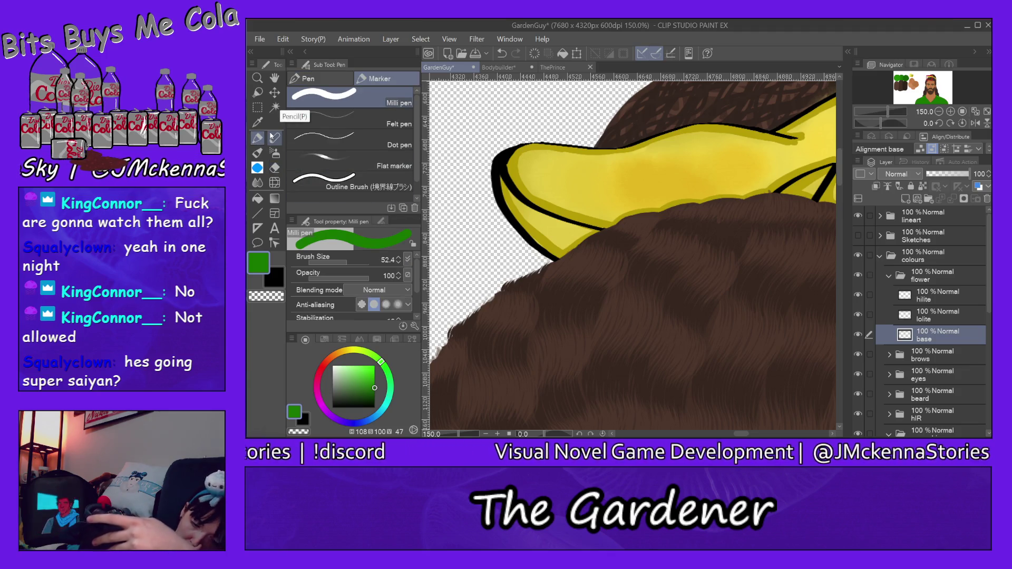
{"action": "left_click", "coordinate": [341, 278]}
{"action": "mouse_move", "coordinate": [602, 237]}
{"action": "left_mouse_down"}
{"action": "mouse_move", "coordinate": [607, 153]}
{"action": "mouse_move", "coordinate": [637, 127]}
{"action": "left_mouse_up"}
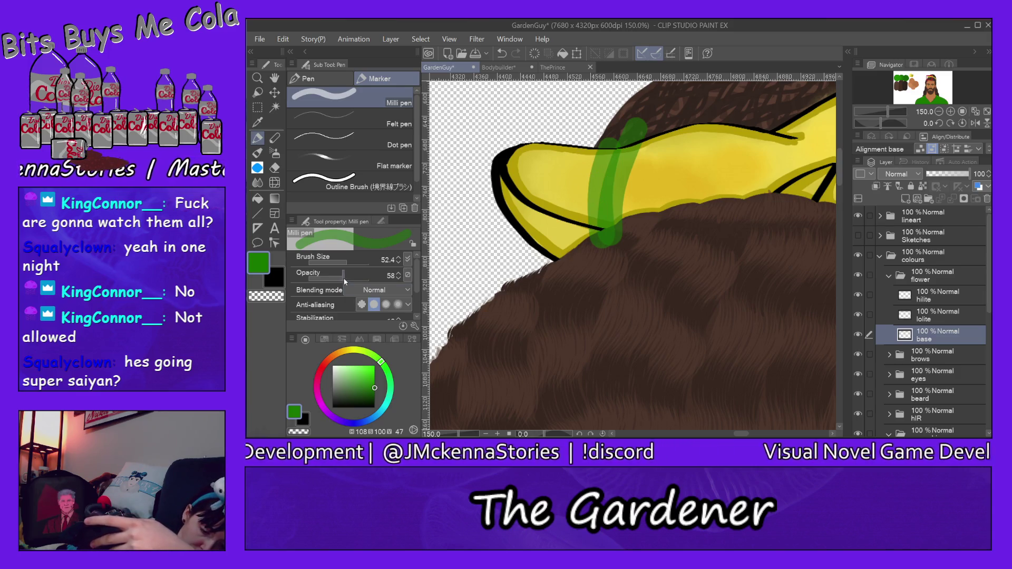
{"action": "left_click_drag", "start_coordinate": [345, 281], "coordinate": [383, 279]}
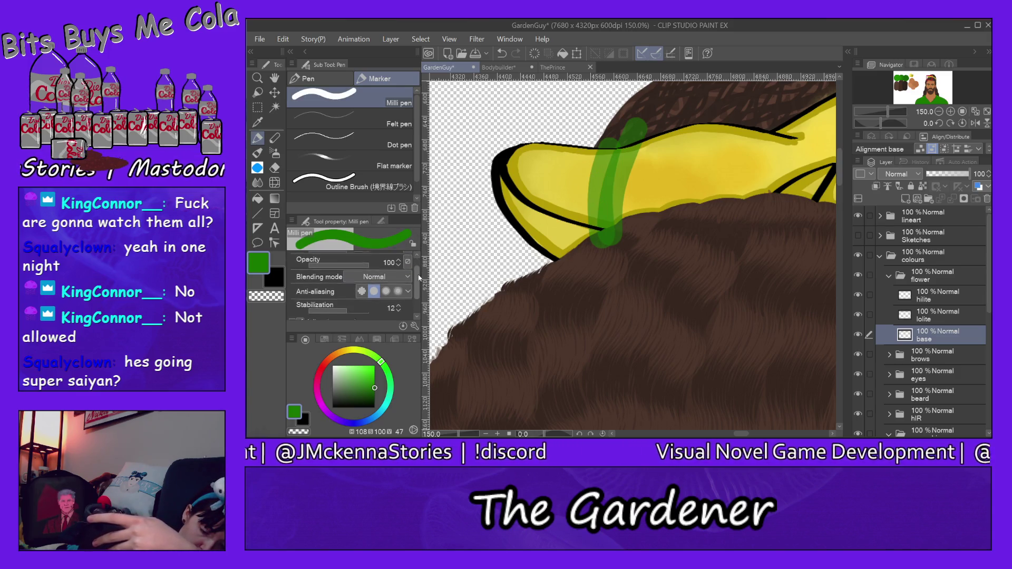
{"action": "scroll", "coordinate": [419, 272], "scroll_direction": "down", "scroll_amount": 1}
{"action": "scroll", "coordinate": [419, 272], "scroll_direction": "up", "scroll_amount": 1}
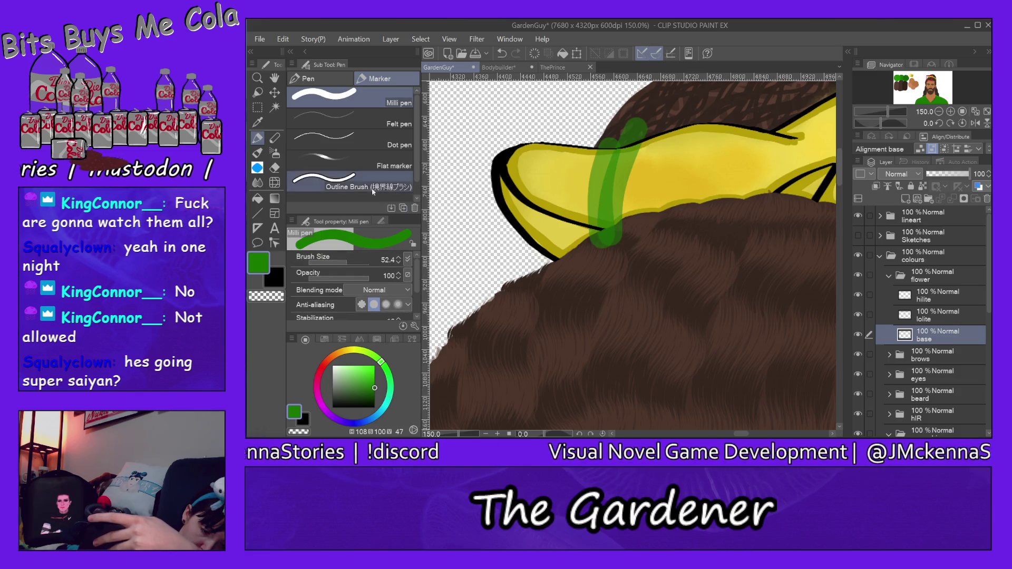
{"action": "key", "text": "ctrl+z"}
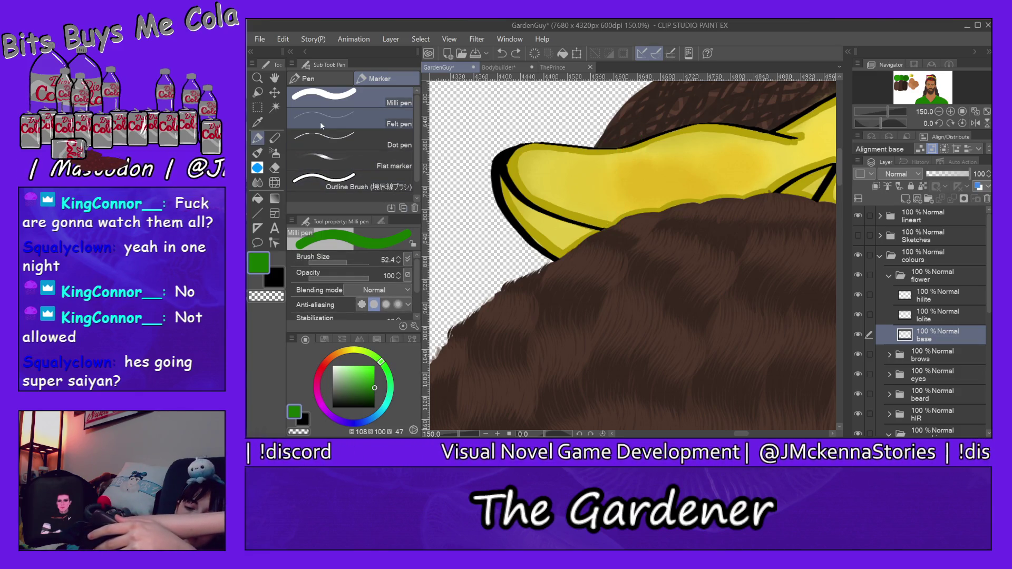
{"action": "left_click", "coordinate": [257, 153]}
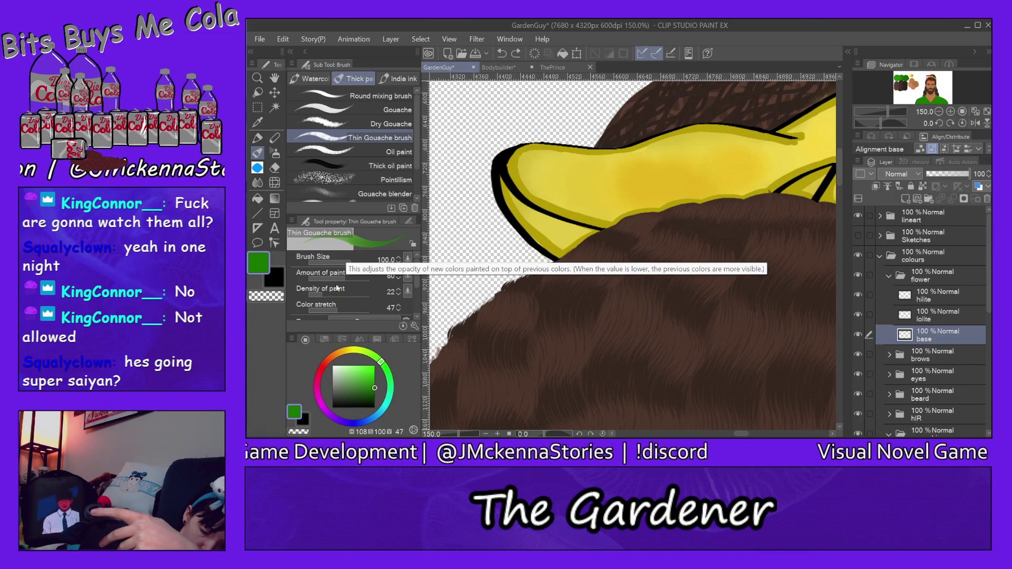
- Paint trial green leaf strokes over the scrunchie, erase them, and reselect Thin Gouache
{"action": "mouse_move", "coordinate": [591, 237]}
{"action": "left_mouse_down"}
{"action": "mouse_move", "coordinate": [579, 153]}
{"action": "mouse_move", "coordinate": [627, 121]}
{"action": "left_mouse_up"}
{"action": "mouse_move", "coordinate": [632, 221]}
{"action": "left_mouse_down"}
{"action": "mouse_move", "coordinate": [648, 143]}
{"action": "mouse_move", "coordinate": [617, 295]}
{"action": "mouse_move", "coordinate": [643, 295]}
{"action": "mouse_move", "coordinate": [701, 248]}
{"action": "mouse_move", "coordinate": [704, 224]}
{"action": "mouse_move", "coordinate": [730, 211]}
{"action": "mouse_move", "coordinate": [712, 143]}
{"action": "mouse_move", "coordinate": [722, 158]}
{"action": "left_mouse_up"}
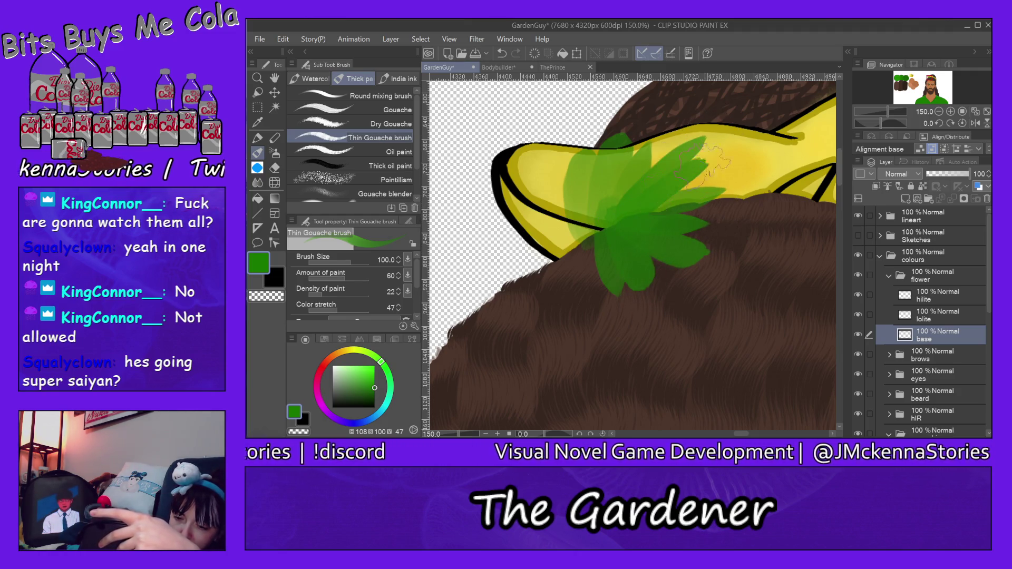
{"action": "left_click_drag", "start_coordinate": [633, 205], "coordinate": [664, 111]}
{"action": "left_click_drag", "start_coordinate": [627, 243], "coordinate": [643, 103]}
{"action": "mouse_move", "coordinate": [614, 206]}
{"action": "left_mouse_down"}
{"action": "mouse_move", "coordinate": [595, 111]}
{"action": "mouse_move", "coordinate": [548, 153]}
{"action": "mouse_move", "coordinate": [566, 229]}
{"action": "mouse_move", "coordinate": [522, 224]}
{"action": "mouse_move", "coordinate": [537, 306]}
{"action": "left_mouse_up"}
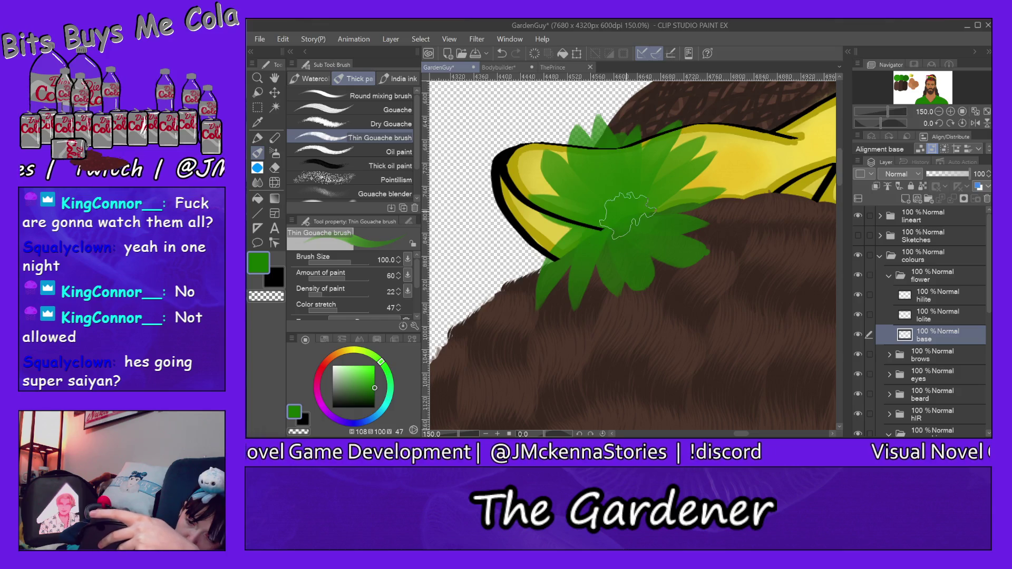
{"action": "left_click", "coordinate": [275, 169]}
{"action": "mouse_move", "coordinate": [539, 134]}
{"action": "left_mouse_down"}
{"action": "mouse_move", "coordinate": [580, 211]}
{"action": "mouse_move", "coordinate": [701, 248]}
{"action": "left_mouse_up"}
{"action": "left_click", "coordinate": [260, 135]}
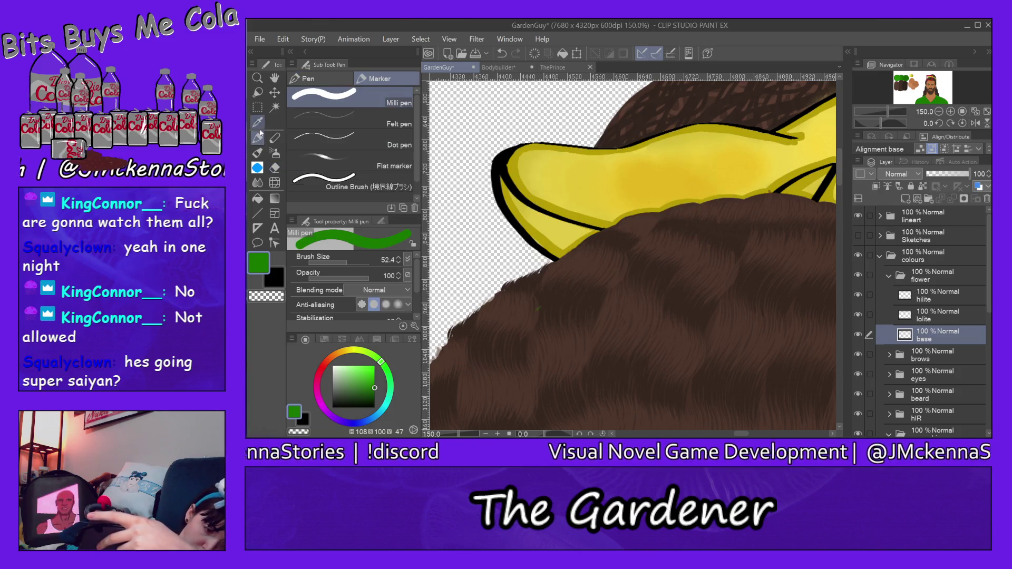
{"action": "left_click", "coordinate": [257, 153]}
{"action": "left_click", "coordinate": [379, 138]}
- Build a dense ruffle-edged green clump over the scrunchie, then move the collapsed flower folder above lineart
{"action": "mouse_move", "coordinate": [622, 211]}
{"action": "left_mouse_down"}
{"action": "mouse_move", "coordinate": [638, 222]}
{"action": "mouse_move", "coordinate": [677, 177]}
{"action": "mouse_move", "coordinate": [696, 187]}
{"action": "left_mouse_up"}
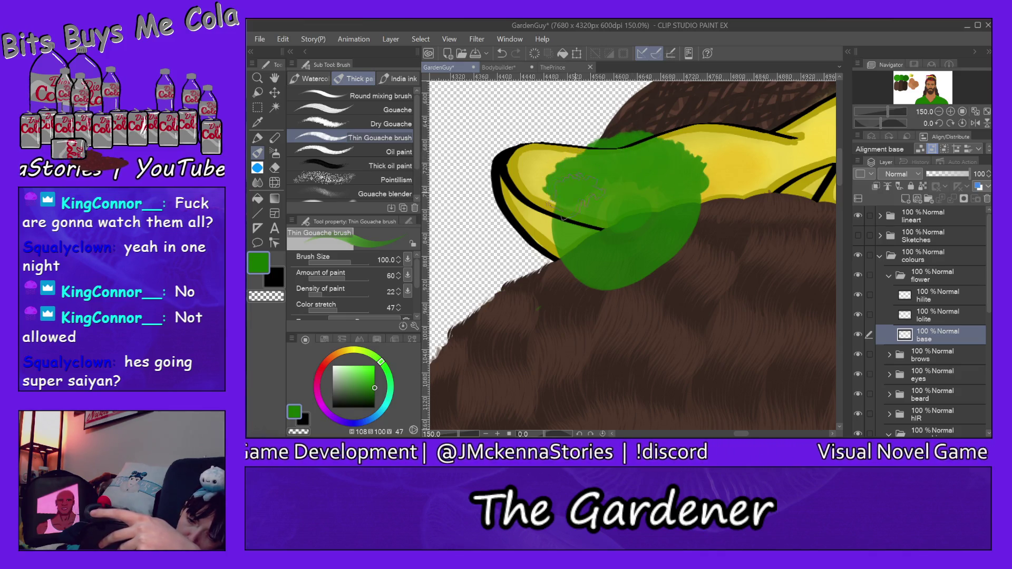
{"action": "left_click_drag", "start_coordinate": [559, 216], "coordinate": [561, 258]}
{"action": "mouse_move", "coordinate": [606, 289]}
{"action": "left_mouse_down"}
{"action": "mouse_move", "coordinate": [656, 263]}
{"action": "mouse_move", "coordinate": [696, 226]}
{"action": "left_mouse_up"}
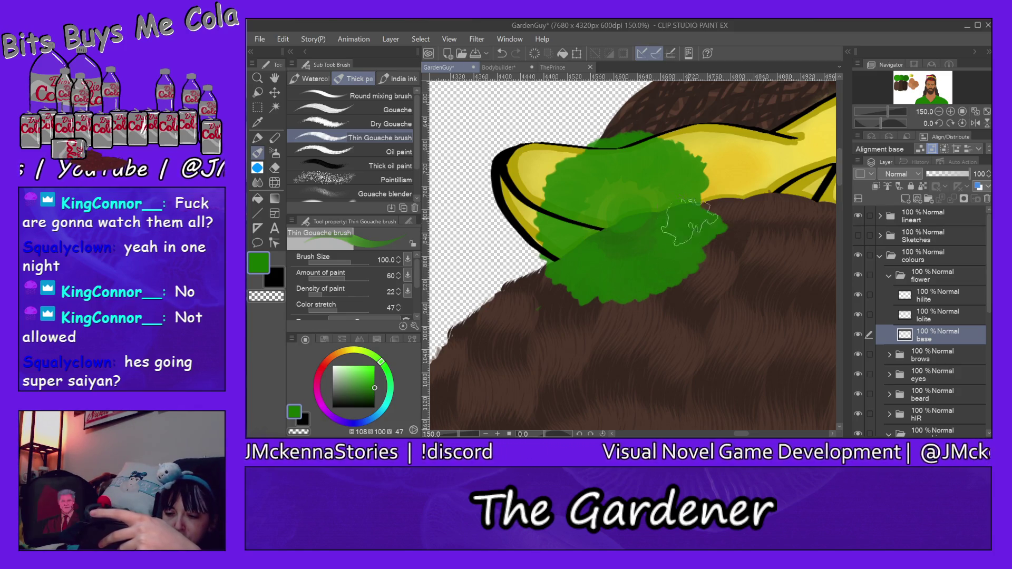
{"action": "left_click_drag", "start_coordinate": [662, 182], "coordinate": [603, 208]}
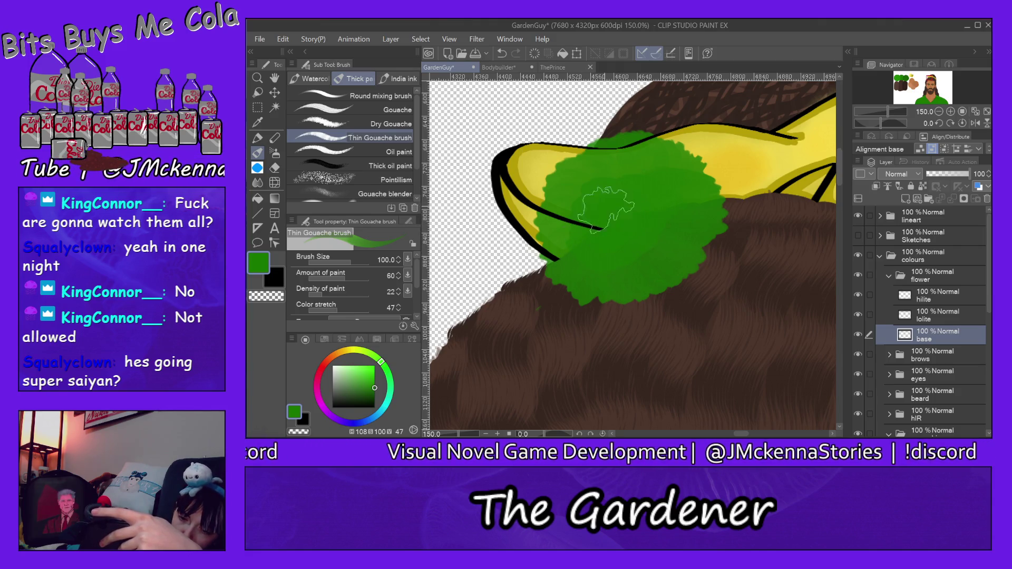
{"action": "left_click_drag", "start_coordinate": [618, 270], "coordinate": [561, 252]}
{"action": "mouse_move", "coordinate": [574, 203]}
{"action": "left_mouse_down"}
{"action": "mouse_move", "coordinate": [543, 190]}
{"action": "mouse_move", "coordinate": [545, 155]}
{"action": "mouse_move", "coordinate": [593, 113]}
{"action": "mouse_move", "coordinate": [691, 174]}
{"action": "mouse_move", "coordinate": [720, 179]}
{"action": "left_mouse_up"}
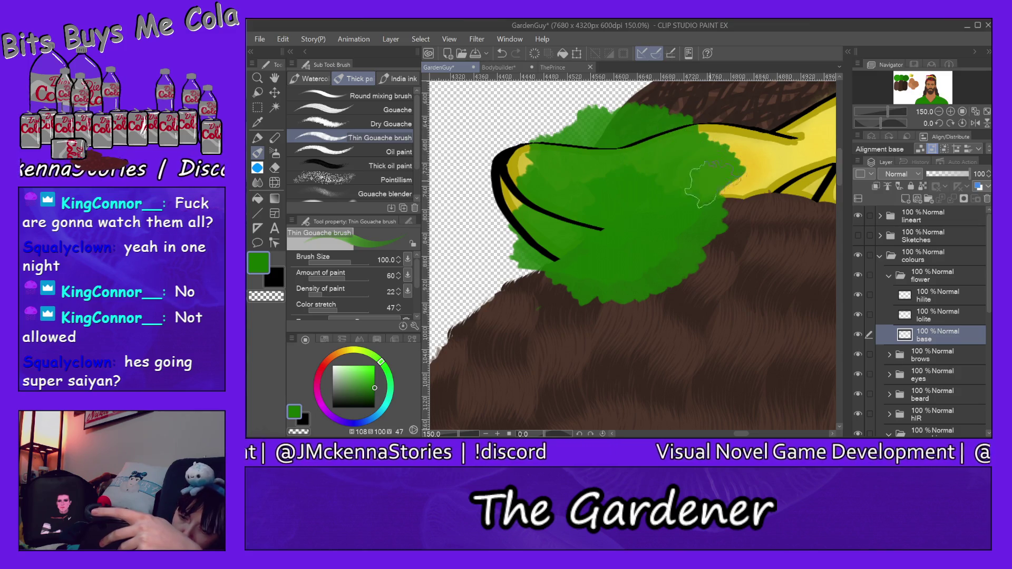
{"action": "mouse_move", "coordinate": [719, 232]}
{"action": "left_mouse_down"}
{"action": "mouse_move", "coordinate": [675, 285]}
{"action": "mouse_move", "coordinate": [641, 300]}
{"action": "mouse_move", "coordinate": [575, 284]}
{"action": "mouse_move", "coordinate": [542, 266]}
{"action": "mouse_move", "coordinate": [514, 226]}
{"action": "left_mouse_up"}
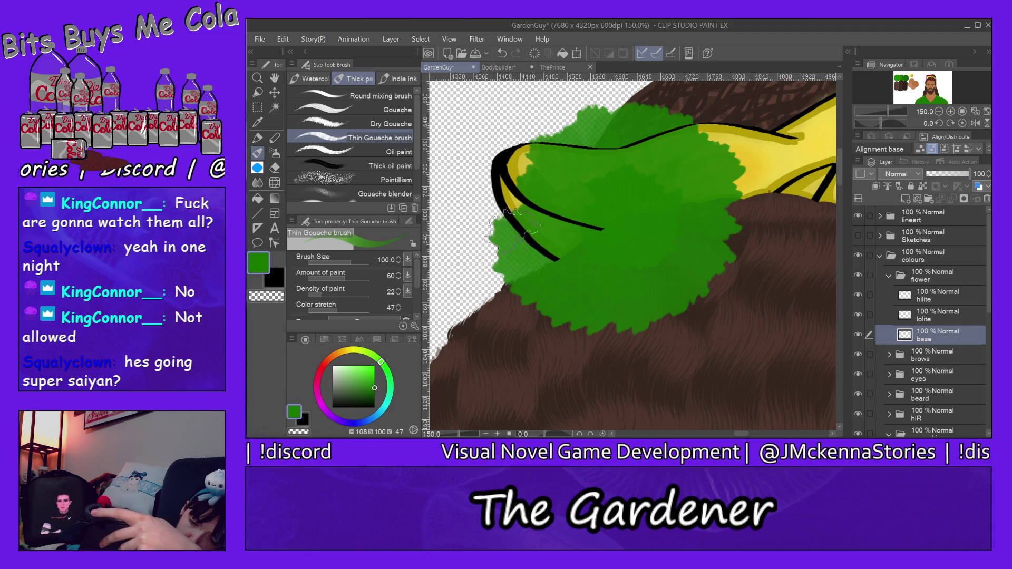
{"action": "left_click_drag", "start_coordinate": [556, 126], "coordinate": [611, 144]}
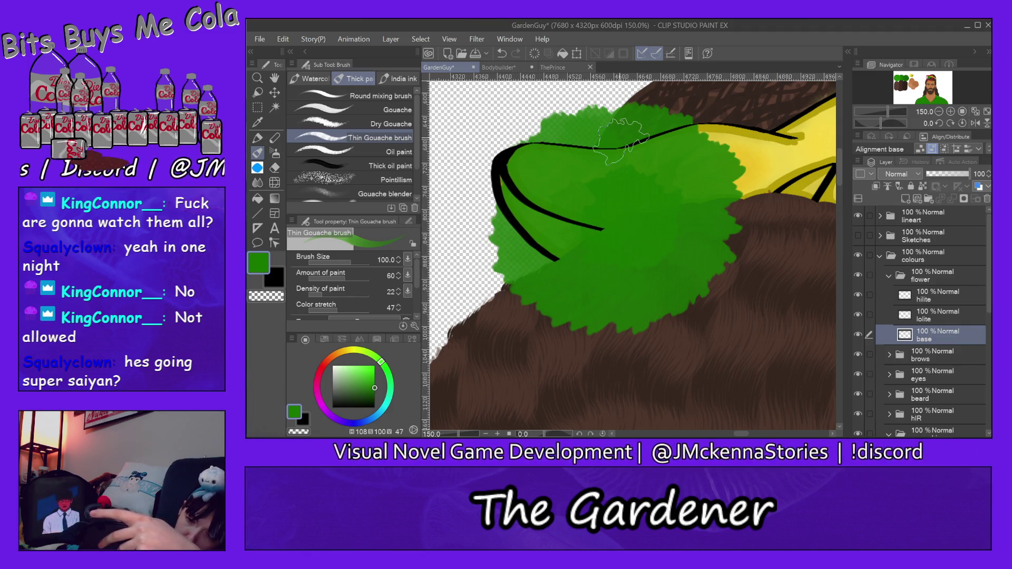
{"action": "left_click", "coordinate": [889, 277]}
{"action": "left_click_drag", "start_coordinate": [933, 258], "coordinate": [943, 208]}
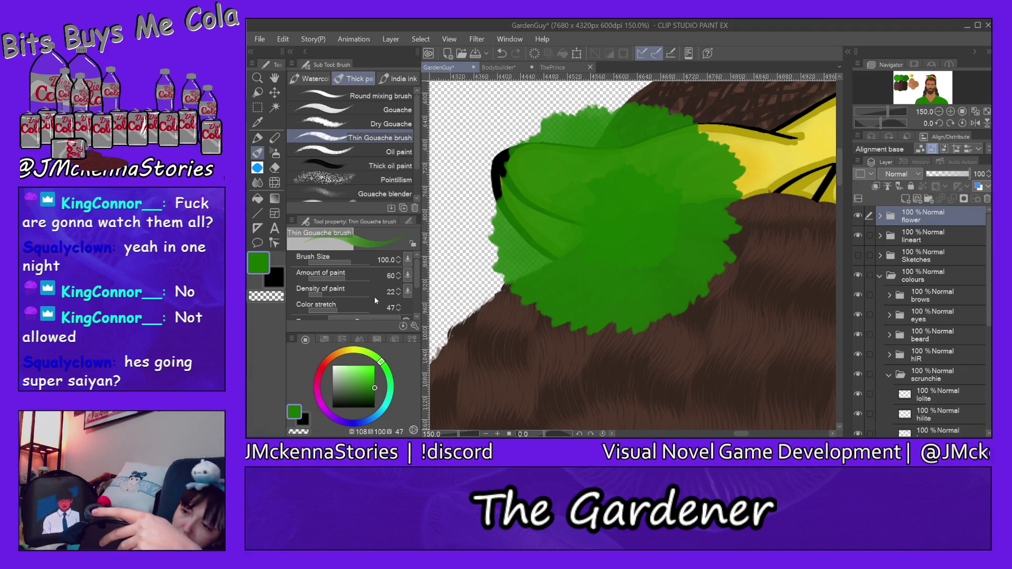
- Eyedrop the plain green from the artwork and bring the head and hair back into view
{"action": "left_click", "coordinate": [892, 85]}
{"action": "left_click", "coordinate": [647, 179], "text": "alt"}
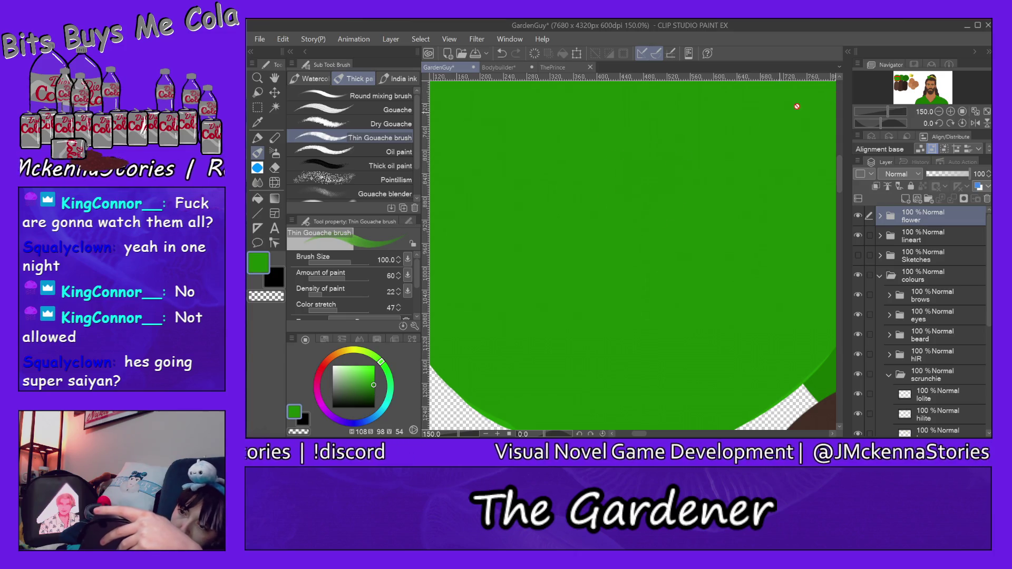
{"action": "left_click_drag", "start_coordinate": [932, 85], "coordinate": [926, 78]}
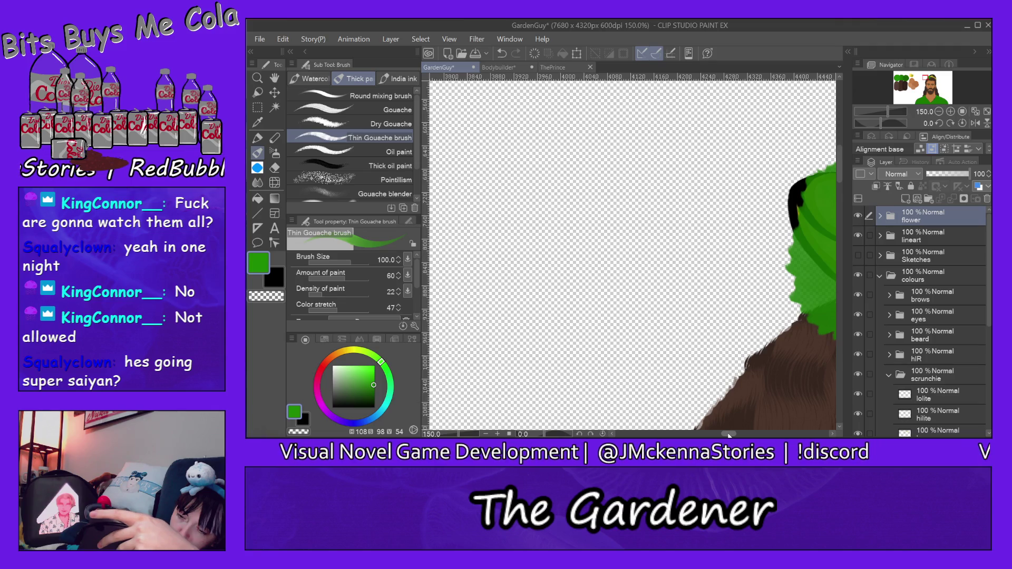
{"action": "left_click_drag", "start_coordinate": [729, 436], "coordinate": [739, 420]}
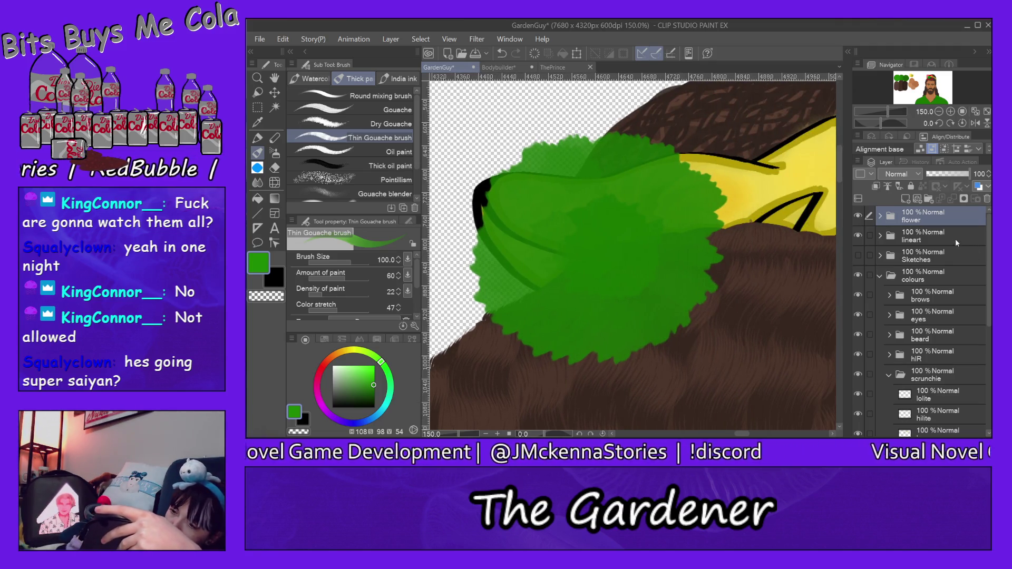
- Select the flower folder's hilite layer, test and undo a stroke, and choose a light green
{"action": "left_click", "coordinate": [880, 217]}
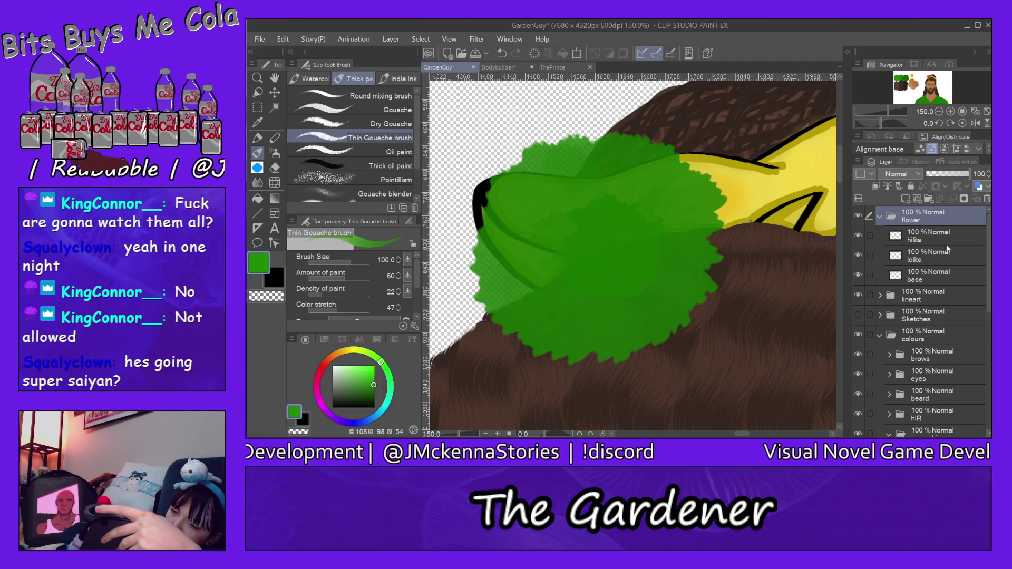
{"action": "left_click", "coordinate": [932, 236]}
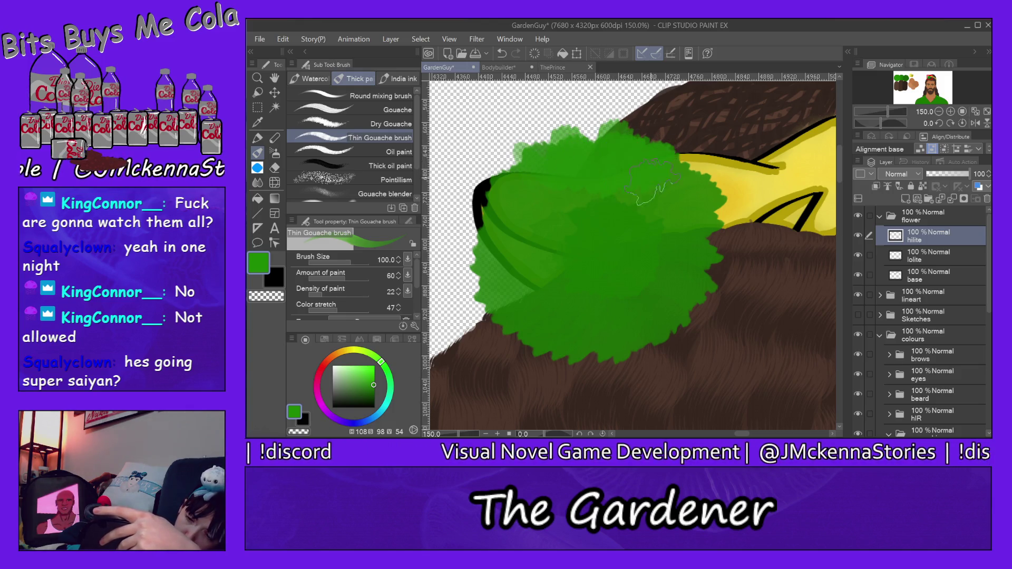
{"action": "left_click_drag", "start_coordinate": [691, 226], "coordinate": [639, 364]}
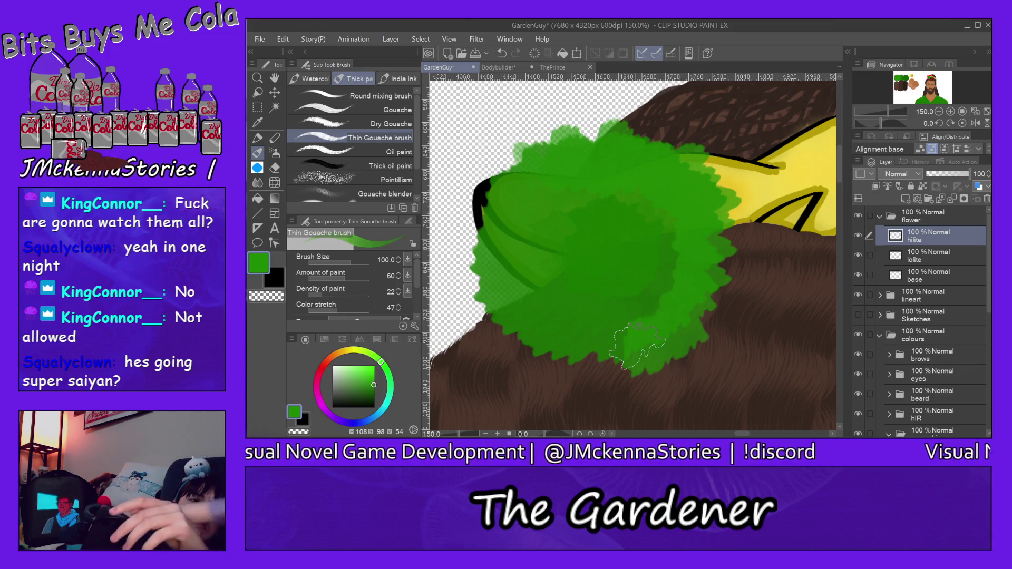
{"action": "key", "text": "ctrl+z"}
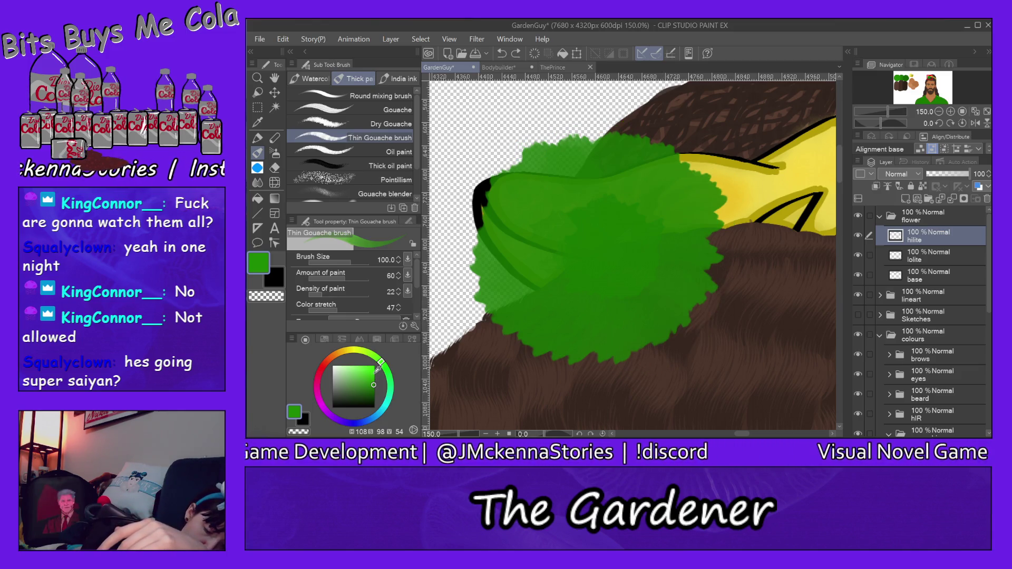
{"action": "left_click", "coordinate": [355, 367]}
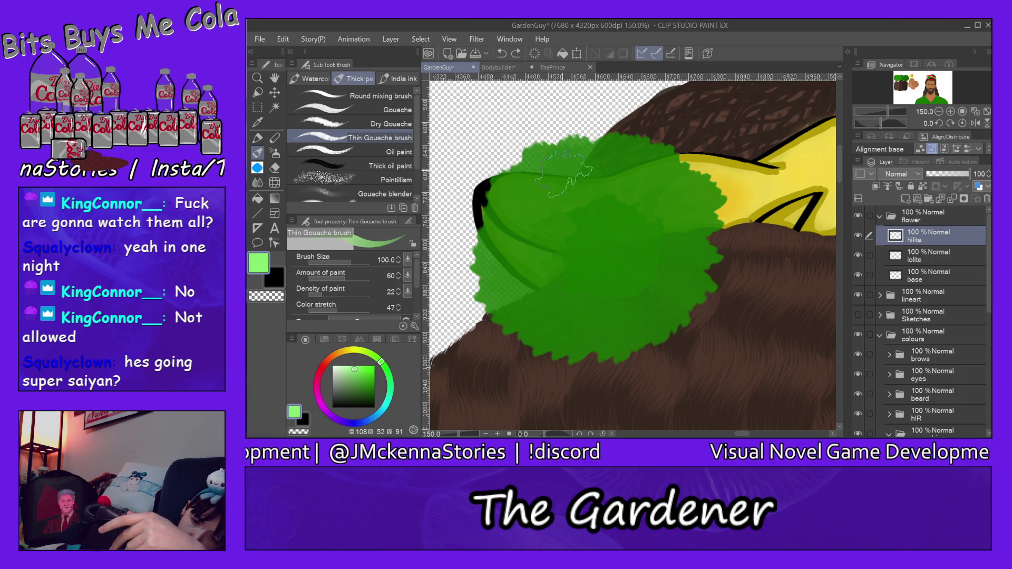
- Paint light-green strokes along the flower's top, right and lower edges, then undo the edge strokes
{"action": "left_click_drag", "start_coordinate": [566, 174], "coordinate": [559, 137]}
{"action": "mouse_move", "coordinate": [580, 195]}
{"action": "left_mouse_down"}
{"action": "mouse_move", "coordinate": [590, 132]}
{"action": "mouse_move", "coordinate": [620, 132]}
{"action": "left_mouse_up"}
{"action": "mouse_move", "coordinate": [632, 190]}
{"action": "left_mouse_down"}
{"action": "mouse_move", "coordinate": [662, 124]}
{"action": "mouse_move", "coordinate": [680, 132]}
{"action": "left_mouse_up"}
{"action": "left_click_drag", "start_coordinate": [648, 211], "coordinate": [701, 153]}
{"action": "left_click_drag", "start_coordinate": [664, 227], "coordinate": [732, 195]}
{"action": "mouse_move", "coordinate": [654, 264]}
{"action": "left_mouse_down"}
{"action": "mouse_move", "coordinate": [714, 253]}
{"action": "mouse_move", "coordinate": [730, 261]}
{"action": "left_mouse_up"}
{"action": "left_click_drag", "start_coordinate": [658, 295], "coordinate": [722, 316]}
{"action": "left_click_drag", "start_coordinate": [643, 311], "coordinate": [696, 351]}
{"action": "mouse_move", "coordinate": [633, 363]}
{"action": "left_mouse_down"}
{"action": "mouse_move", "coordinate": [619, 316]}
{"action": "mouse_move", "coordinate": [601, 363]}
{"action": "left_mouse_up"}
{"action": "left_click_drag", "start_coordinate": [593, 306], "coordinate": [580, 364]}
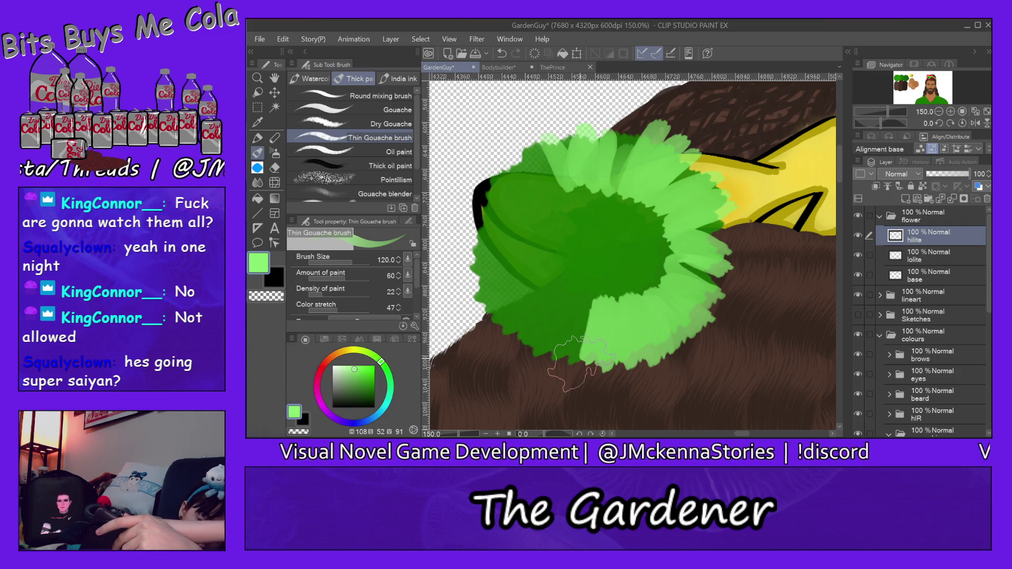
{"action": "key", "text": "ctrl+z"}
- Enlarge the brush to about 200 and paint light-green petals over the centre and left side
{"action": "left_click_drag", "start_coordinate": [361, 262], "coordinate": [381, 247]}
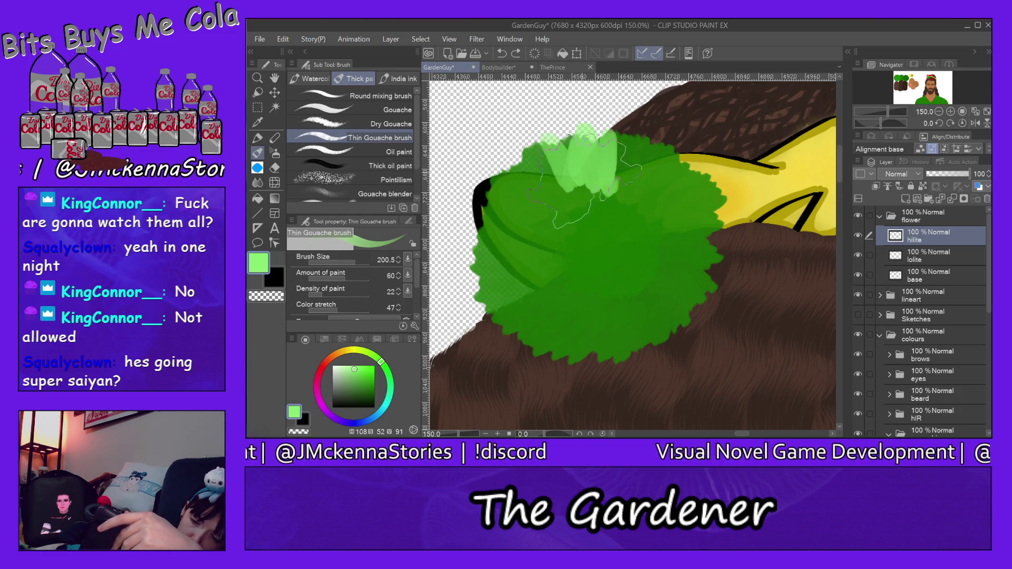
{"action": "key", "text": "ctrl+z"}
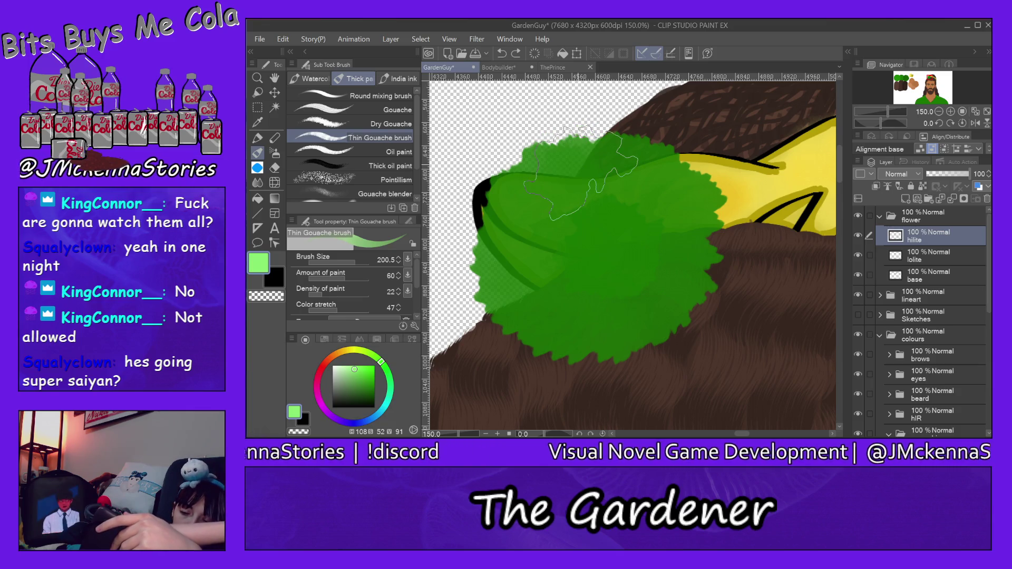
{"action": "mouse_move", "coordinate": [579, 174]}
{"action": "left_mouse_down"}
{"action": "mouse_move", "coordinate": [654, 211]}
{"action": "mouse_move", "coordinate": [616, 269]}
{"action": "mouse_move", "coordinate": [701, 369]}
{"action": "left_mouse_up"}
{"action": "mouse_move", "coordinate": [612, 242]}
{"action": "left_mouse_down"}
{"action": "mouse_move", "coordinate": [633, 401]}
{"action": "mouse_move", "coordinate": [564, 411]}
{"action": "left_mouse_up"}
{"action": "left_click_drag", "start_coordinate": [580, 242], "coordinate": [500, 379]}
{"action": "left_click_drag", "start_coordinate": [606, 264], "coordinate": [490, 306]}
{"action": "mouse_move", "coordinate": [558, 232]}
{"action": "left_mouse_down"}
{"action": "mouse_move", "coordinate": [459, 274]}
{"action": "mouse_move", "coordinate": [463, 226]}
{"action": "left_mouse_up"}
{"action": "mouse_move", "coordinate": [569, 211]}
{"action": "left_mouse_down"}
{"action": "mouse_move", "coordinate": [500, 184]}
{"action": "mouse_move", "coordinate": [569, 137]}
{"action": "left_mouse_up"}
- Paint light-green petals across the upper middle, out over the yellow area, and at the lower right
{"action": "left_click_drag", "start_coordinate": [585, 226], "coordinate": [580, 121]}
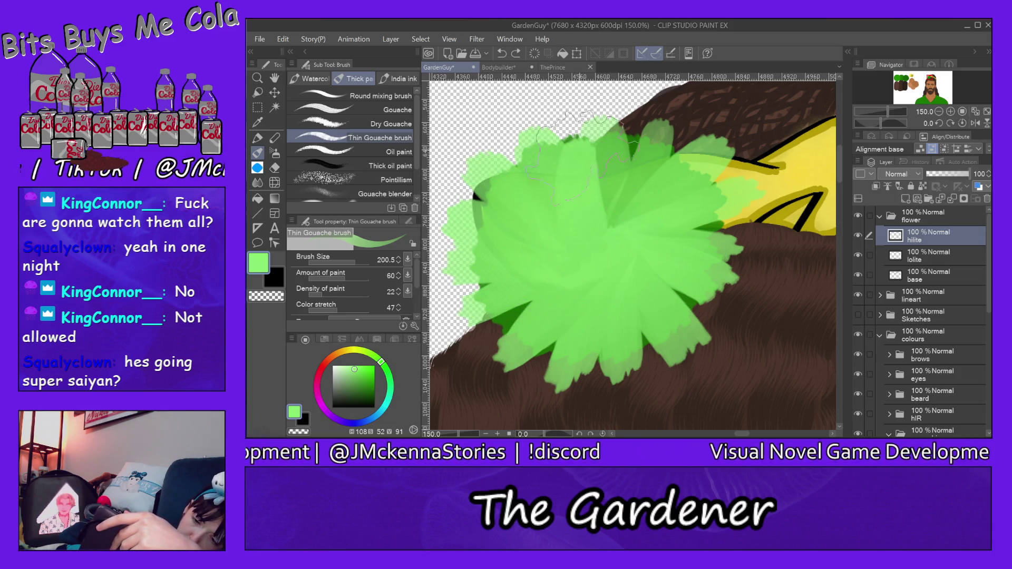
{"action": "left_click_drag", "start_coordinate": [616, 226], "coordinate": [633, 116]}
{"action": "mouse_move", "coordinate": [659, 242]}
{"action": "left_mouse_down"}
{"action": "mouse_move", "coordinate": [648, 199]}
{"action": "mouse_move", "coordinate": [685, 127]}
{"action": "left_mouse_up"}
{"action": "left_click_drag", "start_coordinate": [654, 216], "coordinate": [754, 158]}
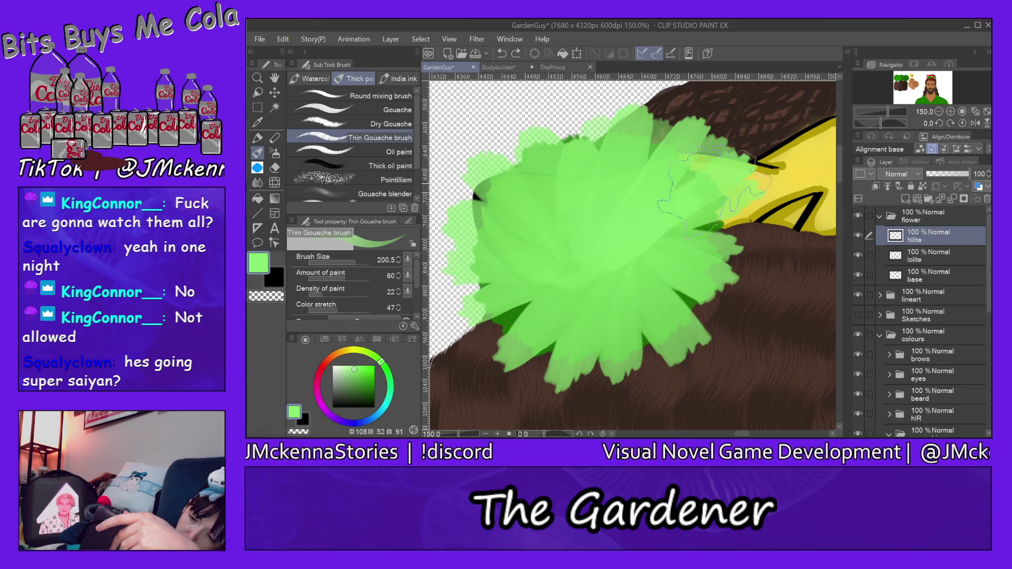
{"action": "left_click_drag", "start_coordinate": [633, 232], "coordinate": [775, 247]}
{"action": "mouse_move", "coordinate": [645, 280]}
{"action": "left_mouse_down"}
{"action": "mouse_move", "coordinate": [748, 342]}
{"action": "mouse_move", "coordinate": [648, 395]}
{"action": "left_mouse_up"}
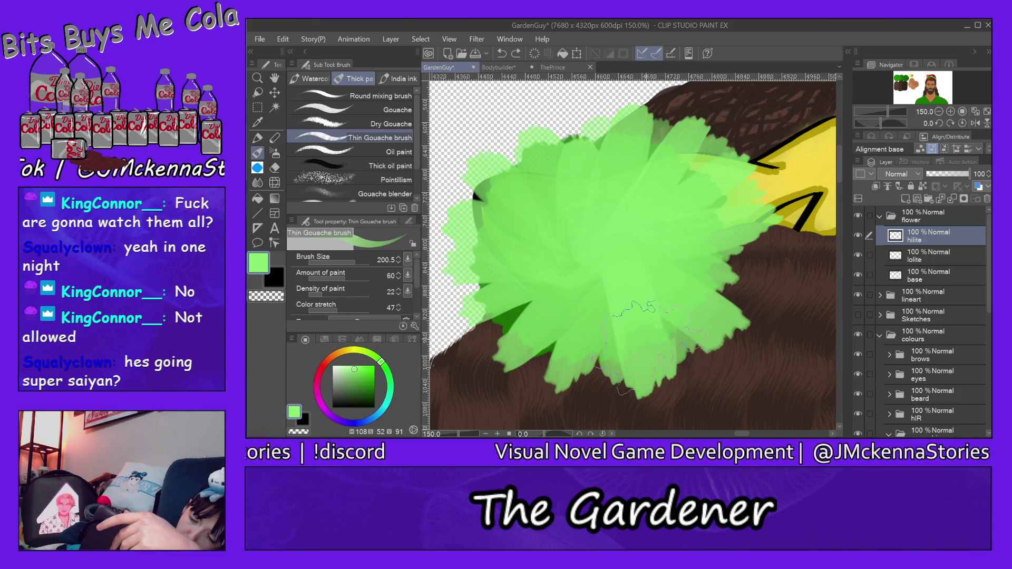
{"action": "left_click_drag", "start_coordinate": [606, 264], "coordinate": [596, 369]}
{"action": "mouse_move", "coordinate": [585, 295]}
{"action": "left_mouse_down"}
{"action": "mouse_move", "coordinate": [558, 411]}
{"action": "mouse_move", "coordinate": [506, 400]}
{"action": "left_mouse_up"}
- Cover the lower-left and upper-left dark patches and upper right with light-green petals
{"action": "left_click_drag", "start_coordinate": [554, 274], "coordinate": [464, 359]}
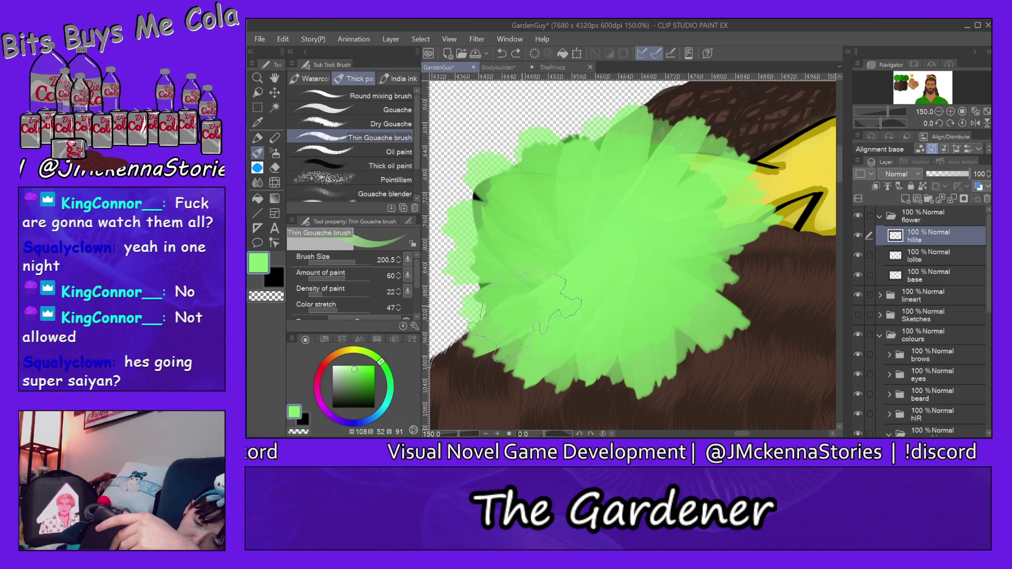
{"action": "left_click_drag", "start_coordinate": [606, 238], "coordinate": [485, 290]}
{"action": "left_click_drag", "start_coordinate": [572, 259], "coordinate": [464, 189]}
{"action": "left_click_drag", "start_coordinate": [606, 221], "coordinate": [564, 147]}
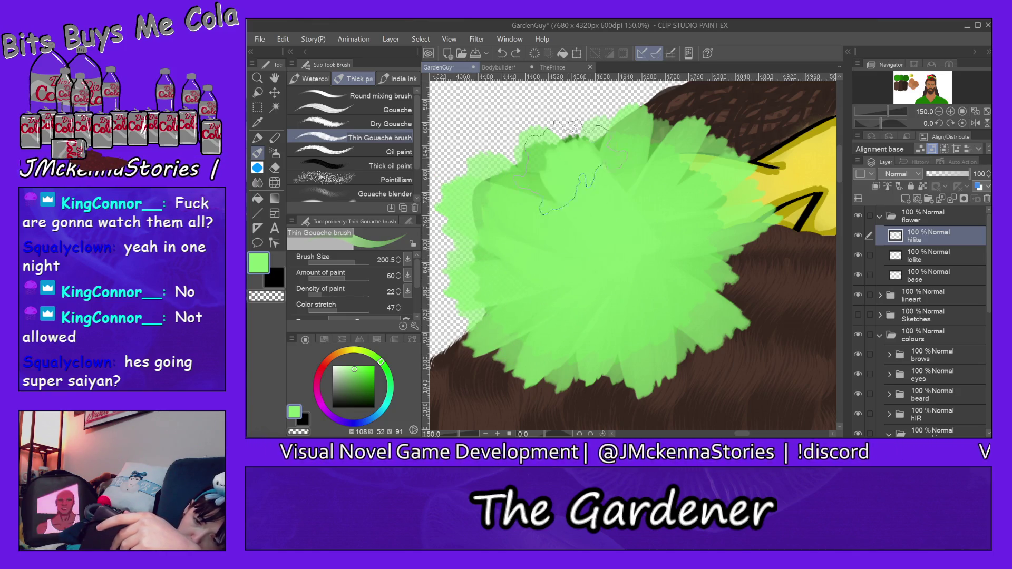
{"action": "left_click_drag", "start_coordinate": [591, 200], "coordinate": [559, 111]}
{"action": "left_click_drag", "start_coordinate": [622, 230], "coordinate": [675, 147]}
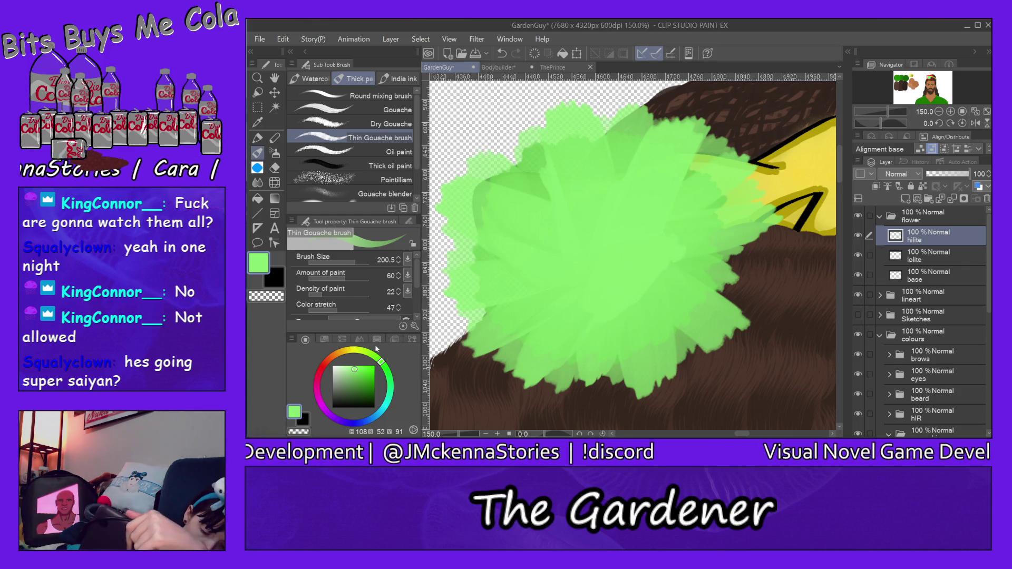
{"action": "left_click", "coordinate": [900, 82]}
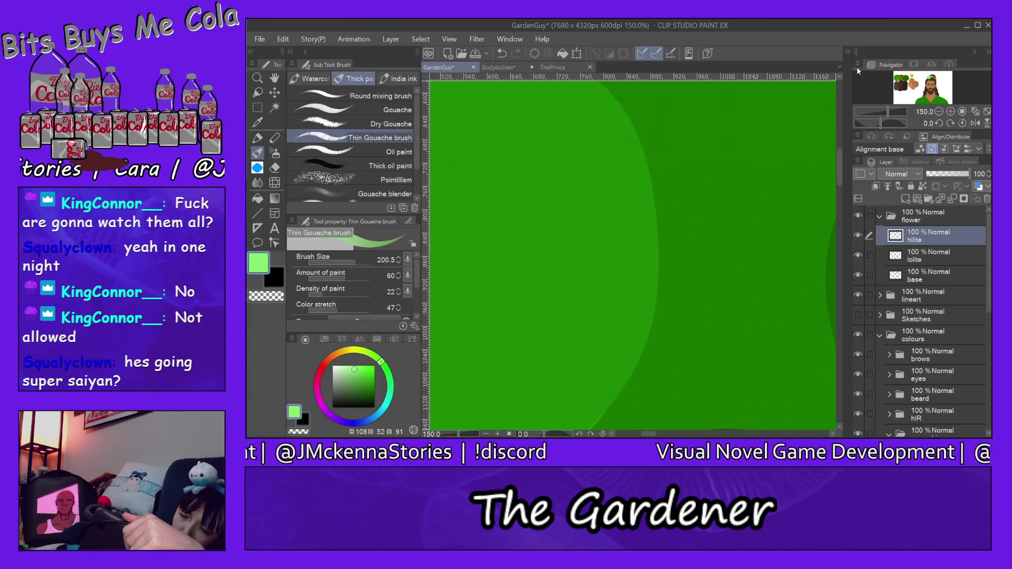
- Eyedrop the darker green, lower Density of paint, and set Brush Size to 176.4
{"action": "left_click", "coordinate": [807, 260], "text": "alt"}
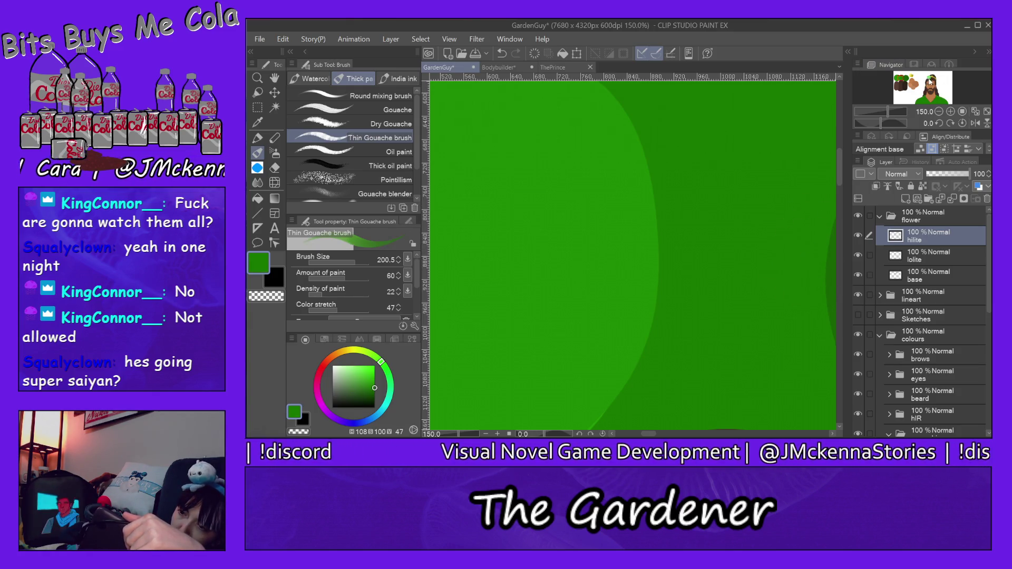
{"action": "left_click", "coordinate": [345, 261]}
{"action": "left_click_drag", "start_coordinate": [346, 264], "coordinate": [340, 264]}
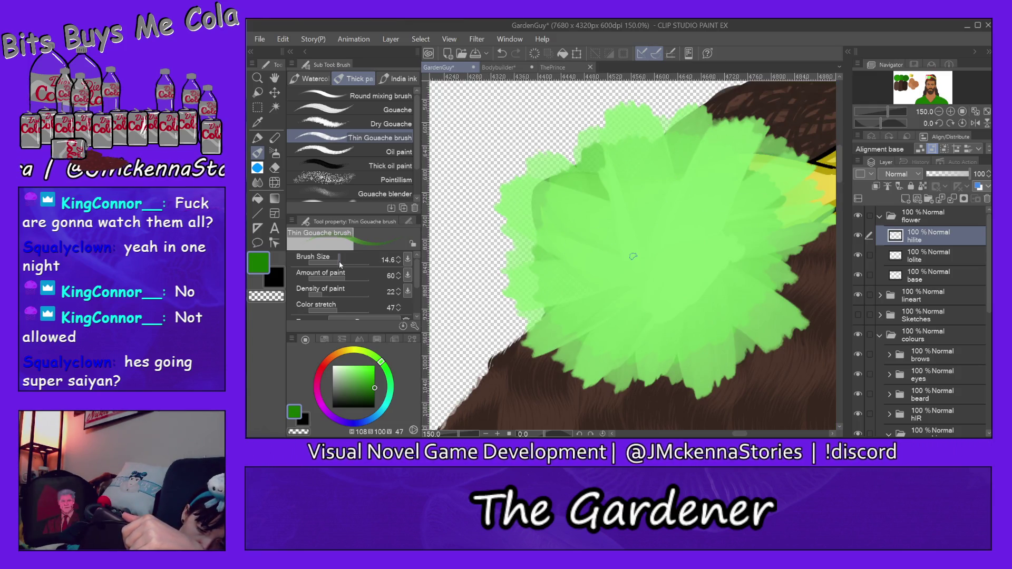
{"action": "left_click", "coordinate": [318, 297]}
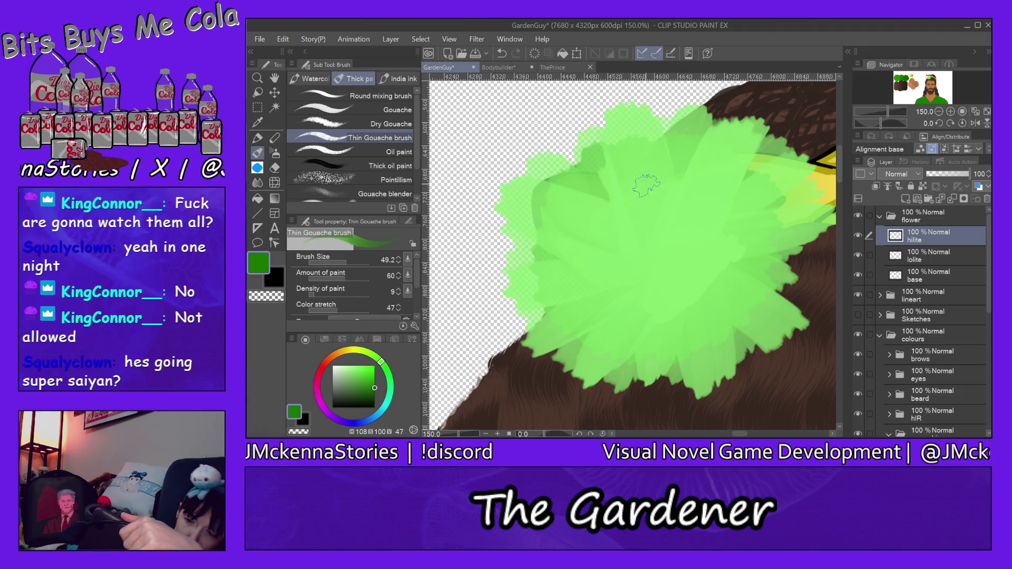
{"action": "left_click", "coordinate": [354, 264]}
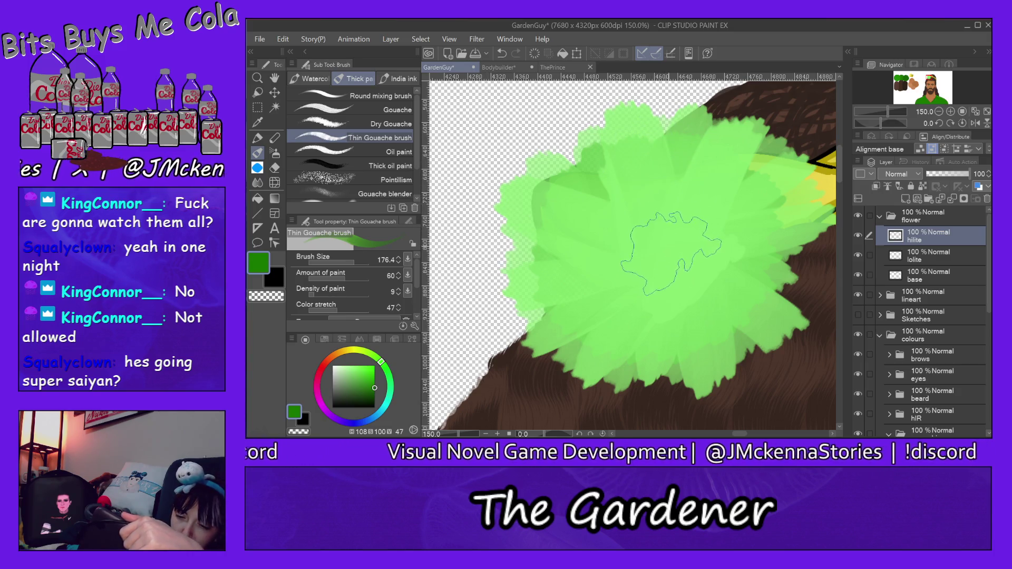
- Paint dark green petals up from the centre, over the left side, and across the lower right
{"action": "mouse_move", "coordinate": [587, 185]}
{"action": "left_mouse_down"}
{"action": "mouse_move", "coordinate": [662, 250]}
{"action": "mouse_move", "coordinate": [648, 168]}
{"action": "left_mouse_up"}
{"action": "mouse_move", "coordinate": [658, 253]}
{"action": "left_mouse_down"}
{"action": "mouse_move", "coordinate": [632, 158]}
{"action": "mouse_move", "coordinate": [654, 126]}
{"action": "mouse_move", "coordinate": [677, 245]}
{"action": "mouse_move", "coordinate": [733, 137]}
{"action": "left_mouse_up"}
{"action": "mouse_move", "coordinate": [685, 264]}
{"action": "left_mouse_down"}
{"action": "mouse_move", "coordinate": [748, 200]}
{"action": "mouse_move", "coordinate": [806, 205]}
{"action": "mouse_move", "coordinate": [627, 253]}
{"action": "mouse_move", "coordinate": [527, 211]}
{"action": "left_mouse_up"}
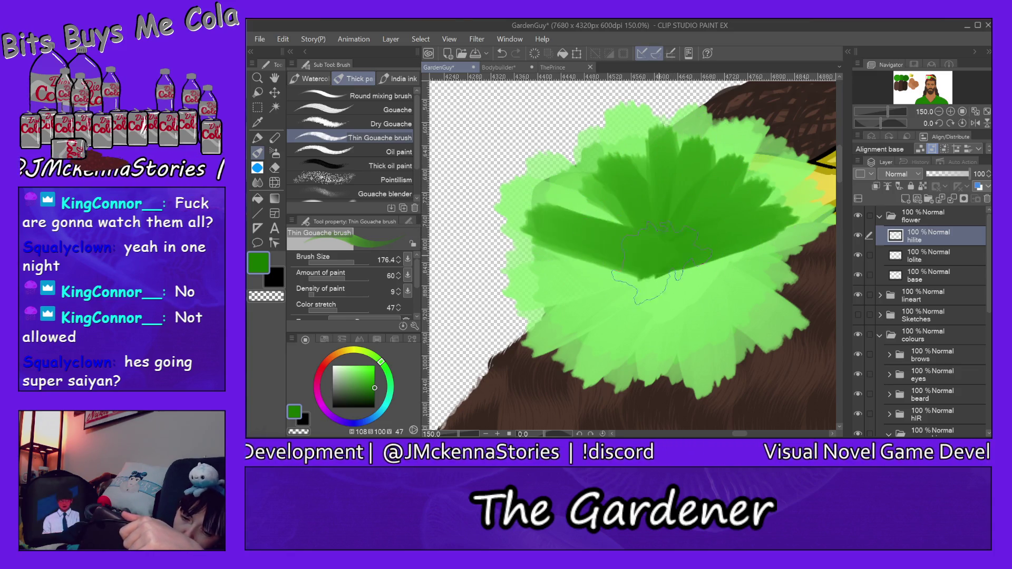
{"action": "left_click_drag", "start_coordinate": [632, 247], "coordinate": [559, 190]}
{"action": "mouse_move", "coordinate": [638, 274]}
{"action": "left_mouse_down"}
{"action": "mouse_move", "coordinate": [548, 300]}
{"action": "mouse_move", "coordinate": [609, 317]}
{"action": "mouse_move", "coordinate": [633, 364]}
{"action": "left_mouse_up"}
{"action": "mouse_move", "coordinate": [669, 287]}
{"action": "left_mouse_down"}
{"action": "mouse_move", "coordinate": [659, 377]}
{"action": "mouse_move", "coordinate": [682, 268]}
{"action": "mouse_move", "coordinate": [732, 369]}
{"action": "left_mouse_up"}
{"action": "mouse_move", "coordinate": [727, 316]}
{"action": "left_mouse_down"}
{"action": "mouse_move", "coordinate": [801, 274]}
{"action": "mouse_move", "coordinate": [811, 243]}
{"action": "left_mouse_up"}
{"action": "mouse_move", "coordinate": [738, 232]}
{"action": "left_mouse_down"}
{"action": "mouse_move", "coordinate": [783, 213]}
{"action": "mouse_move", "coordinate": [716, 174]}
{"action": "left_mouse_up"}
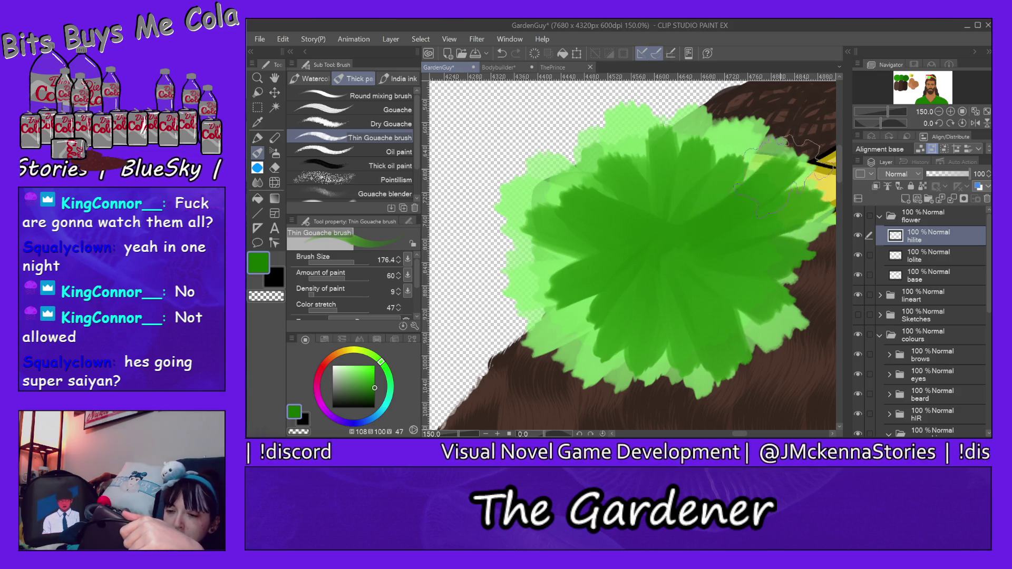
- Fill the upper-right, top, upper-left and central petals with dark green, leaving a pale rim
{"action": "left_click_drag", "start_coordinate": [802, 158], "coordinate": [680, 210]}
{"action": "left_click_drag", "start_coordinate": [737, 132], "coordinate": [664, 216]}
{"action": "left_click_drag", "start_coordinate": [696, 110], "coordinate": [666, 253]}
{"action": "left_click_drag", "start_coordinate": [632, 129], "coordinate": [625, 214]}
{"action": "mouse_move", "coordinate": [559, 153]}
{"action": "left_mouse_down"}
{"action": "mouse_move", "coordinate": [606, 229]}
{"action": "mouse_move", "coordinate": [595, 261]}
{"action": "left_mouse_up"}
{"action": "mouse_move", "coordinate": [517, 234]}
{"action": "left_mouse_down"}
{"action": "mouse_move", "coordinate": [651, 258]}
{"action": "mouse_move", "coordinate": [516, 342]}
{"action": "left_mouse_up"}
{"action": "left_click_drag", "start_coordinate": [622, 306], "coordinate": [522, 363]}
{"action": "left_click_drag", "start_coordinate": [653, 301], "coordinate": [574, 380]}
{"action": "mouse_move", "coordinate": [685, 269]}
{"action": "left_mouse_down"}
{"action": "mouse_move", "coordinate": [633, 364]}
{"action": "mouse_move", "coordinate": [701, 237]}
{"action": "left_mouse_up"}
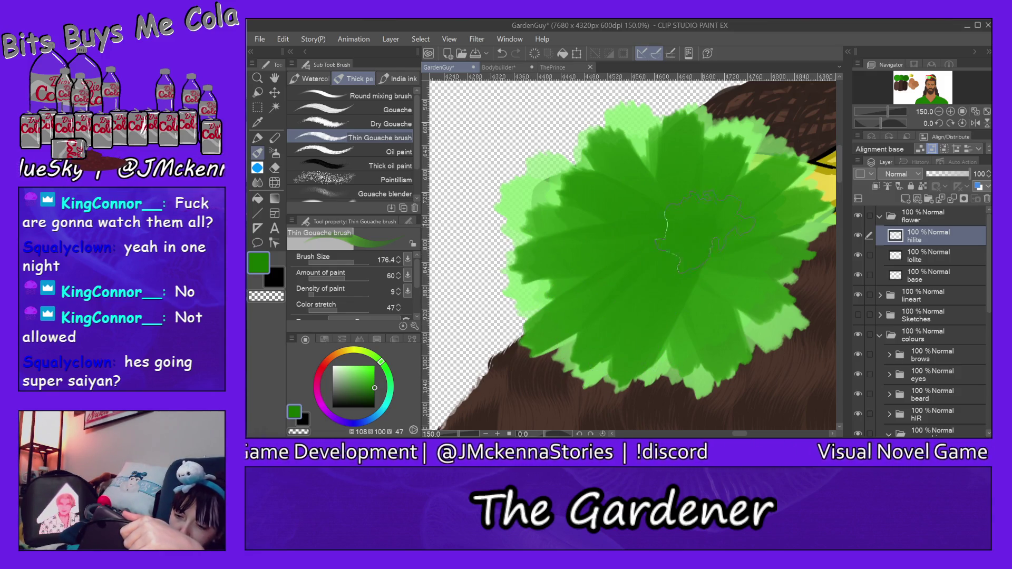
{"action": "left_click", "coordinate": [899, 80]}
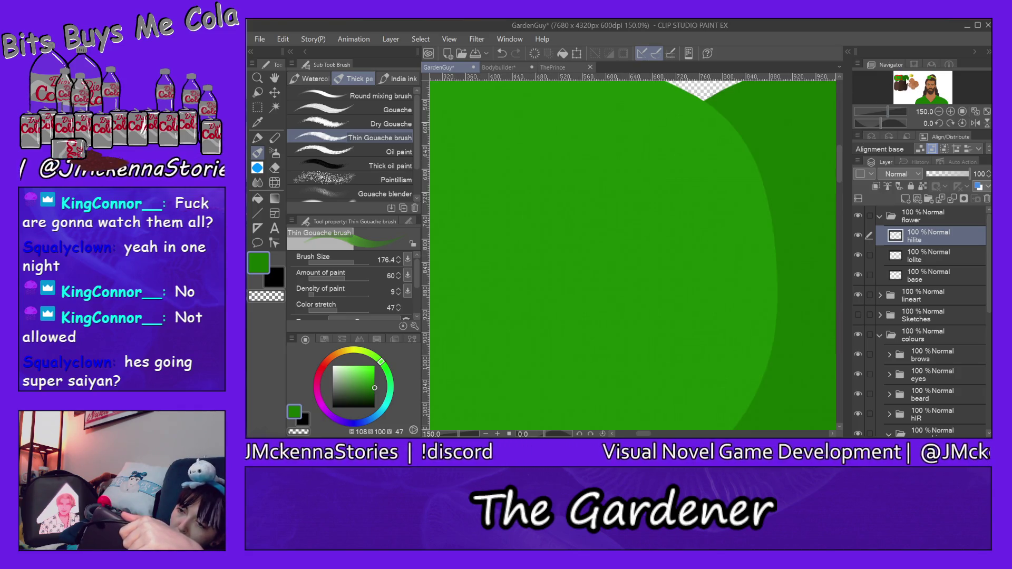
- Sample a brighter green, undo the last dark green strokes, and move the hilite layer below base
{"action": "left_click", "coordinate": [904, 80]}
{"action": "left_click", "coordinate": [930, 80]}
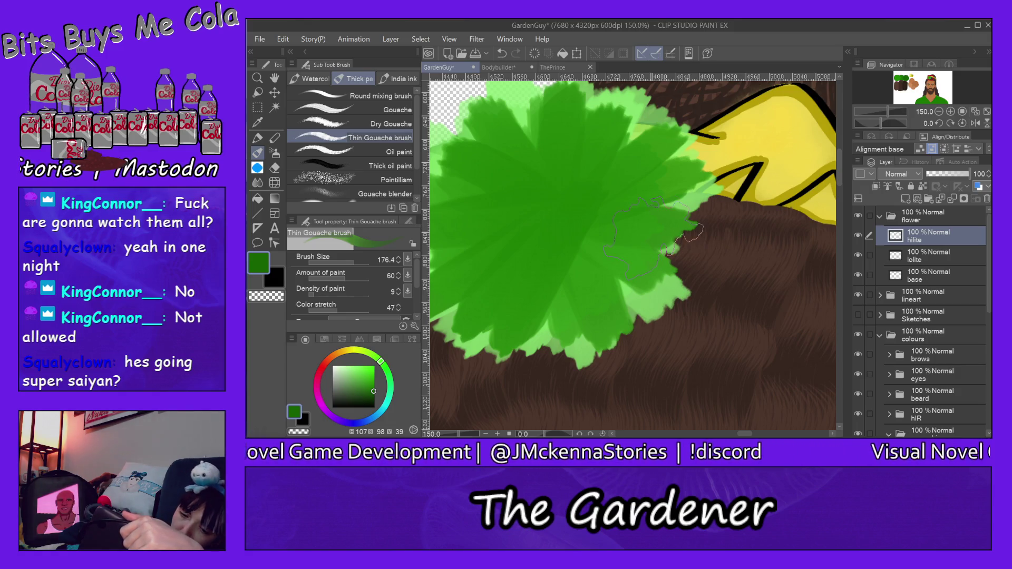
{"action": "left_click", "coordinate": [569, 224], "text": "alt"}
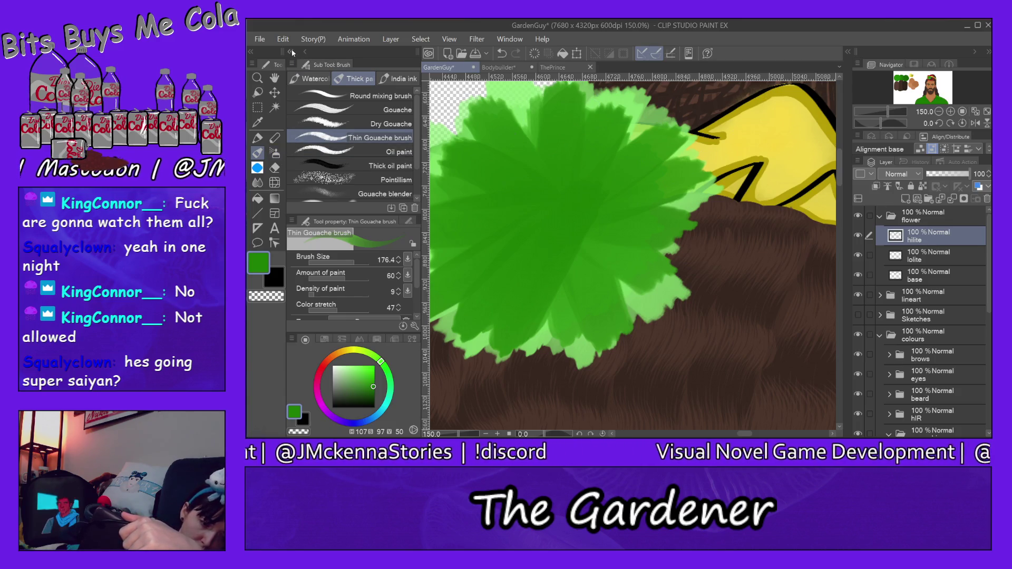
{"action": "key", "text": "ctrl+z"}
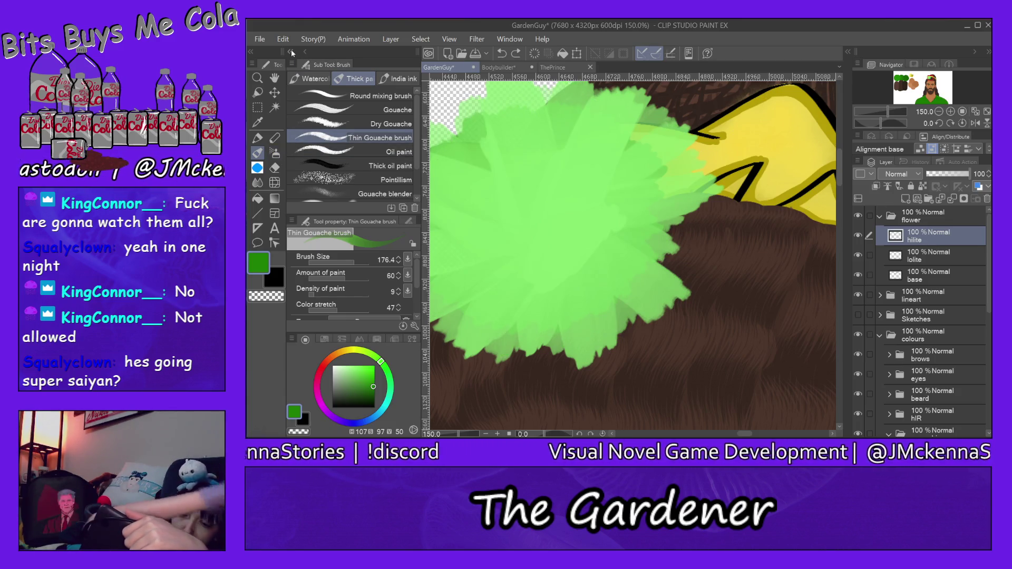
{"action": "left_click", "coordinate": [935, 273]}
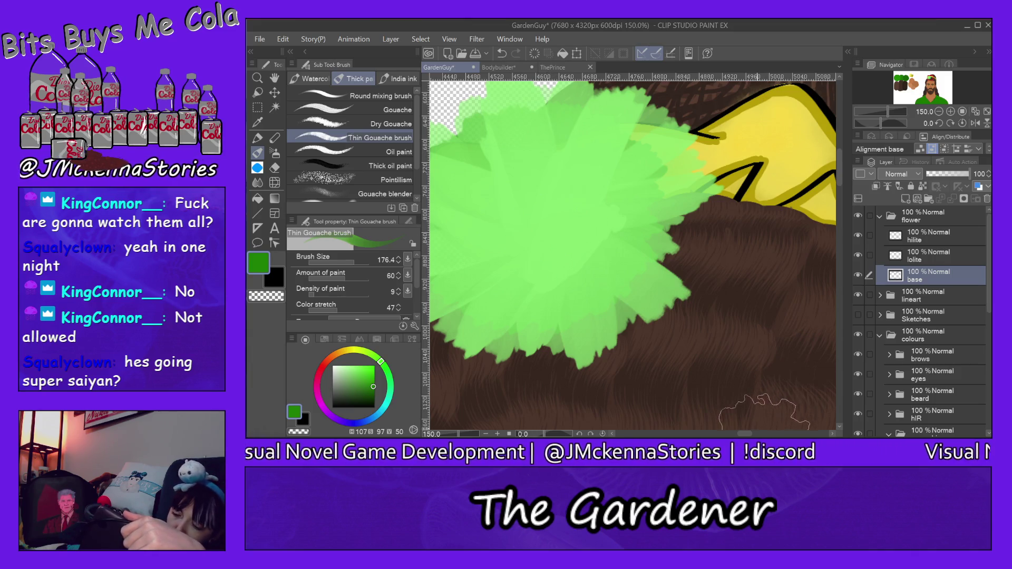
{"action": "left_click_drag", "start_coordinate": [748, 434], "coordinate": [741, 434]}
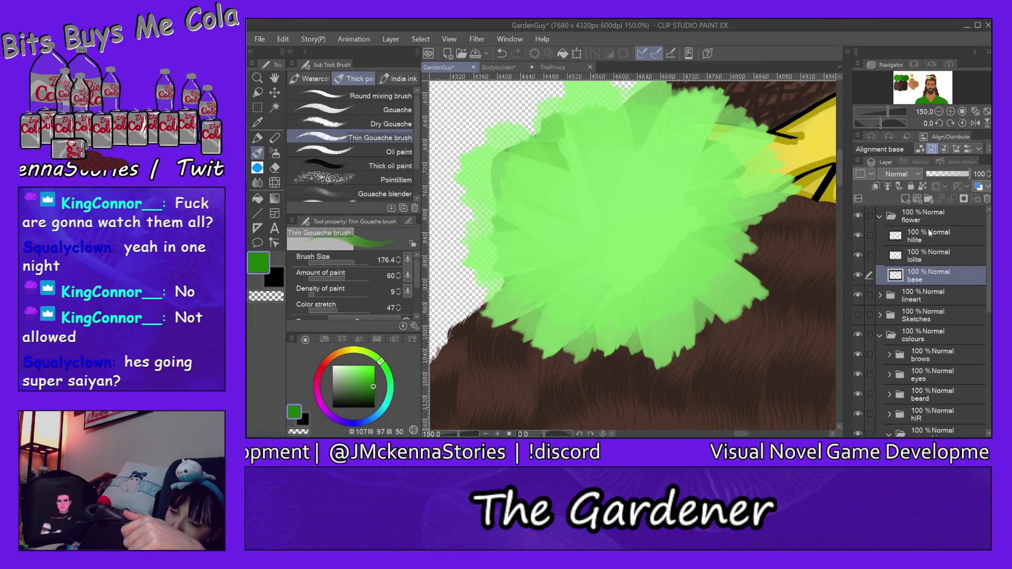
{"action": "left_click_drag", "start_coordinate": [927, 232], "coordinate": [927, 285]}
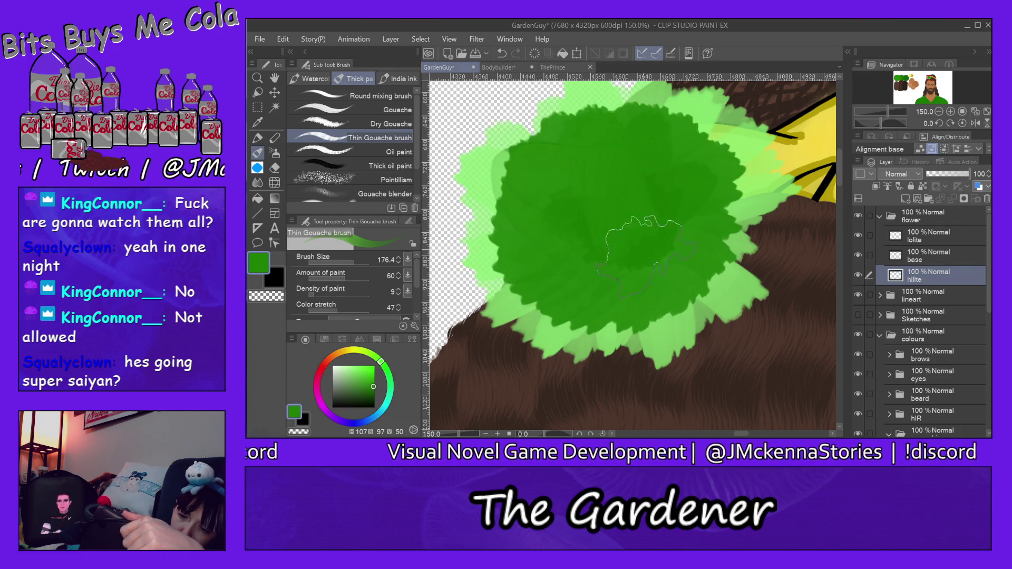
- Erase most of the dark green base layer from the flower, with hilite kept beneath it
{"action": "key", "text": "e"}
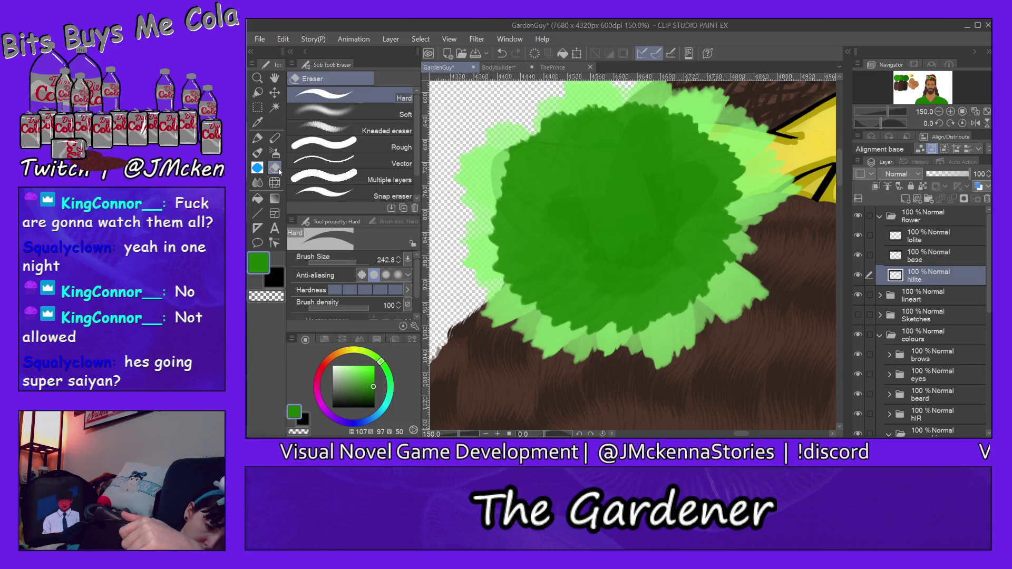
{"action": "left_click_drag", "start_coordinate": [531, 128], "coordinate": [527, 237]}
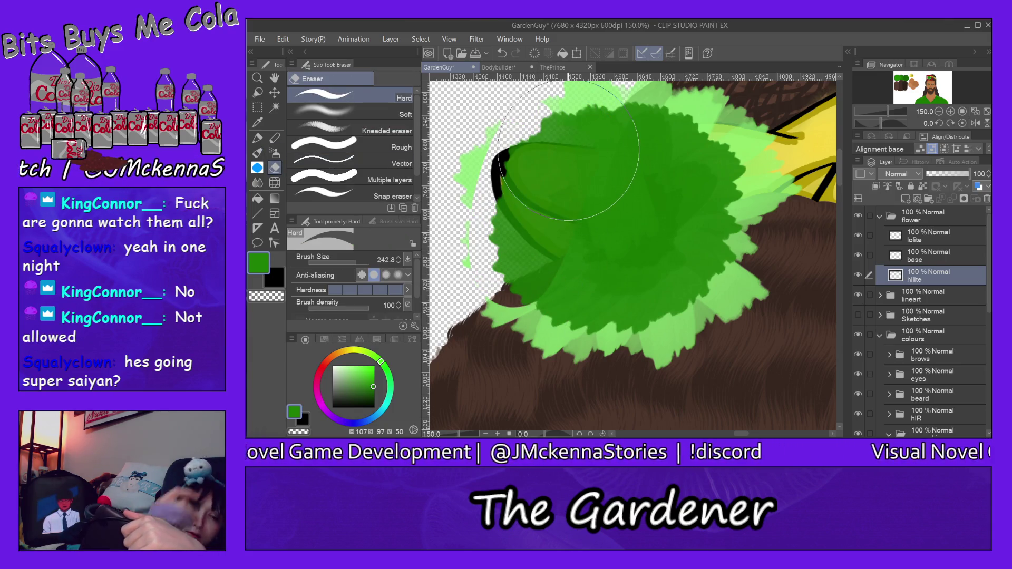
{"action": "key", "text": "ctrl+z"}
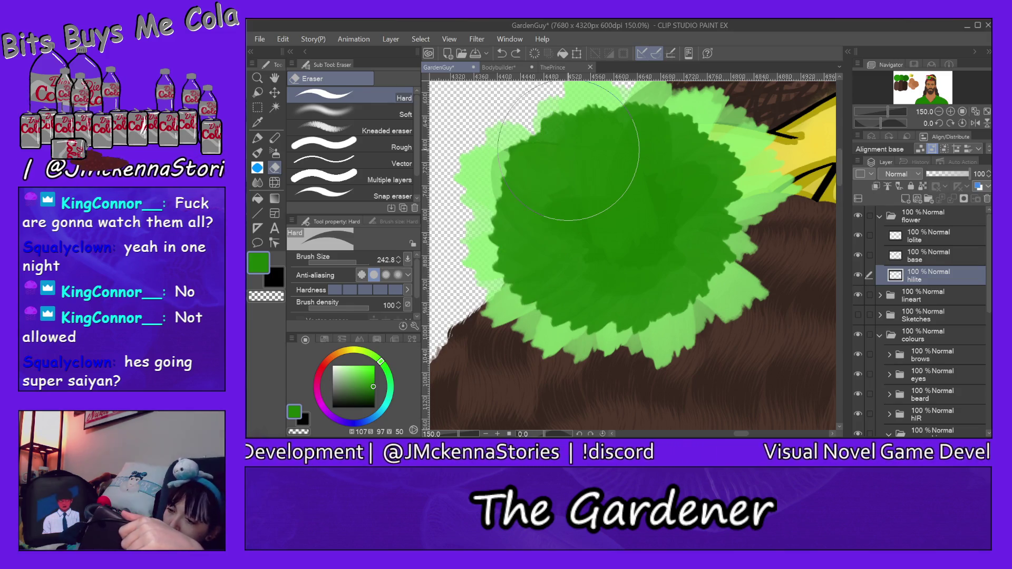
{"action": "left_click", "coordinate": [926, 256]}
{"action": "mouse_move", "coordinate": [513, 164]}
{"action": "left_mouse_down"}
{"action": "mouse_move", "coordinate": [537, 137]}
{"action": "mouse_move", "coordinate": [595, 173]}
{"action": "mouse_move", "coordinate": [580, 290]}
{"action": "mouse_move", "coordinate": [701, 180]}
{"action": "mouse_move", "coordinate": [680, 258]}
{"action": "mouse_move", "coordinate": [722, 153]}
{"action": "left_mouse_up"}
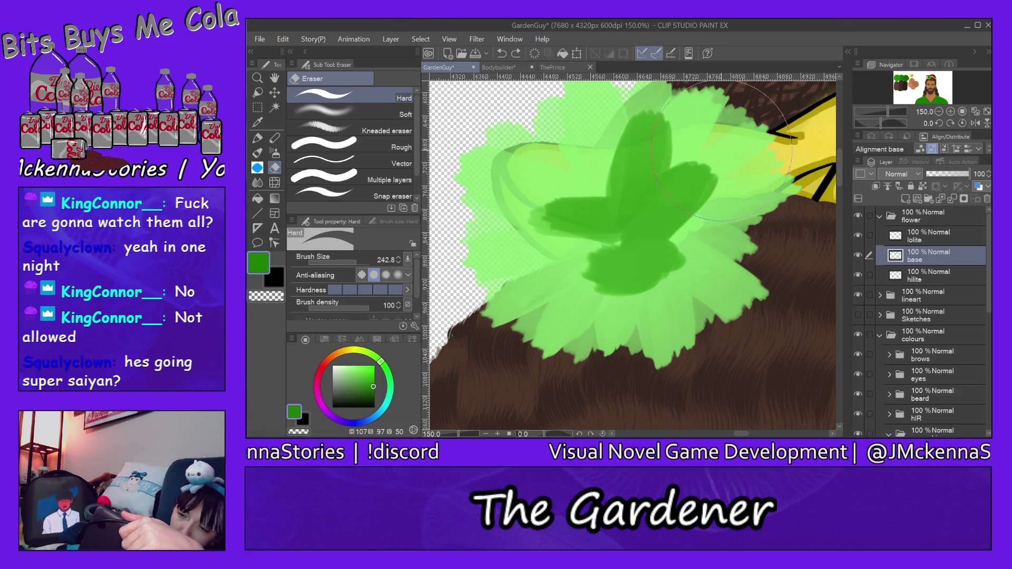
{"action": "key", "text": "ctrl+z"}
{"action": "key", "text": "ctrl+z"}
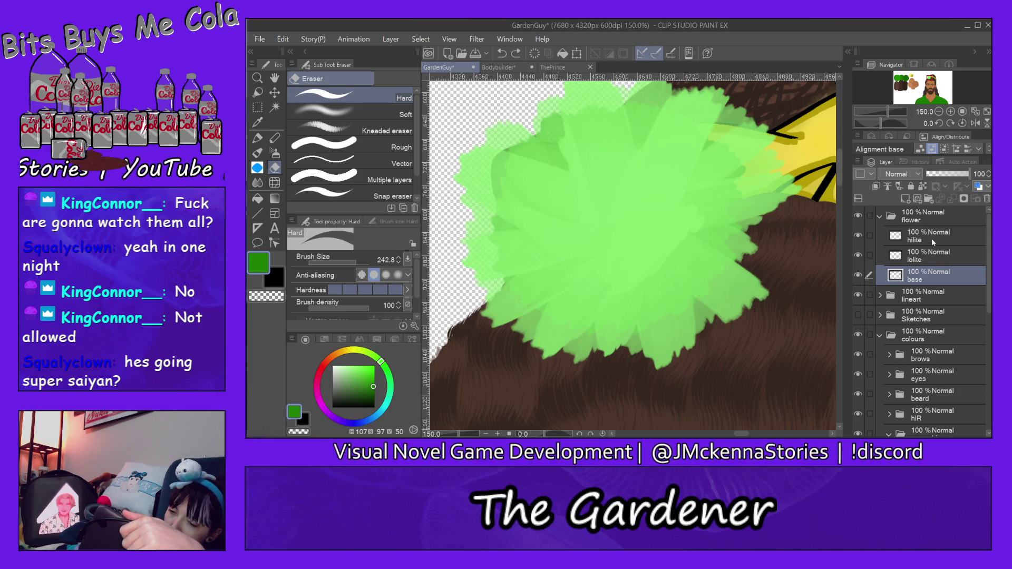
{"action": "left_click_drag", "start_coordinate": [931, 238], "coordinate": [938, 284]}
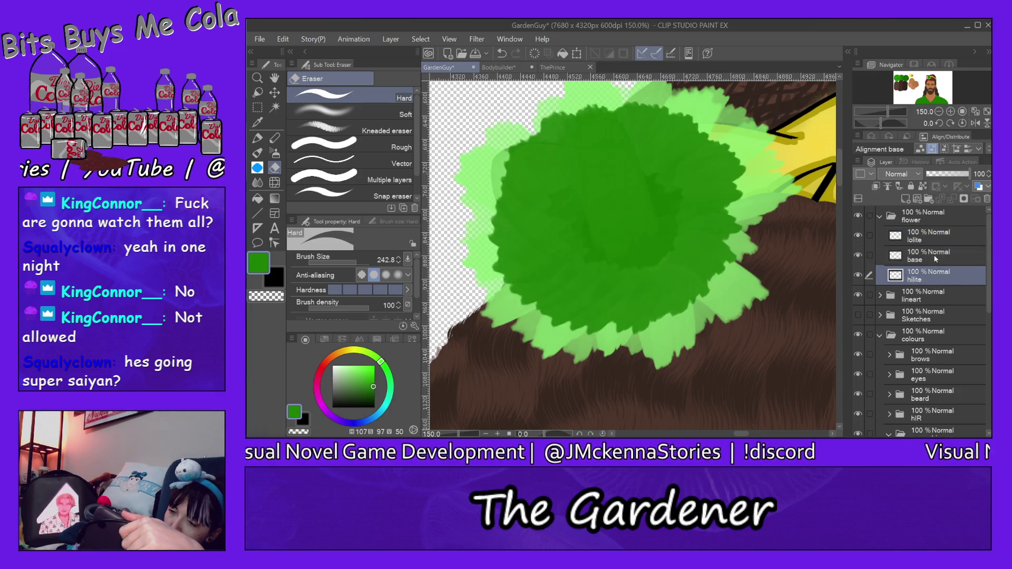
{"action": "left_click", "coordinate": [935, 258]}
{"action": "mouse_move", "coordinate": [500, 211]}
{"action": "left_mouse_down"}
{"action": "mouse_move", "coordinate": [563, 221]}
{"action": "mouse_move", "coordinate": [753, 188]}
{"action": "left_mouse_up"}
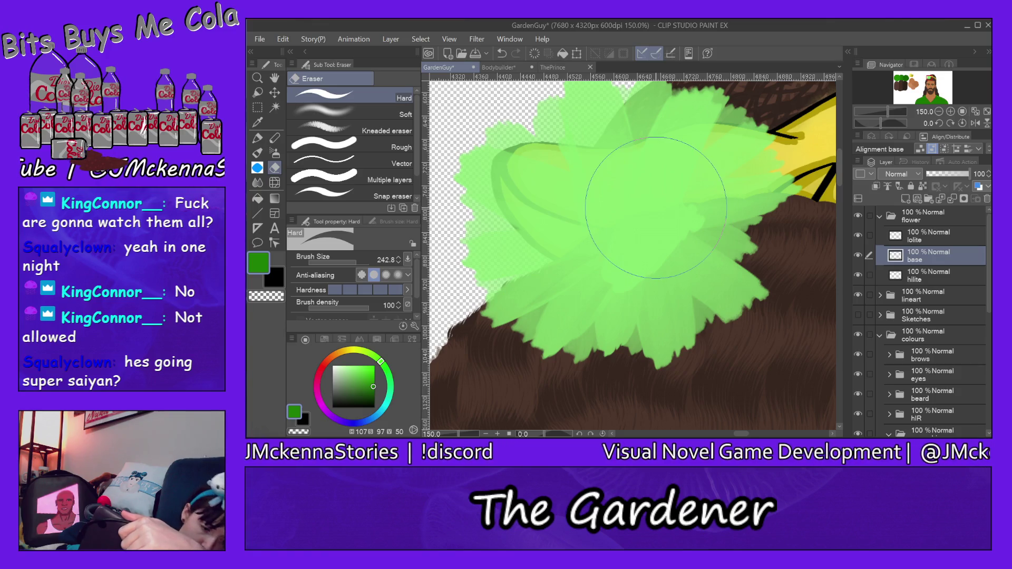
{"action": "left_click", "coordinate": [258, 139]}
{"action": "left_click", "coordinate": [259, 151]}
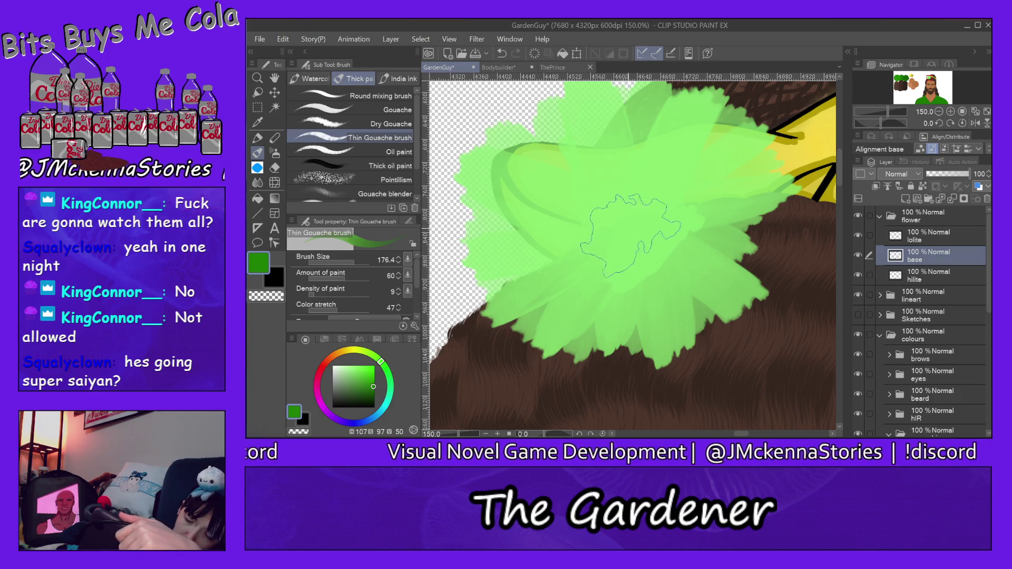
- Paint darker green Thin Gouache strokes over the flower's centre, upper and left petals
{"action": "left_click_drag", "start_coordinate": [623, 232], "coordinate": [552, 147]}
{"action": "mouse_move", "coordinate": [616, 185]}
{"action": "left_mouse_down"}
{"action": "mouse_move", "coordinate": [632, 248]}
{"action": "mouse_move", "coordinate": [685, 122]}
{"action": "left_mouse_up"}
{"action": "mouse_move", "coordinate": [649, 237]}
{"action": "left_mouse_down"}
{"action": "mouse_move", "coordinate": [738, 153]}
{"action": "mouse_move", "coordinate": [675, 226]}
{"action": "mouse_move", "coordinate": [601, 264]}
{"action": "mouse_move", "coordinate": [680, 317]}
{"action": "mouse_move", "coordinate": [716, 295]}
{"action": "left_mouse_up"}
{"action": "mouse_move", "coordinate": [685, 232]}
{"action": "left_mouse_down"}
{"action": "mouse_move", "coordinate": [738, 247]}
{"action": "mouse_move", "coordinate": [696, 174]}
{"action": "left_mouse_up"}
{"action": "left_click_drag", "start_coordinate": [654, 210], "coordinate": [764, 153]}
{"action": "mouse_move", "coordinate": [669, 248]}
{"action": "left_mouse_down"}
{"action": "mouse_move", "coordinate": [727, 226]}
{"action": "mouse_move", "coordinate": [649, 122]}
{"action": "mouse_move", "coordinate": [706, 105]}
{"action": "left_mouse_up"}
{"action": "left_click_drag", "start_coordinate": [638, 221], "coordinate": [606, 95]}
{"action": "left_click_drag", "start_coordinate": [611, 248], "coordinate": [564, 131]}
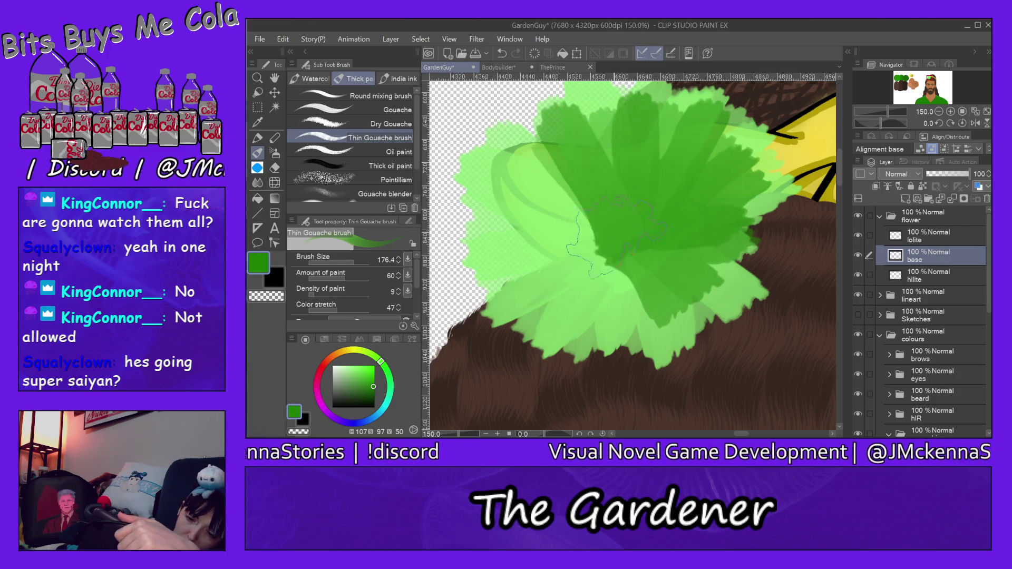
{"action": "left_click_drag", "start_coordinate": [585, 247], "coordinate": [506, 169]}
{"action": "mouse_move", "coordinate": [522, 211]}
{"action": "left_mouse_down"}
{"action": "mouse_move", "coordinate": [590, 253]}
{"action": "mouse_move", "coordinate": [595, 242]}
{"action": "mouse_move", "coordinate": [522, 142]}
{"action": "left_mouse_up"}
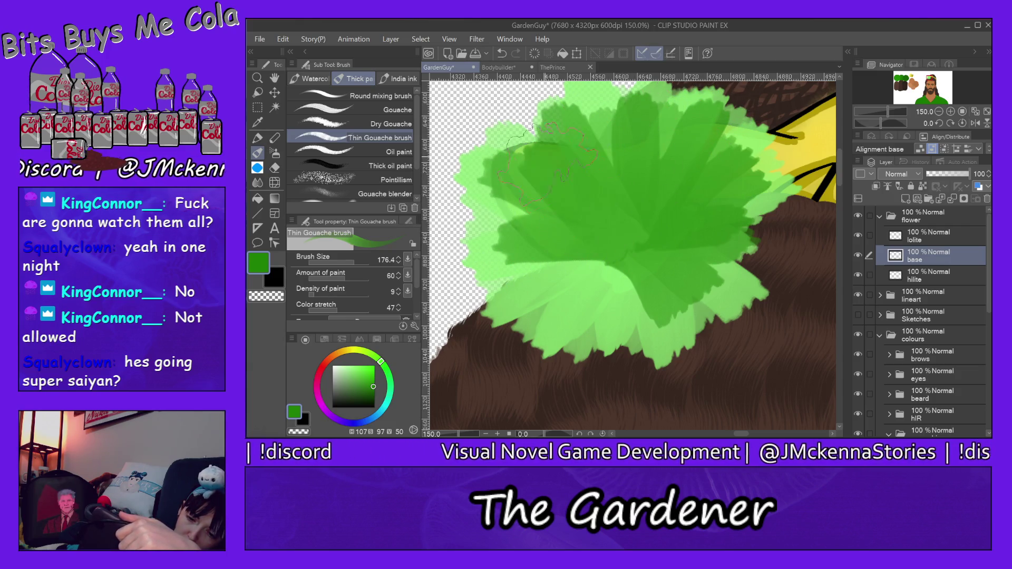
- Paint darker green strokes over the flower's lower, right and bottom petals
{"action": "left_click_drag", "start_coordinate": [637, 232], "coordinate": [527, 295]}
{"action": "left_click_drag", "start_coordinate": [622, 274], "coordinate": [537, 359]}
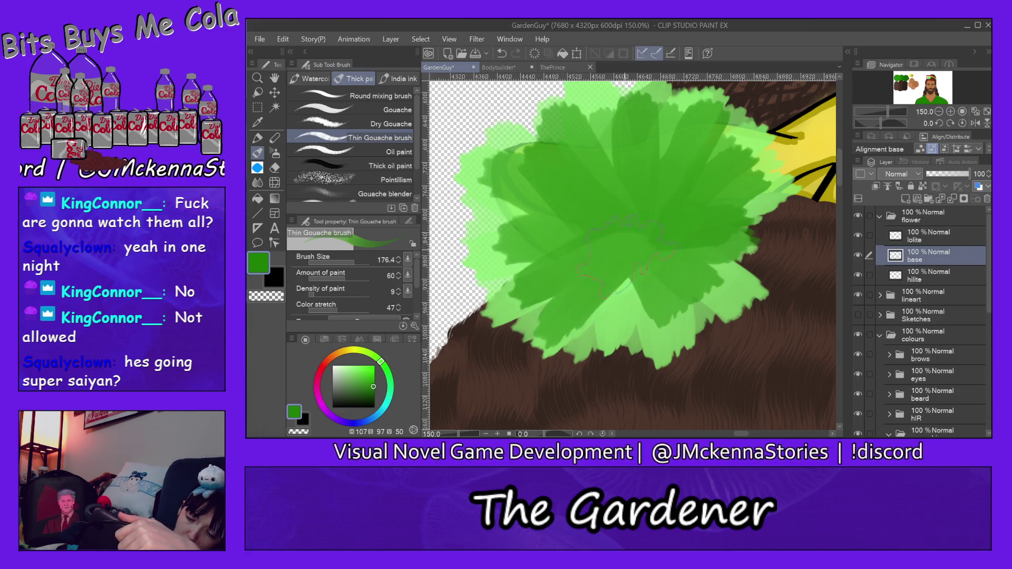
{"action": "left_click_drag", "start_coordinate": [574, 285], "coordinate": [607, 348]}
{"action": "left_click_drag", "start_coordinate": [633, 279], "coordinate": [622, 343]}
{"action": "left_click_drag", "start_coordinate": [659, 268], "coordinate": [633, 327]}
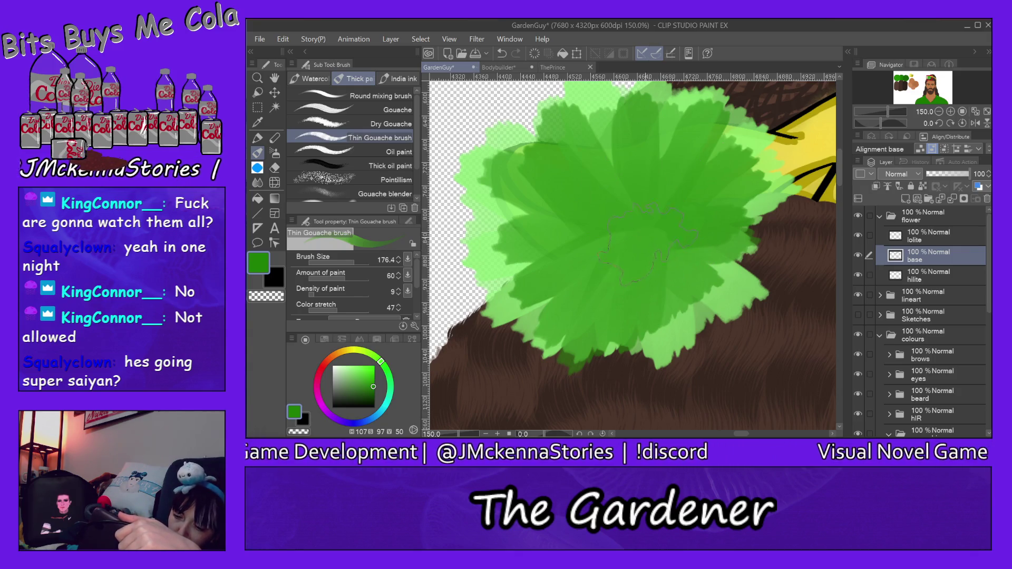
{"action": "left_click_drag", "start_coordinate": [679, 284], "coordinate": [764, 258]}
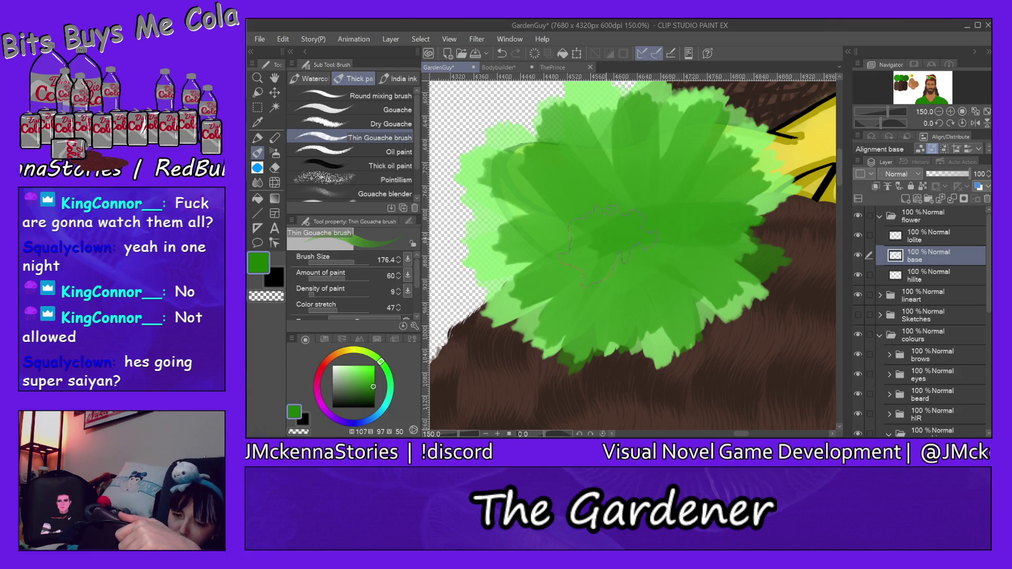
{"action": "left_click_drag", "start_coordinate": [606, 237], "coordinate": [606, 142]}
{"action": "left_click_drag", "start_coordinate": [664, 194], "coordinate": [677, 132]}
{"action": "left_click_drag", "start_coordinate": [717, 173], "coordinate": [698, 197]}
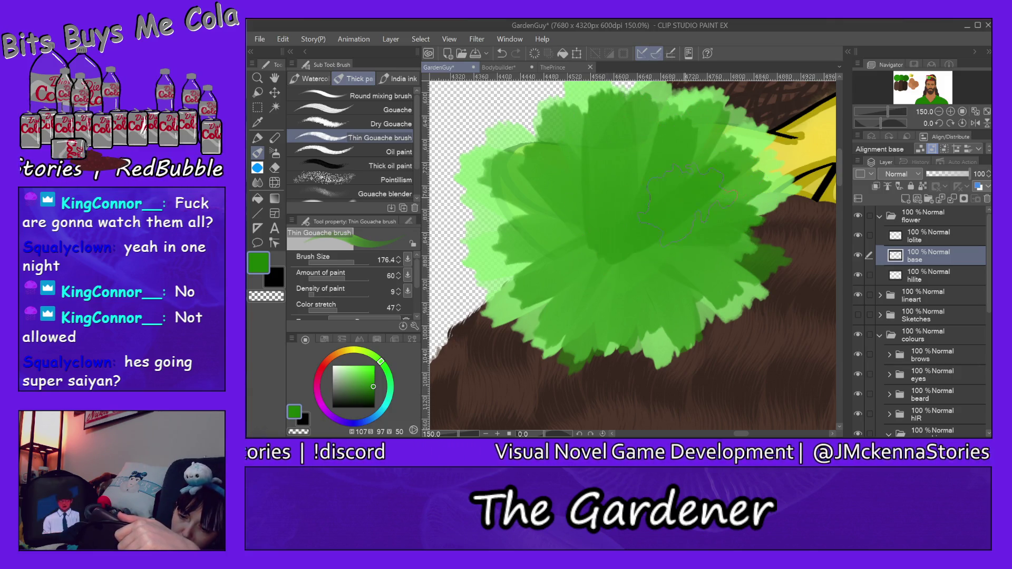
{"action": "left_click_drag", "start_coordinate": [648, 252], "coordinate": [459, 221]}
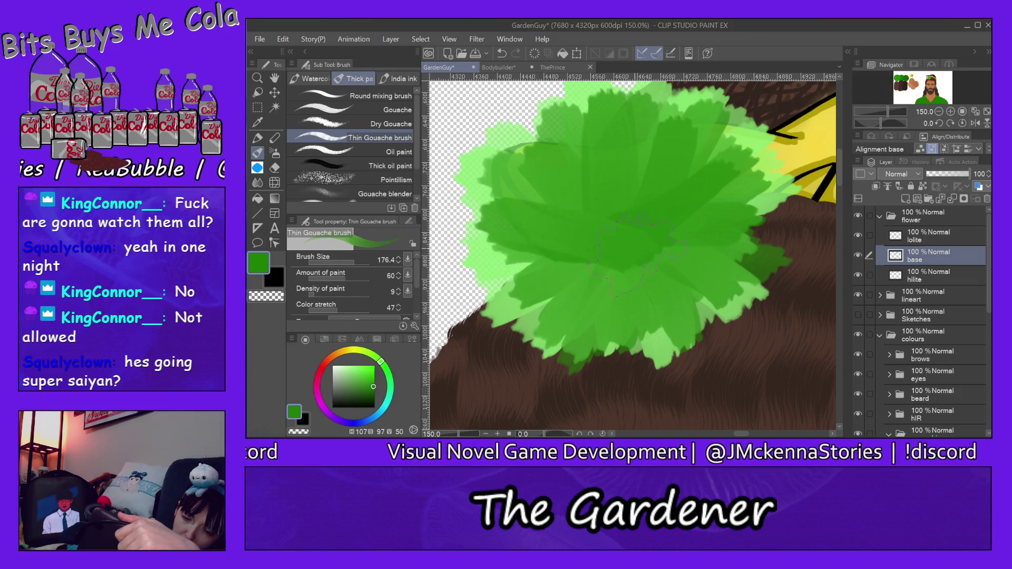
{"action": "left_click_drag", "start_coordinate": [628, 264], "coordinate": [543, 284]}
{"action": "mouse_move", "coordinate": [606, 279]}
{"action": "left_mouse_down"}
{"action": "mouse_move", "coordinate": [580, 322]}
{"action": "mouse_move", "coordinate": [653, 280]}
{"action": "mouse_move", "coordinate": [648, 364]}
{"action": "mouse_move", "coordinate": [680, 263]}
{"action": "left_mouse_up"}
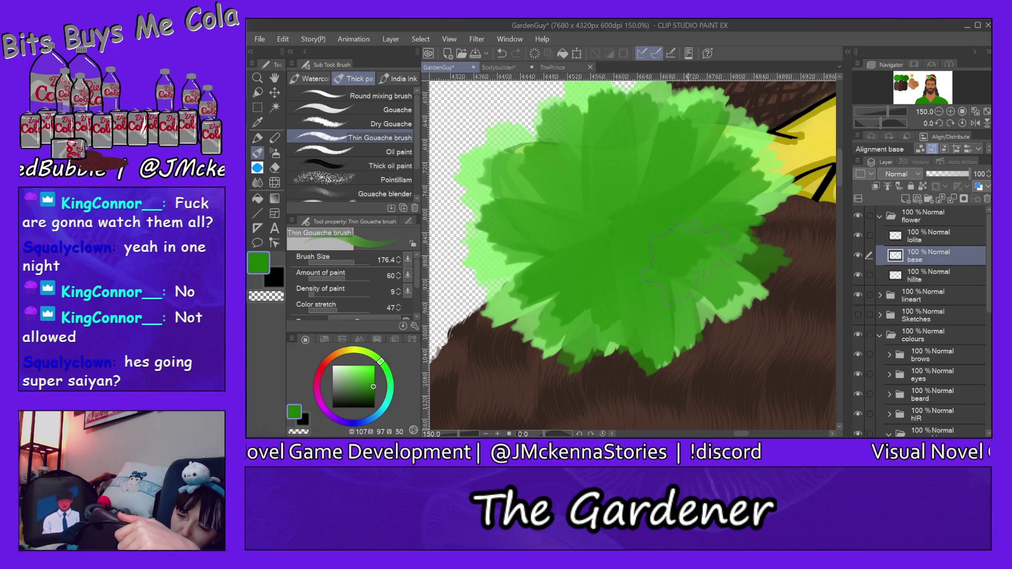
{"action": "left_click", "coordinate": [928, 235]}
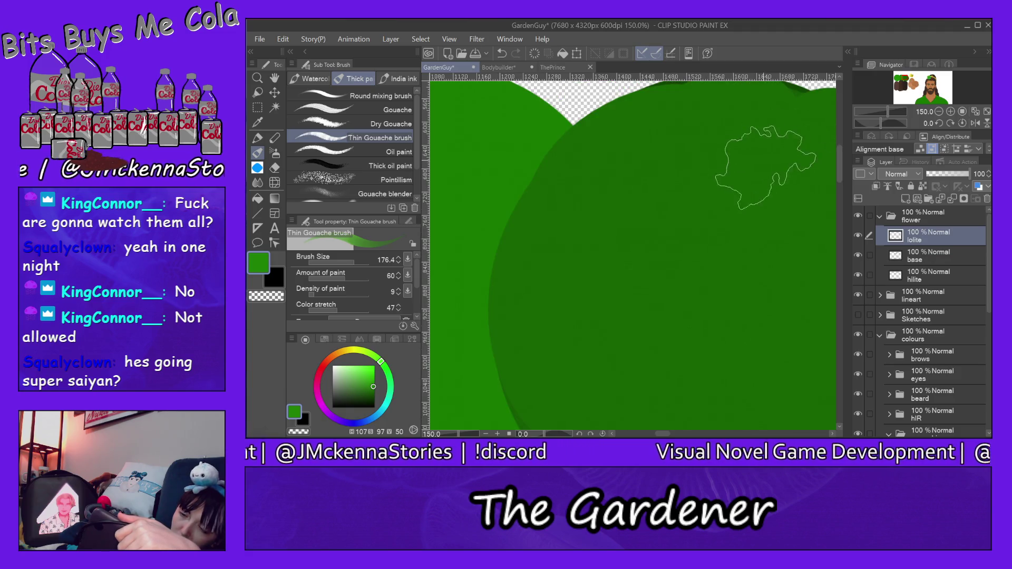
- Recentre the view on the flower, shrink the Thin Gouache brush to 13.7, and undo a stray stroke
{"action": "left_click", "coordinate": [930, 79]}
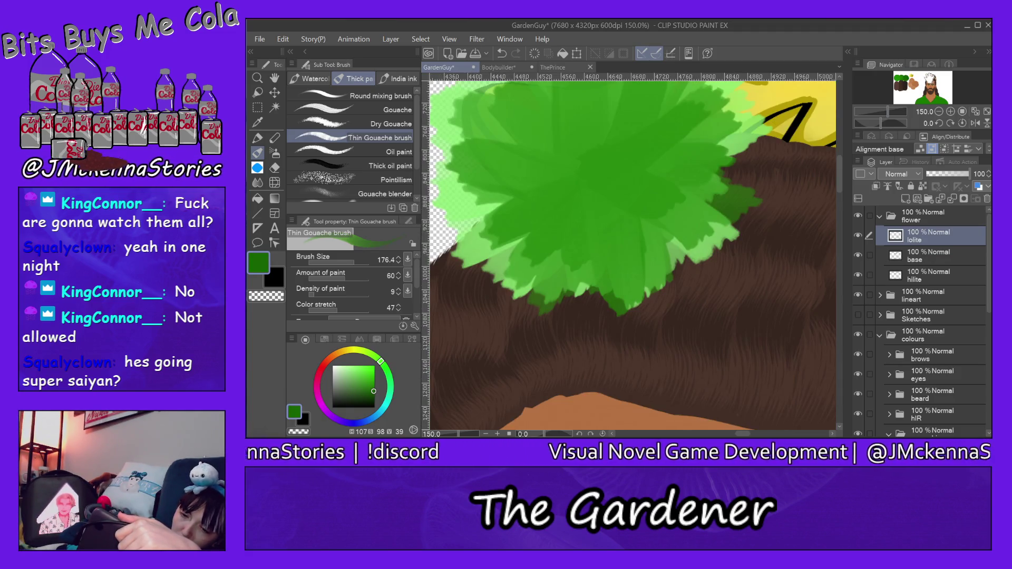
{"action": "left_click_drag", "start_coordinate": [839, 176], "coordinate": [839, 167]}
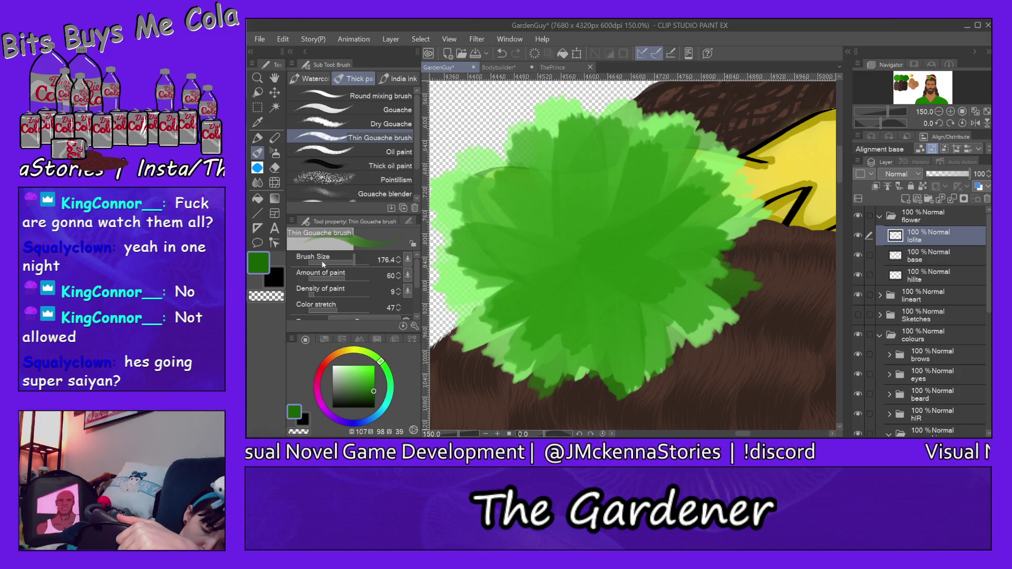
{"action": "mouse_move", "coordinate": [324, 263]}
{"action": "left_mouse_down"}
{"action": "mouse_move", "coordinate": [303, 263]}
{"action": "mouse_move", "coordinate": [342, 262]}
{"action": "left_mouse_up"}
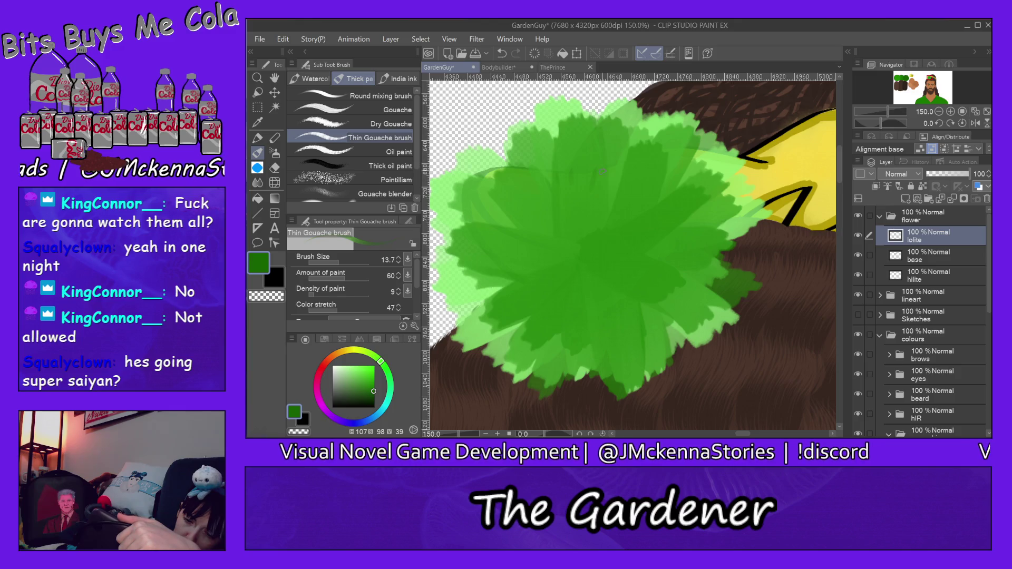
{"action": "key", "text": "ctrl+z"}
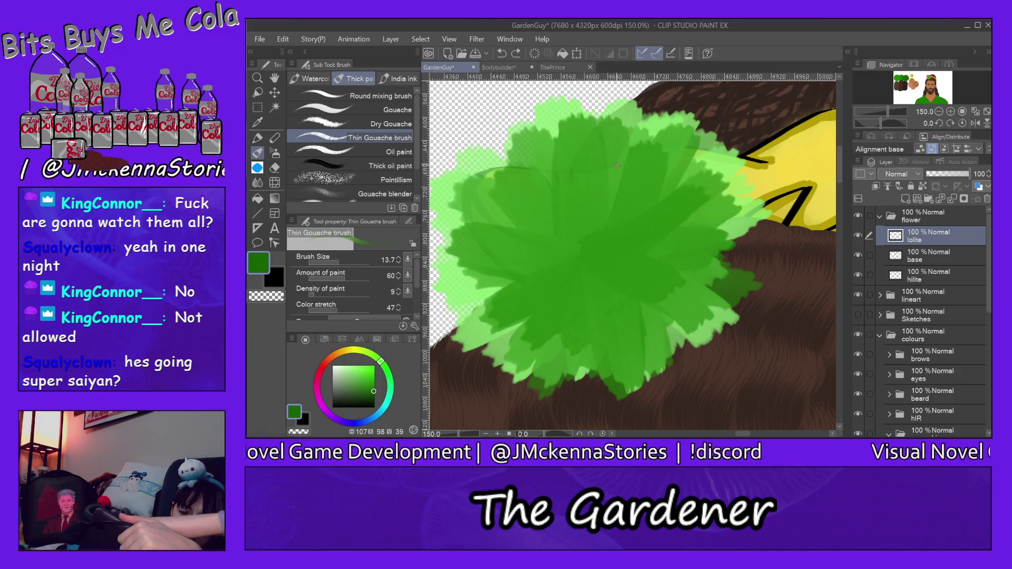
- Draw thin dark green vein lines on the left, below and right of the flower's centre
{"action": "mouse_move", "coordinate": [572, 179]}
{"action": "left_mouse_down"}
{"action": "mouse_move", "coordinate": [570, 198]}
{"action": "mouse_move", "coordinate": [611, 190]}
{"action": "mouse_move", "coordinate": [631, 205]}
{"action": "mouse_move", "coordinate": [596, 189]}
{"action": "left_mouse_up"}
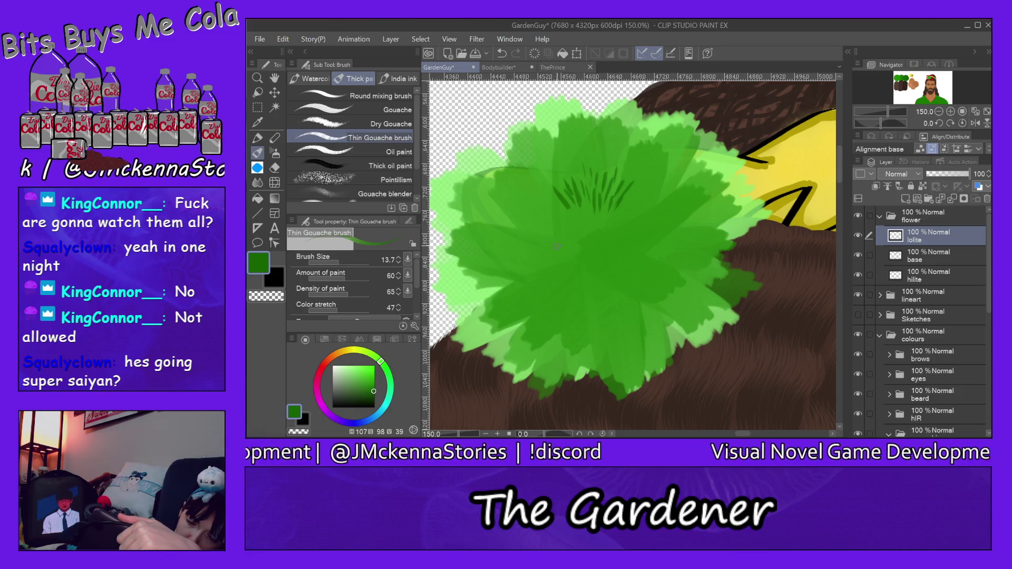
{"action": "left_click_drag", "start_coordinate": [535, 238], "coordinate": [557, 232]}
{"action": "mouse_move", "coordinate": [531, 232]}
{"action": "left_mouse_down"}
{"action": "mouse_move", "coordinate": [551, 225]}
{"action": "mouse_move", "coordinate": [552, 197]}
{"action": "mouse_move", "coordinate": [568, 213]}
{"action": "left_mouse_up"}
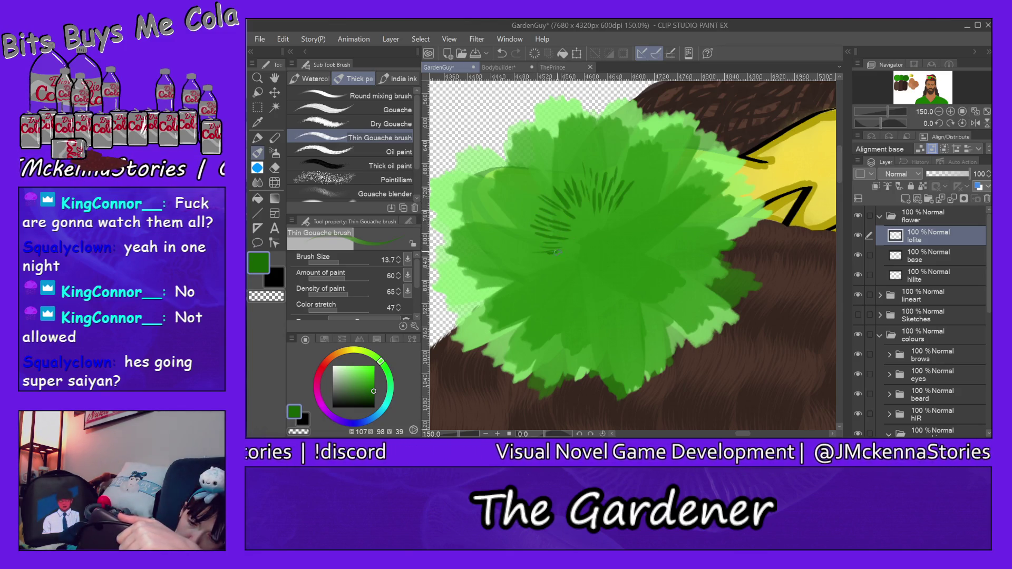
{"action": "left_click_drag", "start_coordinate": [550, 272], "coordinate": [554, 290]}
{"action": "left_click_drag", "start_coordinate": [559, 274], "coordinate": [579, 314]}
{"action": "mouse_move", "coordinate": [581, 303]}
{"action": "left_mouse_down"}
{"action": "mouse_move", "coordinate": [584, 319]}
{"action": "mouse_move", "coordinate": [602, 270]}
{"action": "mouse_move", "coordinate": [622, 290]}
{"action": "left_mouse_up"}
{"action": "mouse_move", "coordinate": [626, 286]}
{"action": "left_mouse_down"}
{"action": "mouse_move", "coordinate": [630, 304]}
{"action": "mouse_move", "coordinate": [643, 300]}
{"action": "left_mouse_up"}
{"action": "mouse_move", "coordinate": [631, 260]}
{"action": "left_mouse_down"}
{"action": "mouse_move", "coordinate": [649, 284]}
{"action": "mouse_move", "coordinate": [658, 273]}
{"action": "mouse_move", "coordinate": [640, 287]}
{"action": "mouse_move", "coordinate": [622, 271]}
{"action": "left_mouse_up"}
- Add short extra vein lines below, above and at the top of the centre
{"action": "left_click_drag", "start_coordinate": [605, 319], "coordinate": [605, 281]}
{"action": "left_click_drag", "start_coordinate": [563, 324], "coordinate": [552, 305]}
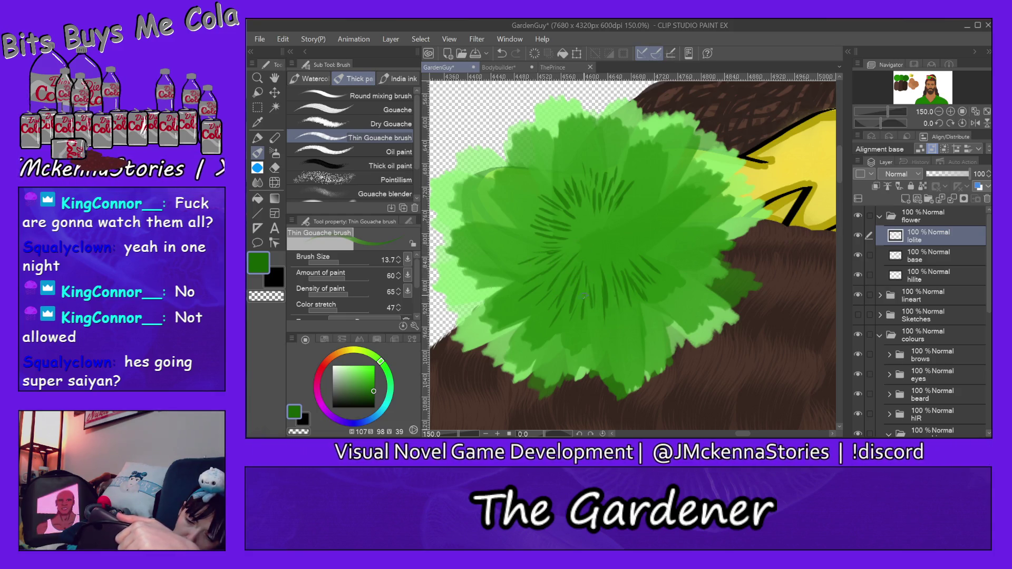
{"action": "mouse_move", "coordinate": [568, 210]}
{"action": "left_mouse_down"}
{"action": "mouse_move", "coordinate": [582, 227]}
{"action": "mouse_move", "coordinate": [592, 204]}
{"action": "mouse_move", "coordinate": [561, 219]}
{"action": "mouse_move", "coordinate": [552, 211]}
{"action": "left_mouse_up"}
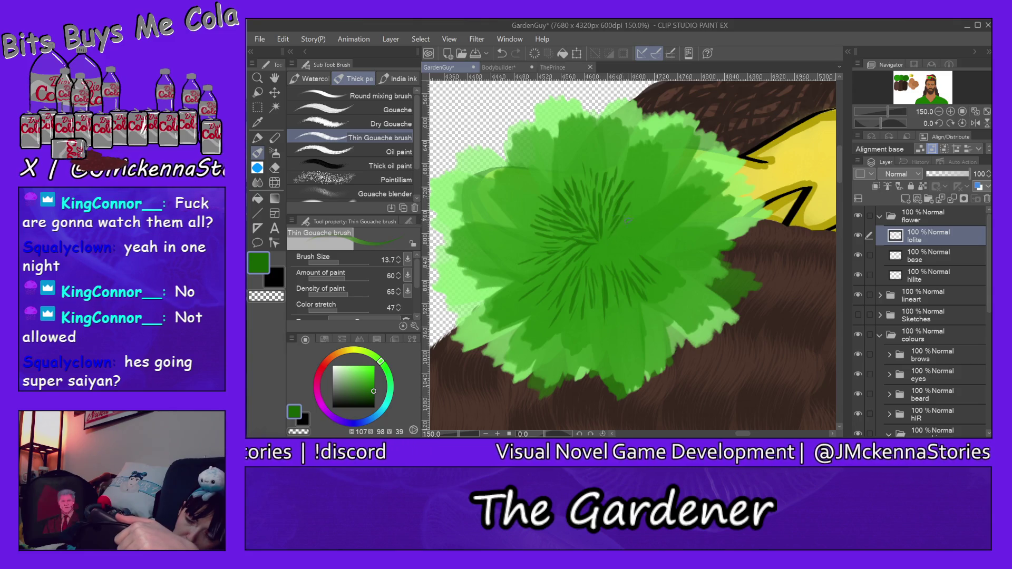
{"action": "mouse_move", "coordinate": [594, 243]}
{"action": "left_mouse_down"}
{"action": "mouse_move", "coordinate": [594, 279]}
{"action": "mouse_move", "coordinate": [627, 217]}
{"action": "left_mouse_up"}
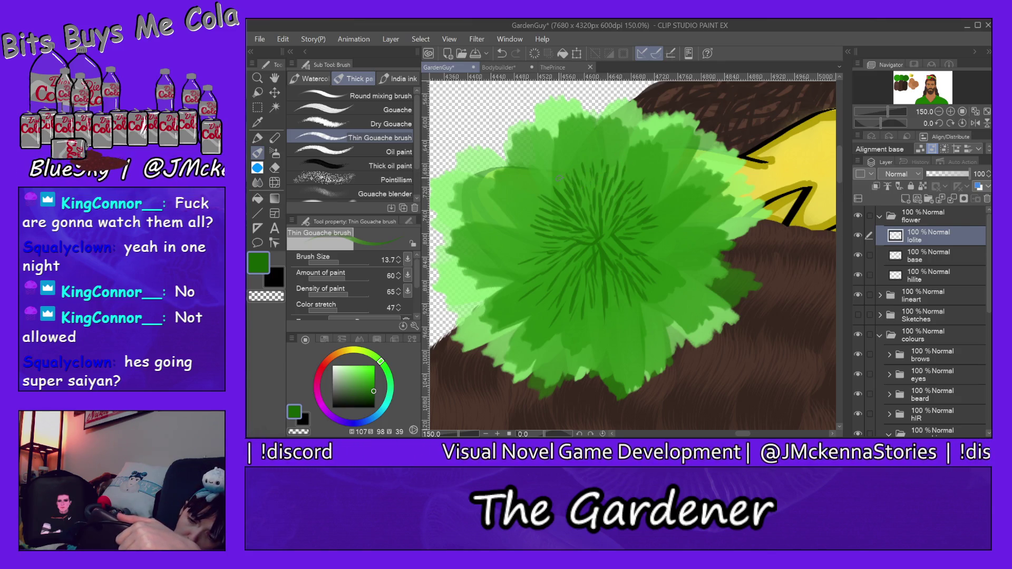
{"action": "left_click_drag", "start_coordinate": [571, 143], "coordinate": [582, 176]}
{"action": "left_click_drag", "start_coordinate": [585, 138], "coordinate": [588, 152]}
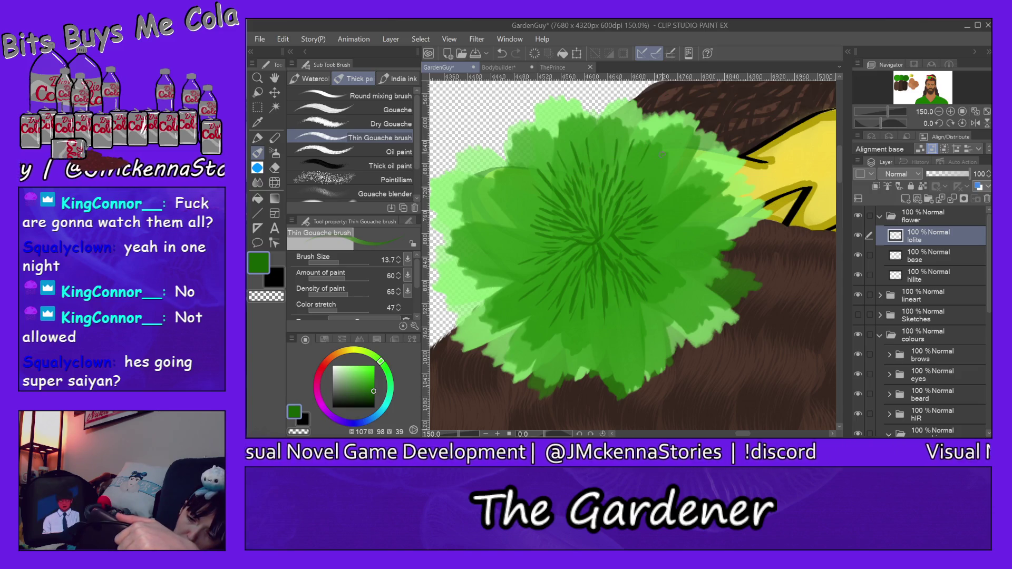
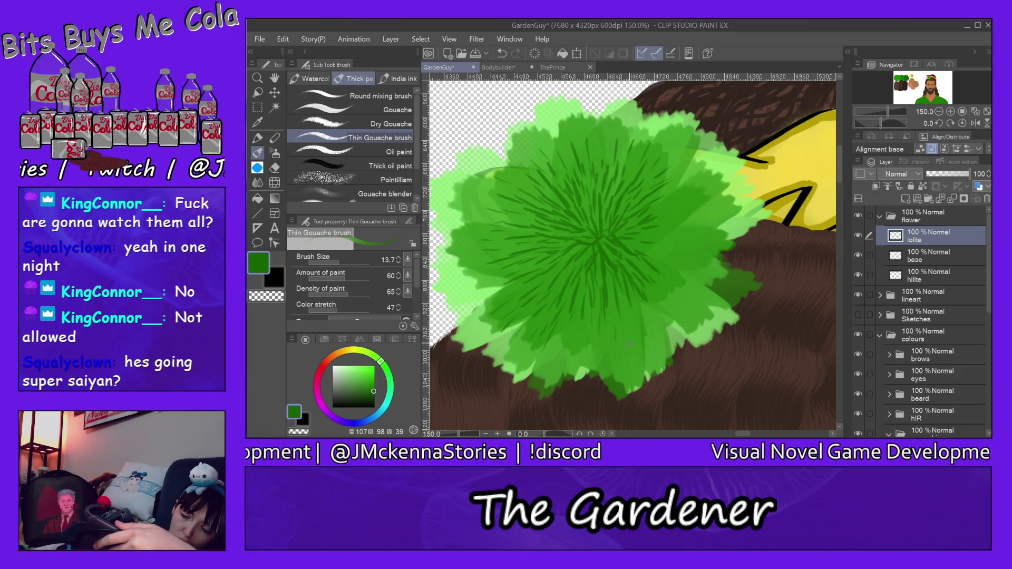
- Paint five short dark green vein strokes across the flower's lower centre and lower right
{"action": "mouse_move", "coordinate": [619, 354]}
{"action": "left_mouse_down"}
{"action": "mouse_move", "coordinate": [615, 322]}
{"action": "mouse_move", "coordinate": [588, 335]}
{"action": "mouse_move", "coordinate": [588, 297]}
{"action": "left_mouse_up"}
{"action": "left_click_drag", "start_coordinate": [579, 357], "coordinate": [574, 332]}
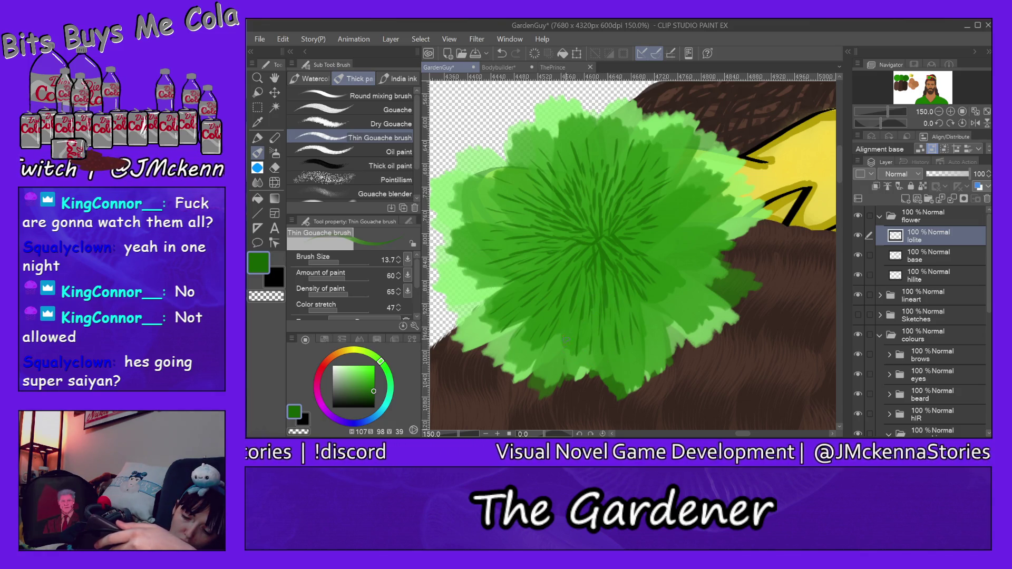
{"action": "left_click_drag", "start_coordinate": [578, 343], "coordinate": [574, 315]}
{"action": "left_click_drag", "start_coordinate": [643, 329], "coordinate": [632, 301]}
{"action": "mouse_move", "coordinate": [653, 345]}
{"action": "left_mouse_down"}
{"action": "mouse_move", "coordinate": [639, 303]}
{"action": "mouse_move", "coordinate": [660, 291]}
{"action": "left_mouse_up"}
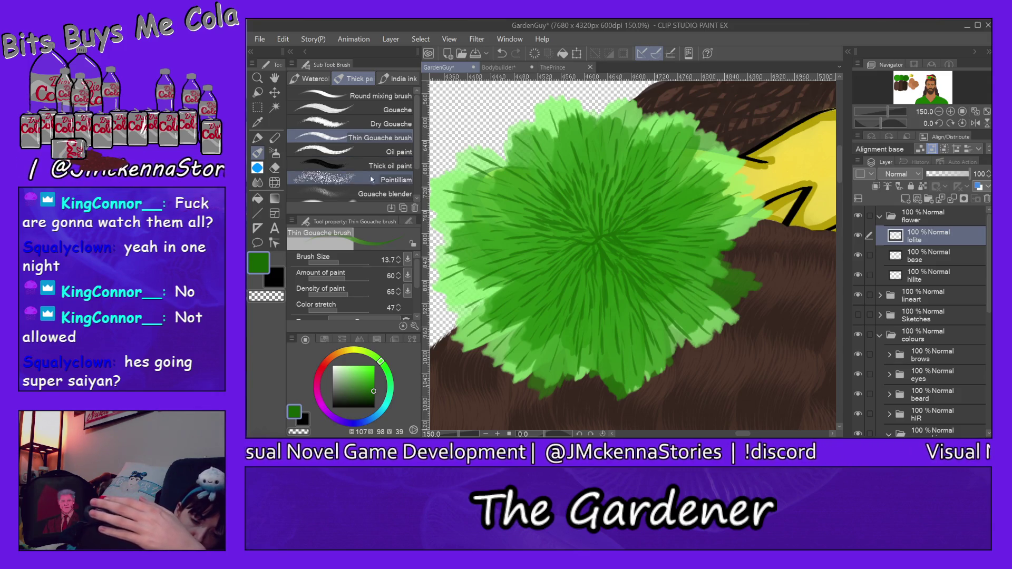
- Add Layer 2 above lolite with the Gouache blender in black and Color stretch 54
{"action": "left_click", "coordinate": [365, 192]}
{"action": "left_click", "coordinate": [796, 216], "text": "alt"}
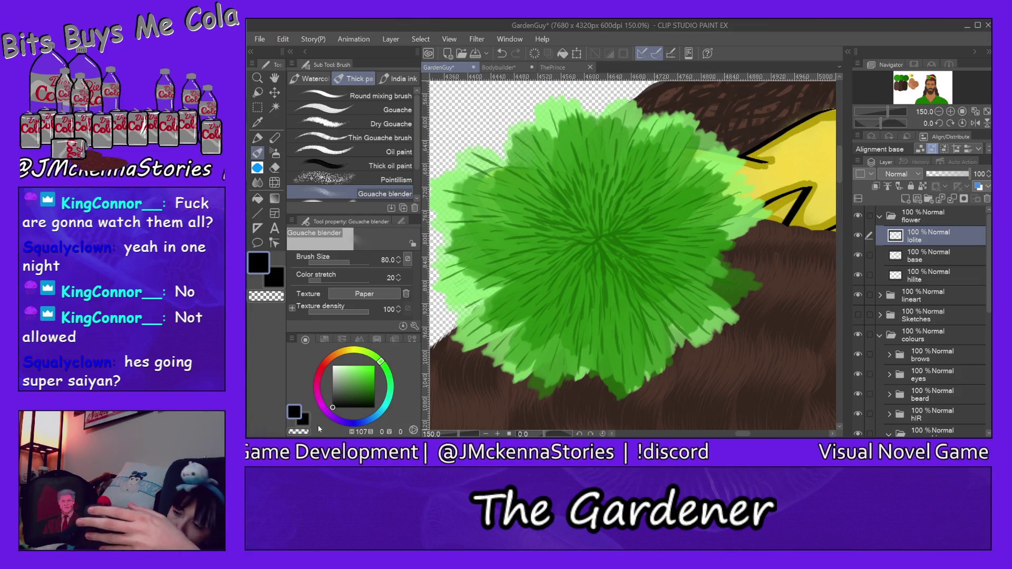
{"action": "left_click", "coordinate": [906, 199]}
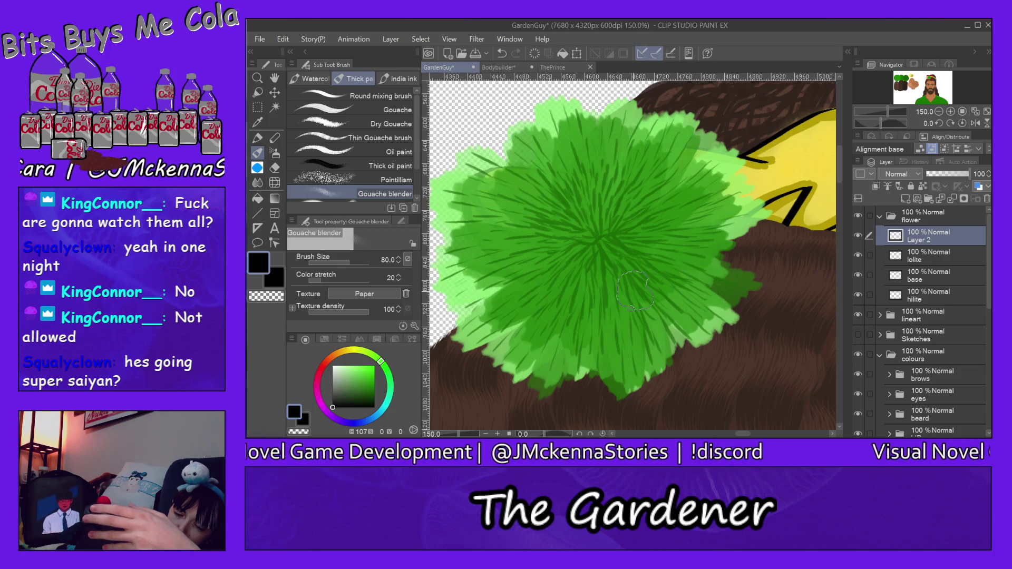
{"action": "left_click", "coordinate": [343, 279]}
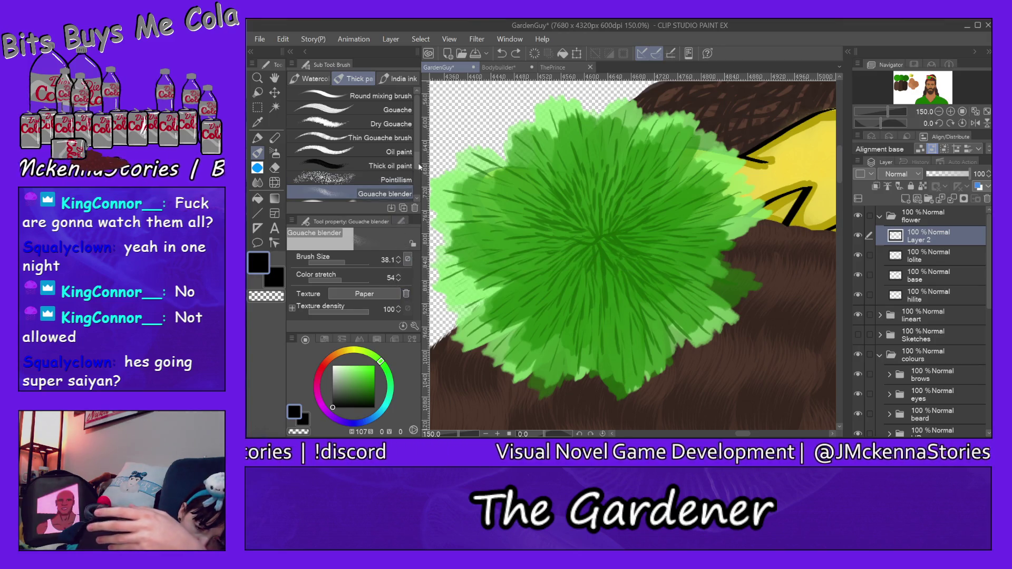
{"action": "left_click_drag", "start_coordinate": [414, 161], "coordinate": [417, 188]}
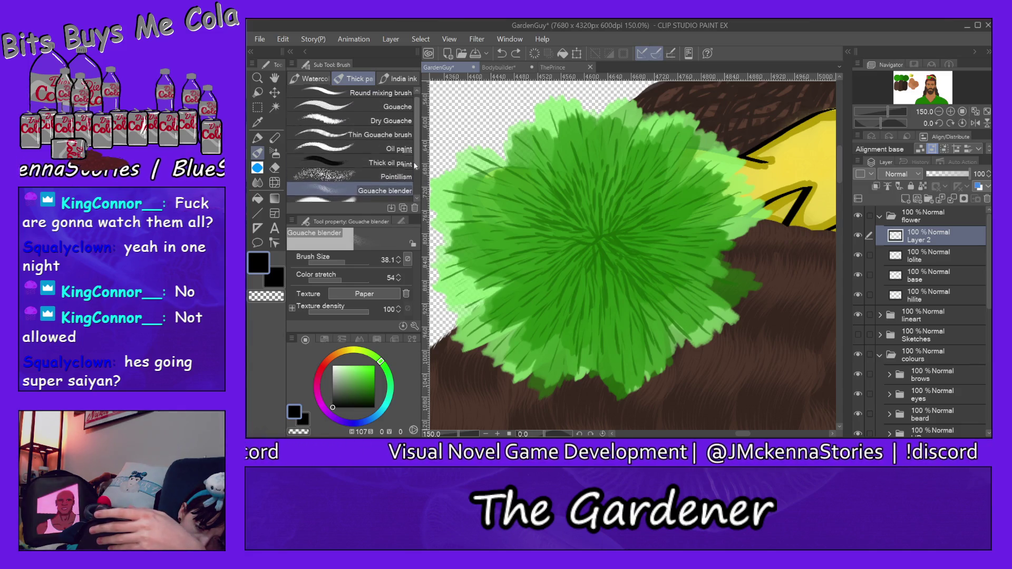
- Switch to the Round watercolor brush and enlarge it to about size 33
{"action": "left_click", "coordinate": [316, 79]}
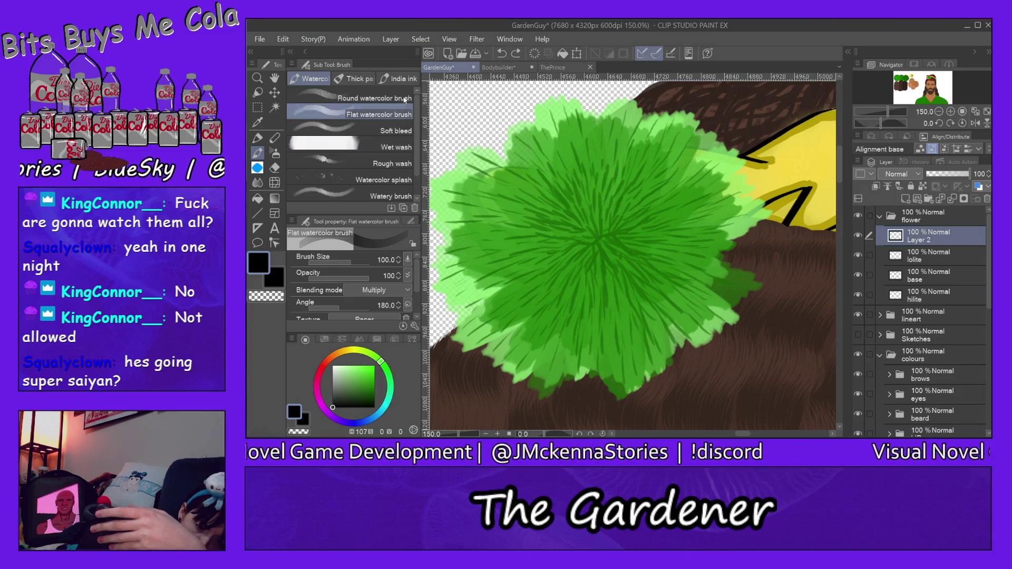
{"action": "left_click", "coordinate": [369, 97]}
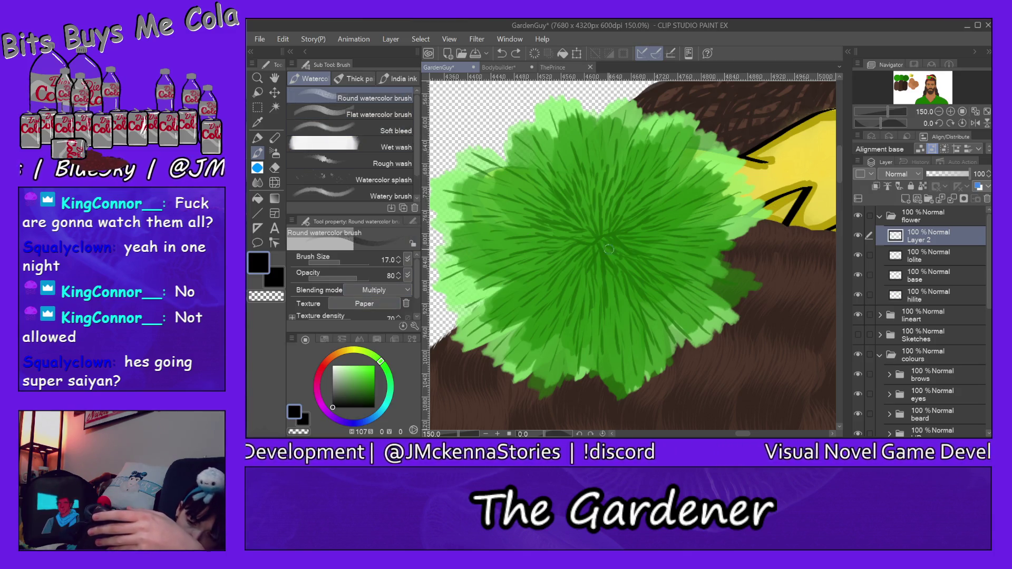
{"action": "left_click_drag", "start_coordinate": [335, 261], "coordinate": [347, 264]}
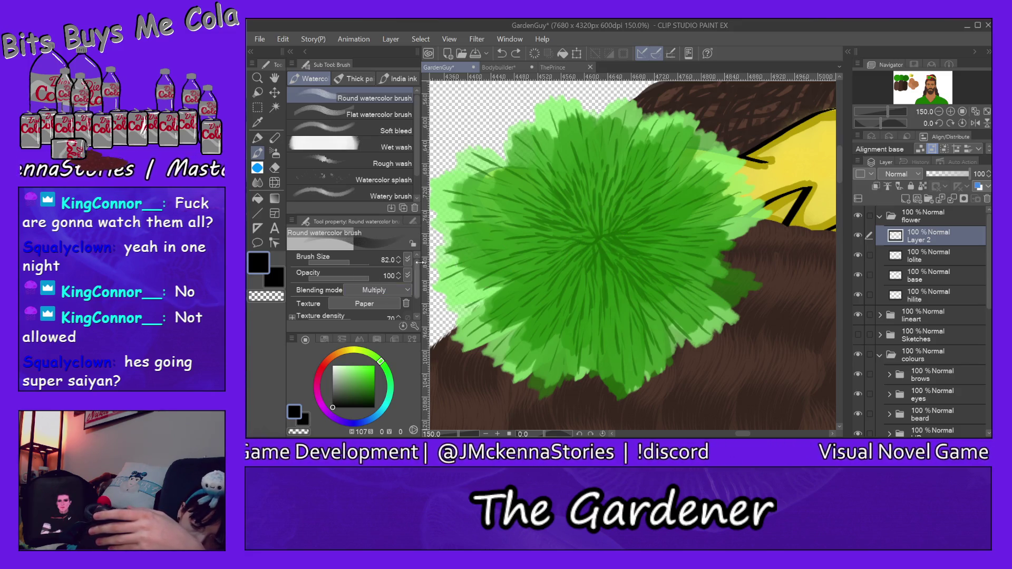
- Paint a dark multiply circle over the flower centre, undoing two attempts before repainting
{"action": "mouse_move", "coordinate": [590, 213]}
{"action": "left_mouse_down"}
{"action": "mouse_move", "coordinate": [574, 245]}
{"action": "mouse_move", "coordinate": [606, 260]}
{"action": "mouse_move", "coordinate": [619, 239]}
{"action": "mouse_move", "coordinate": [588, 202]}
{"action": "mouse_move", "coordinate": [543, 240]}
{"action": "mouse_move", "coordinate": [554, 272]}
{"action": "mouse_move", "coordinate": [590, 295]}
{"action": "mouse_move", "coordinate": [655, 263]}
{"action": "mouse_move", "coordinate": [656, 222]}
{"action": "mouse_move", "coordinate": [627, 189]}
{"action": "mouse_move", "coordinate": [545, 205]}
{"action": "left_mouse_up"}
{"action": "mouse_move", "coordinate": [530, 251]}
{"action": "left_mouse_down"}
{"action": "mouse_move", "coordinate": [585, 287]}
{"action": "mouse_move", "coordinate": [645, 253]}
{"action": "mouse_move", "coordinate": [611, 205]}
{"action": "mouse_move", "coordinate": [595, 233]}
{"action": "mouse_move", "coordinate": [574, 200]}
{"action": "mouse_move", "coordinate": [614, 199]}
{"action": "left_mouse_up"}
{"action": "mouse_move", "coordinate": [653, 245]}
{"action": "left_mouse_down"}
{"action": "mouse_move", "coordinate": [566, 198]}
{"action": "mouse_move", "coordinate": [574, 294]}
{"action": "mouse_move", "coordinate": [653, 216]}
{"action": "mouse_move", "coordinate": [643, 267]}
{"action": "left_mouse_up"}
{"action": "key", "text": "ctrl+z"}
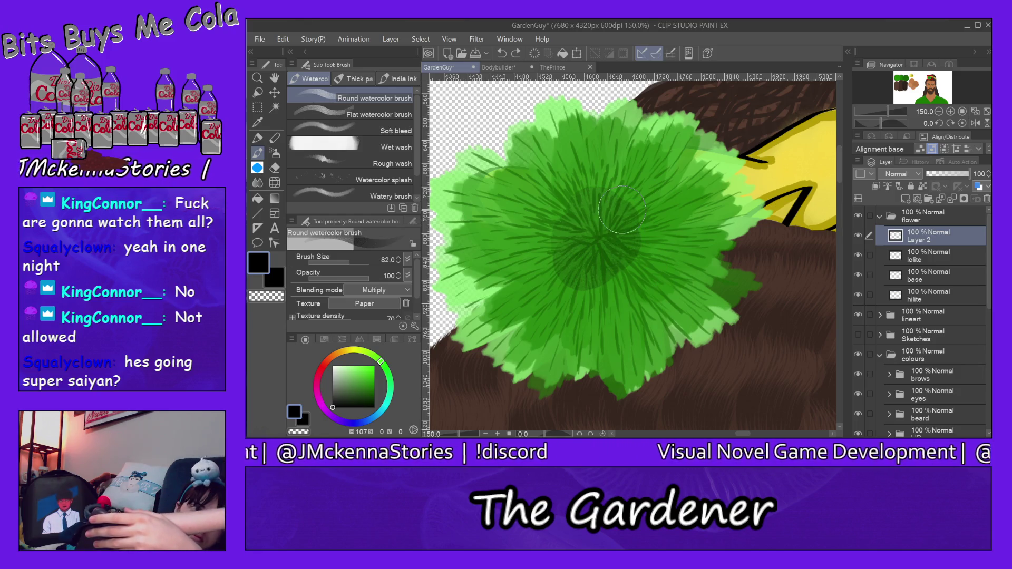
{"action": "key", "text": "ctrl+z"}
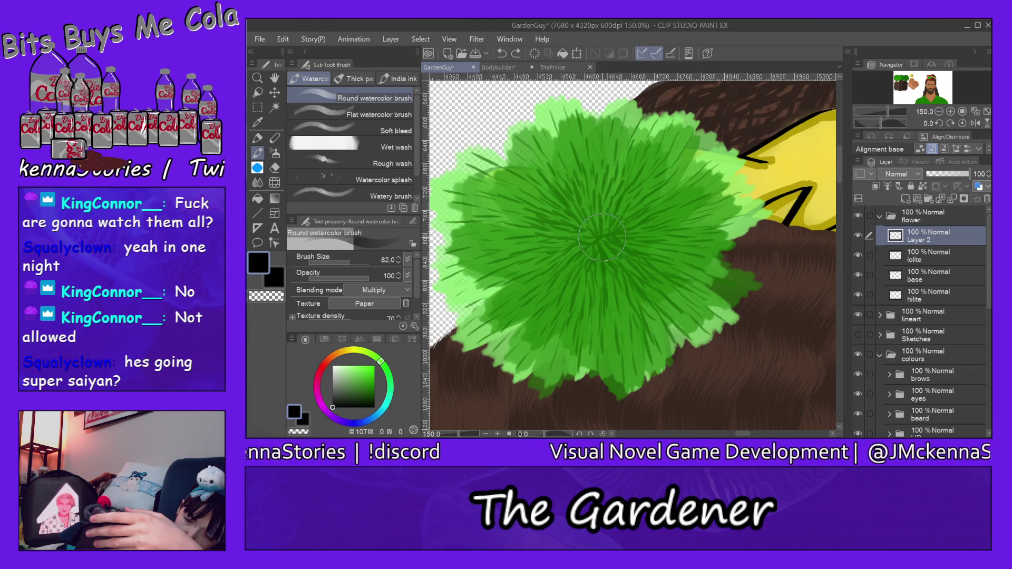
{"action": "mouse_move", "coordinate": [602, 237]}
{"action": "left_mouse_down"}
{"action": "mouse_move", "coordinate": [611, 198]}
{"action": "mouse_move", "coordinate": [559, 181]}
{"action": "left_mouse_up"}
{"action": "key", "text": "j"}
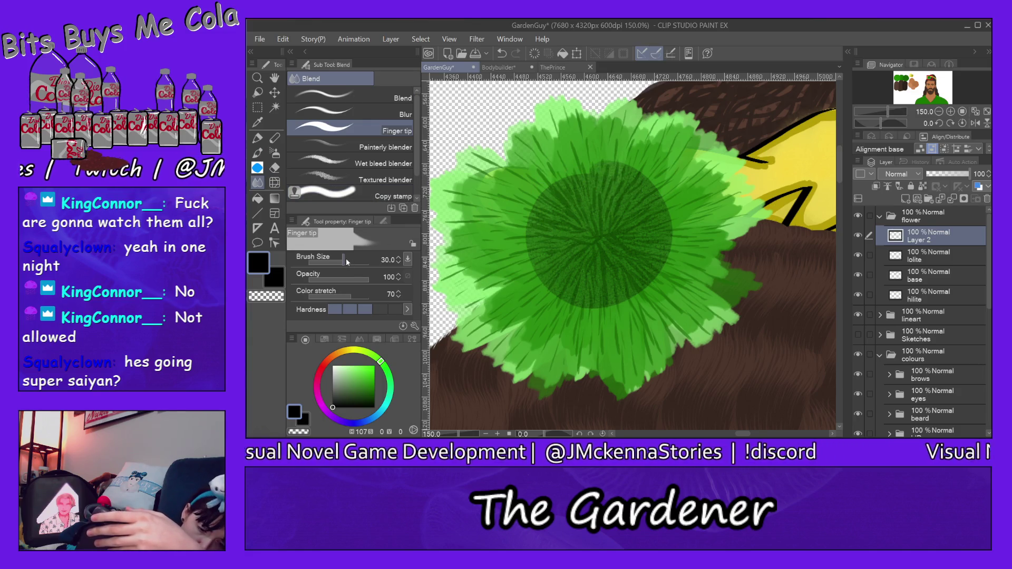
- Smudge the dark centre circle's edges outward with Finger tip into the surrounding petals
{"action": "left_click_drag", "start_coordinate": [554, 185], "coordinate": [534, 209]}
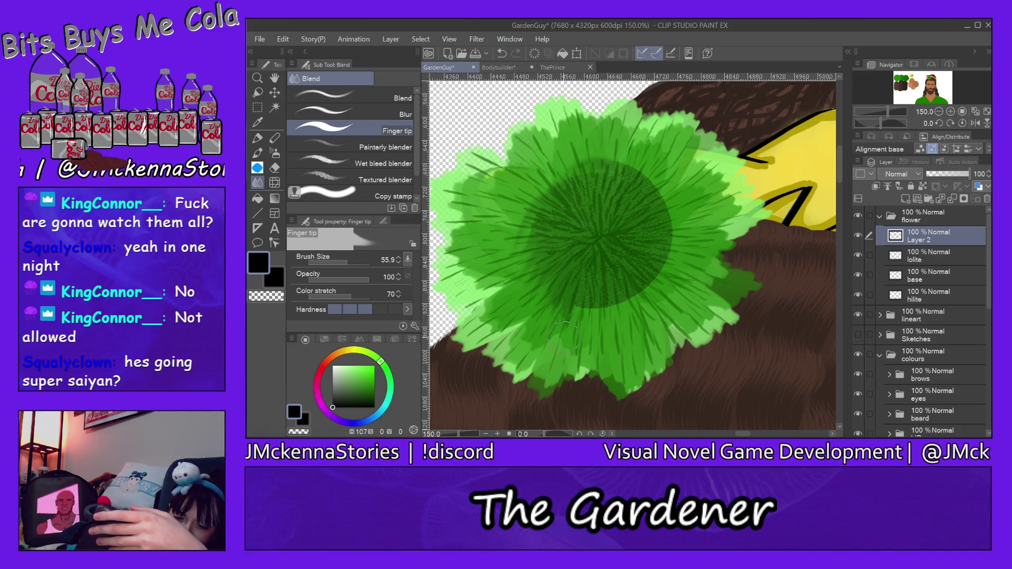
{"action": "mouse_move", "coordinate": [585, 297]}
{"action": "left_mouse_down"}
{"action": "mouse_move", "coordinate": [622, 311]}
{"action": "mouse_move", "coordinate": [640, 264]}
{"action": "mouse_move", "coordinate": [695, 277]}
{"action": "left_mouse_up"}
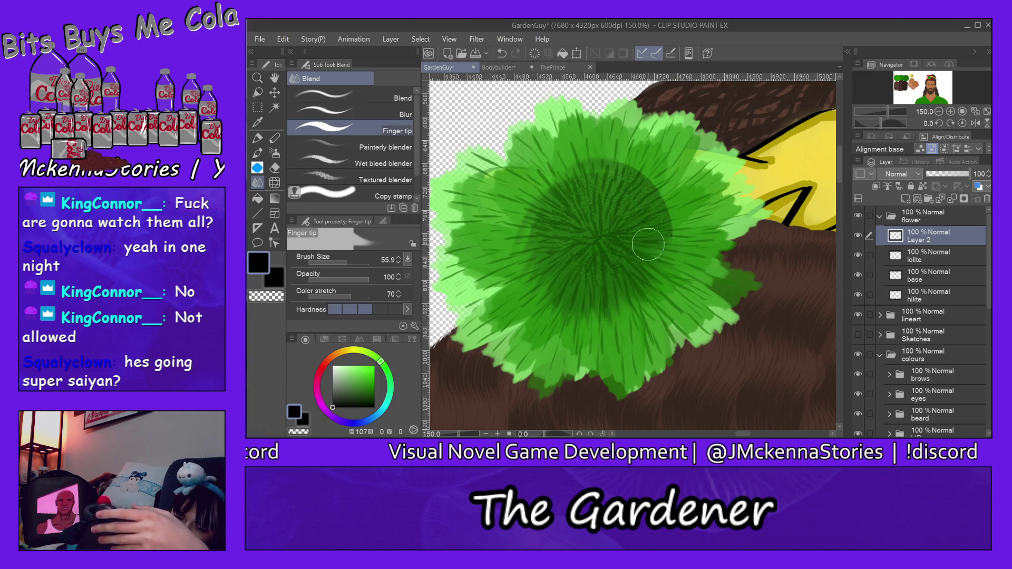
{"action": "left_click_drag", "start_coordinate": [642, 233], "coordinate": [670, 148]}
{"action": "mouse_move", "coordinate": [618, 203]}
{"action": "left_mouse_down"}
{"action": "mouse_move", "coordinate": [611, 158]}
{"action": "mouse_move", "coordinate": [603, 200]}
{"action": "mouse_move", "coordinate": [596, 147]}
{"action": "mouse_move", "coordinate": [588, 209]}
{"action": "mouse_move", "coordinate": [558, 152]}
{"action": "left_mouse_up"}
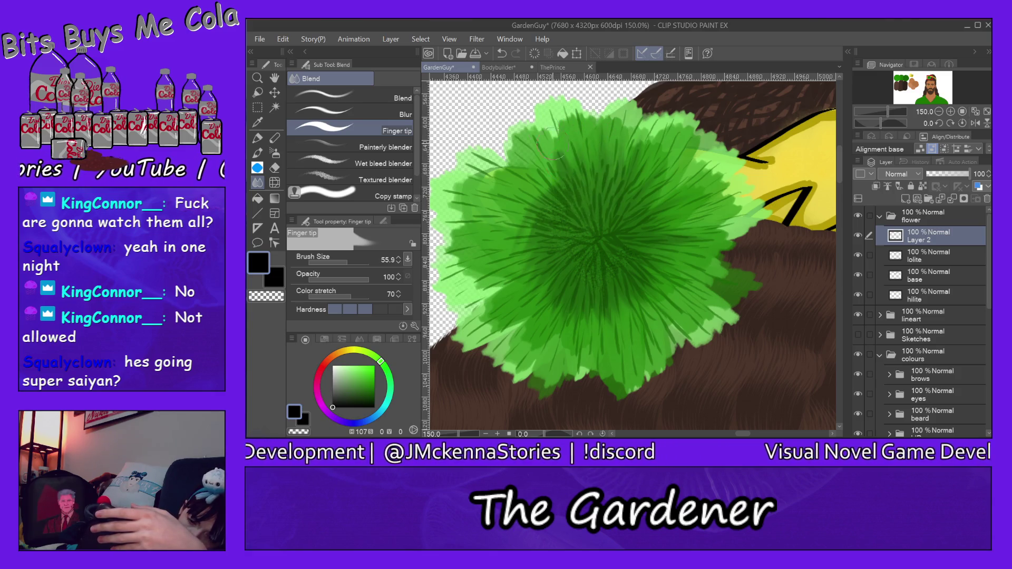
{"action": "mouse_move", "coordinate": [562, 205]}
{"action": "left_mouse_down"}
{"action": "mouse_move", "coordinate": [575, 226]}
{"action": "mouse_move", "coordinate": [549, 222]}
{"action": "mouse_move", "coordinate": [558, 227]}
{"action": "mouse_move", "coordinate": [553, 238]}
{"action": "mouse_move", "coordinate": [508, 251]}
{"action": "mouse_move", "coordinate": [548, 250]}
{"action": "left_mouse_up"}
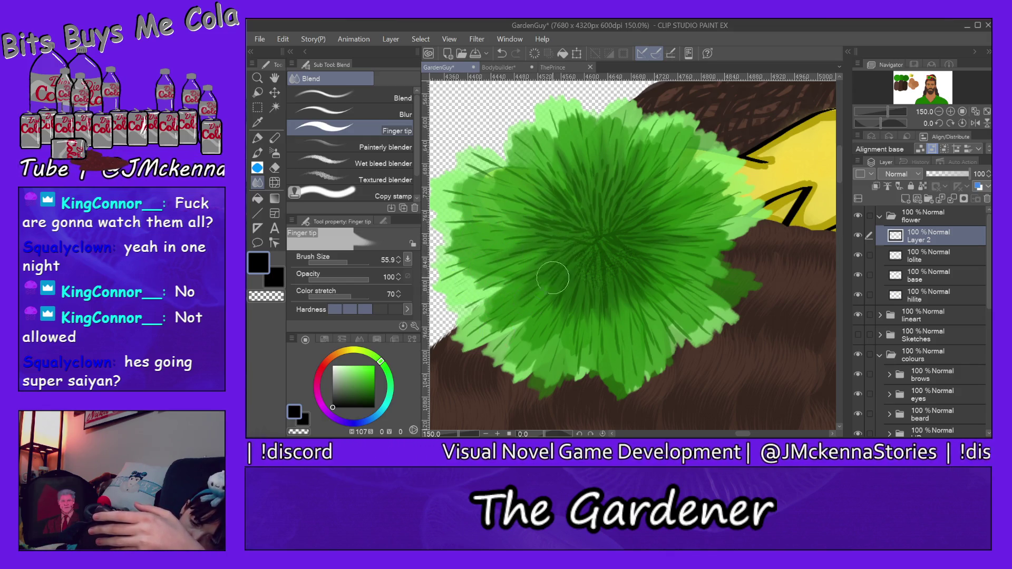
{"action": "mouse_move", "coordinate": [556, 303]}
{"action": "left_mouse_down"}
{"action": "mouse_move", "coordinate": [574, 306]}
{"action": "mouse_move", "coordinate": [594, 262]}
{"action": "mouse_move", "coordinate": [608, 269]}
{"action": "mouse_move", "coordinate": [599, 255]}
{"action": "mouse_move", "coordinate": [659, 285]}
{"action": "mouse_move", "coordinate": [627, 253]}
{"action": "mouse_move", "coordinate": [668, 247]}
{"action": "mouse_move", "coordinate": [669, 208]}
{"action": "mouse_move", "coordinate": [630, 206]}
{"action": "mouse_move", "coordinate": [695, 145]}
{"action": "mouse_move", "coordinate": [680, 168]}
{"action": "mouse_move", "coordinate": [644, 177]}
{"action": "left_mouse_up"}
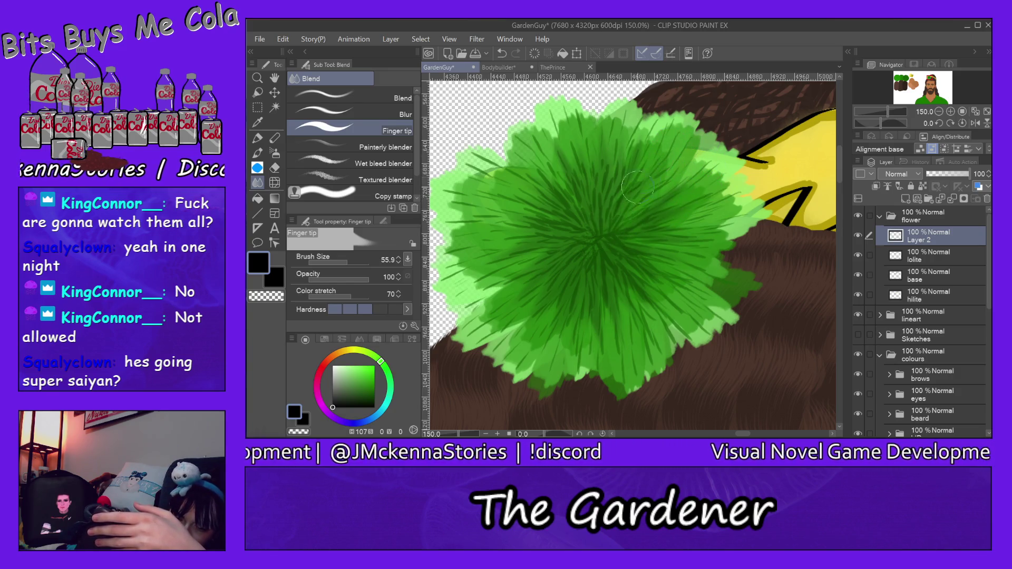
{"action": "left_click_drag", "start_coordinate": [601, 136], "coordinate": [584, 135]}
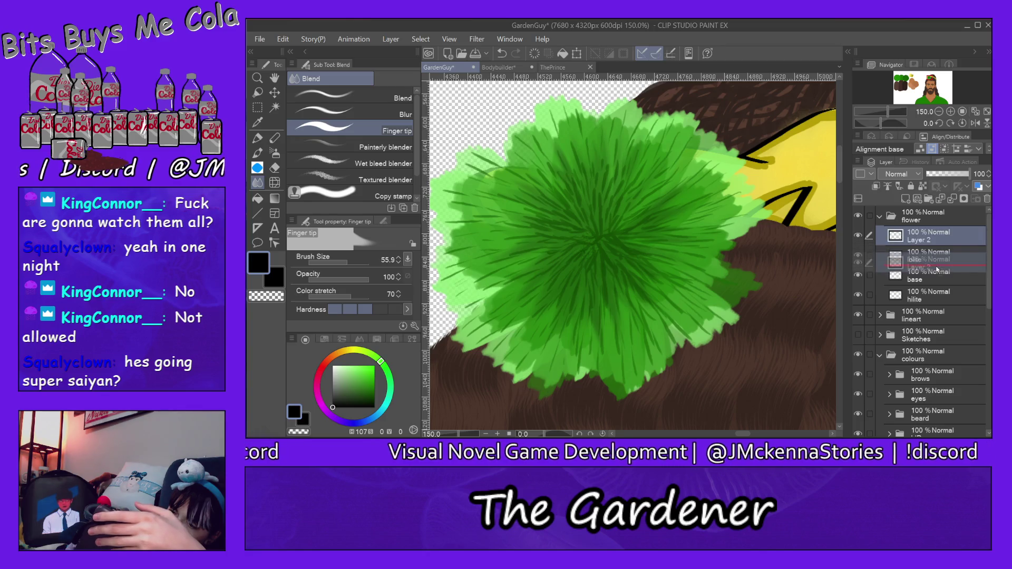
- Leave Layer 2 above lolite after testing it below, then add a new Layer 3
{"action": "left_click_drag", "start_coordinate": [932, 241], "coordinate": [943, 268]}
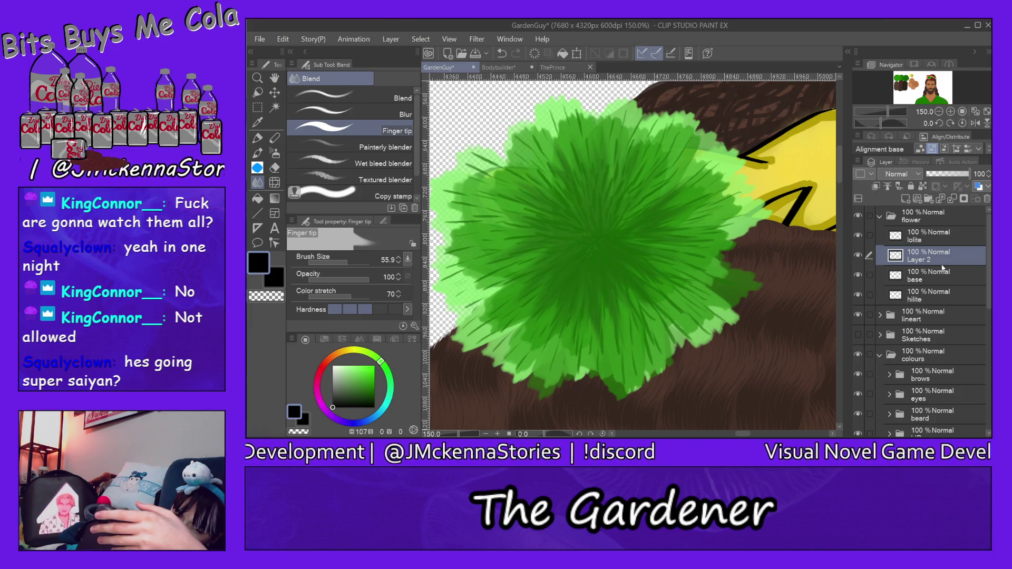
{"action": "left_click_drag", "start_coordinate": [931, 260], "coordinate": [950, 224]}
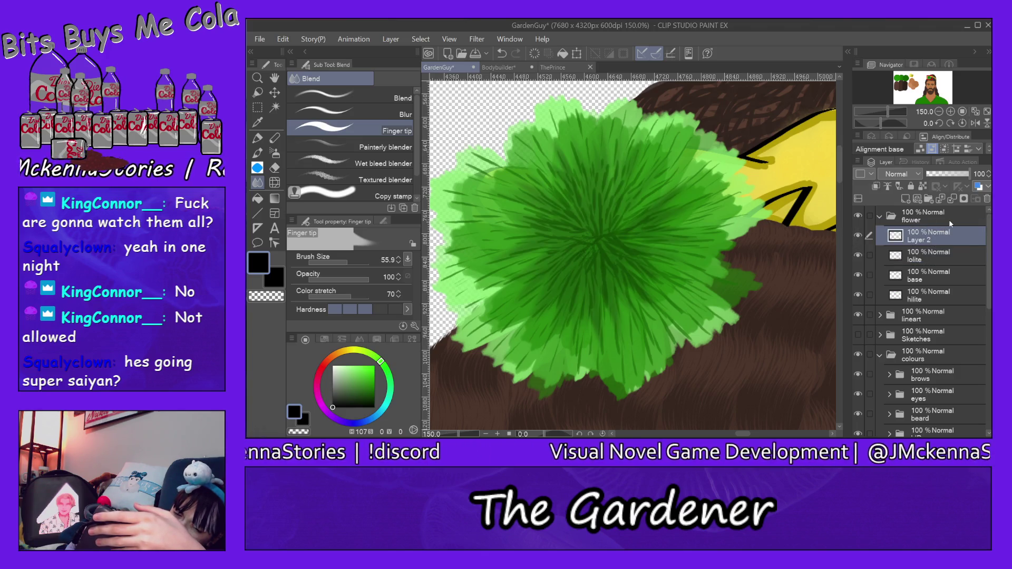
{"action": "left_click_drag", "start_coordinate": [936, 236], "coordinate": [953, 259]}
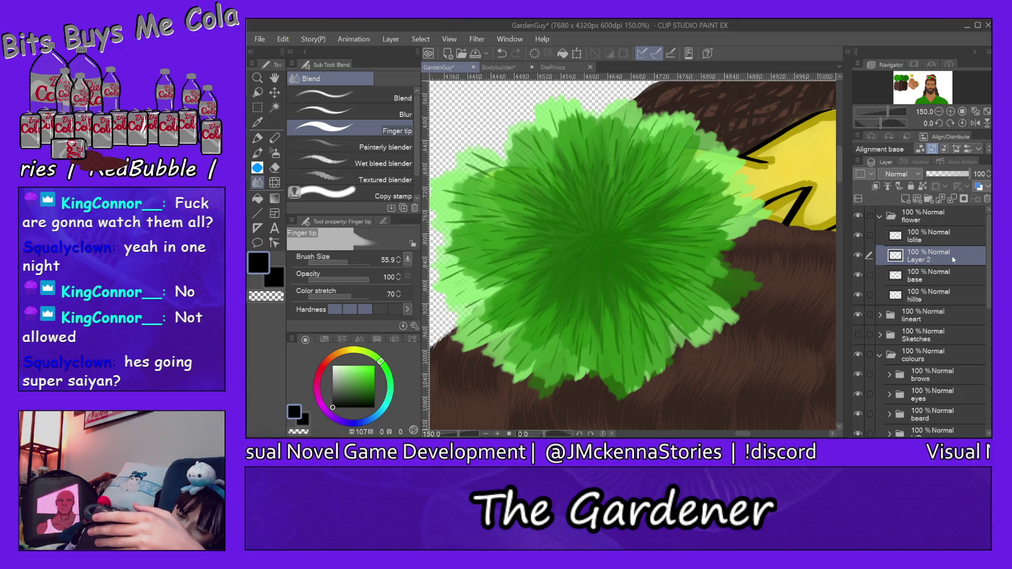
{"action": "left_click_drag", "start_coordinate": [953, 260], "coordinate": [950, 222]}
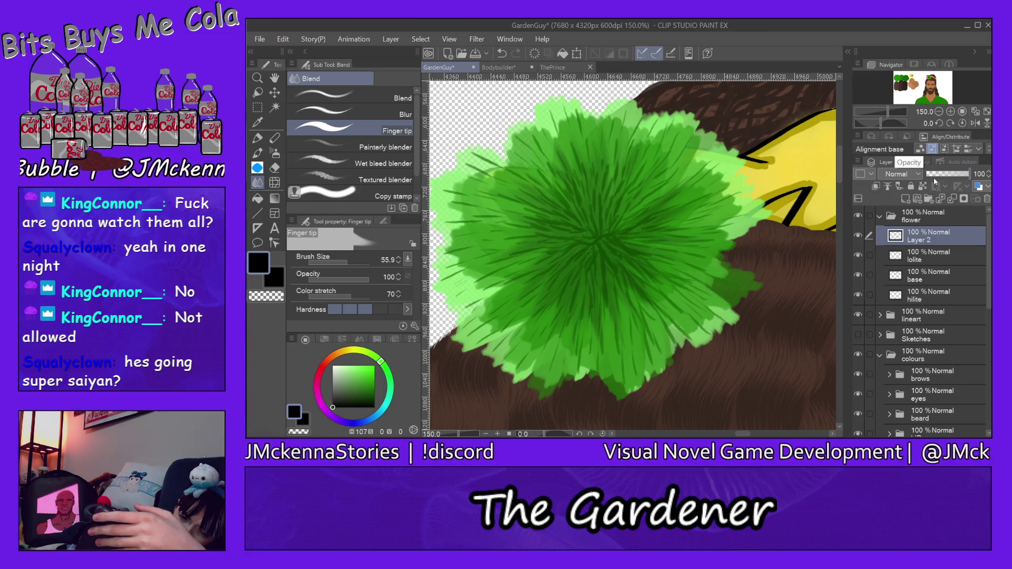
{"action": "left_click", "coordinate": [906, 198]}
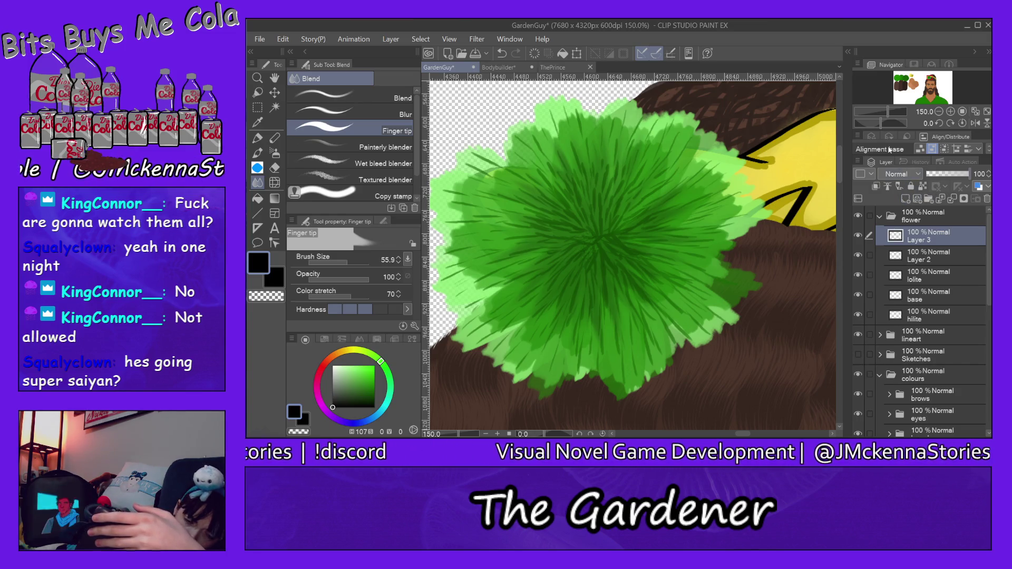
- Add darker watercolour shading around the centre, then smudge it outward into upper and lower petals with Finger tip
{"action": "left_click", "coordinate": [258, 152]}
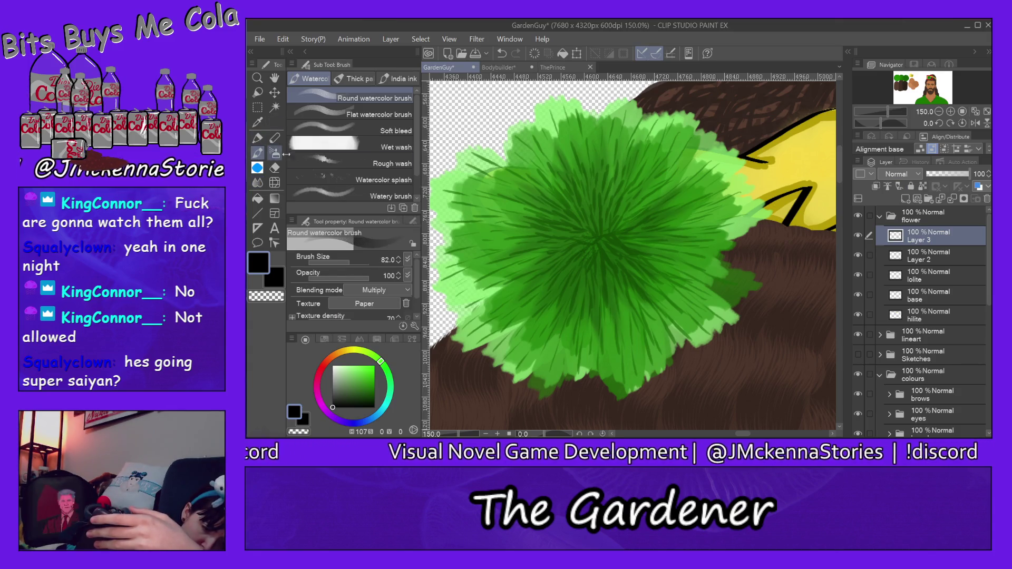
{"action": "mouse_move", "coordinate": [592, 226]}
{"action": "left_mouse_down"}
{"action": "mouse_move", "coordinate": [611, 258]}
{"action": "mouse_move", "coordinate": [664, 190]}
{"action": "left_mouse_up"}
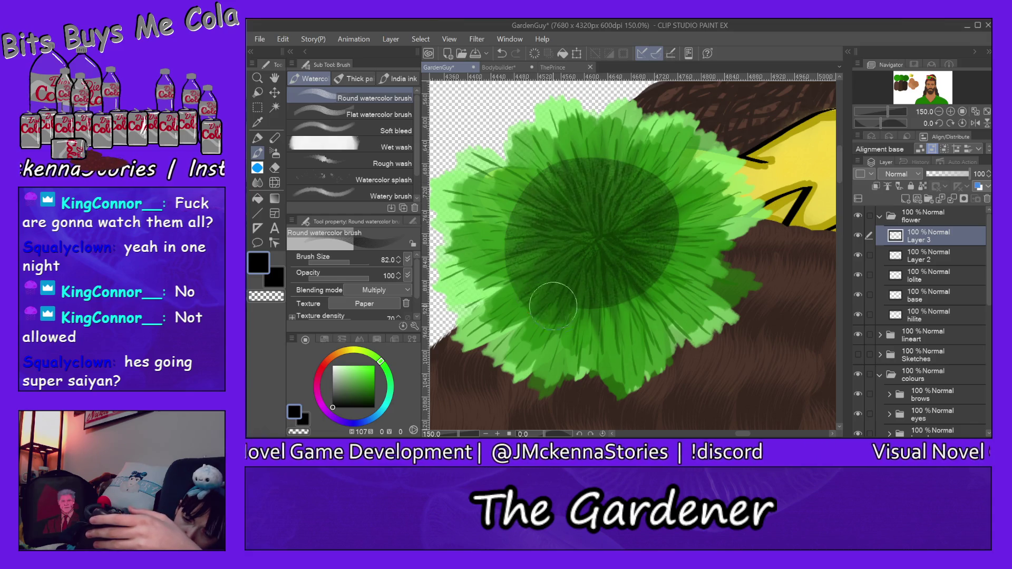
{"action": "left_click", "coordinate": [257, 182]}
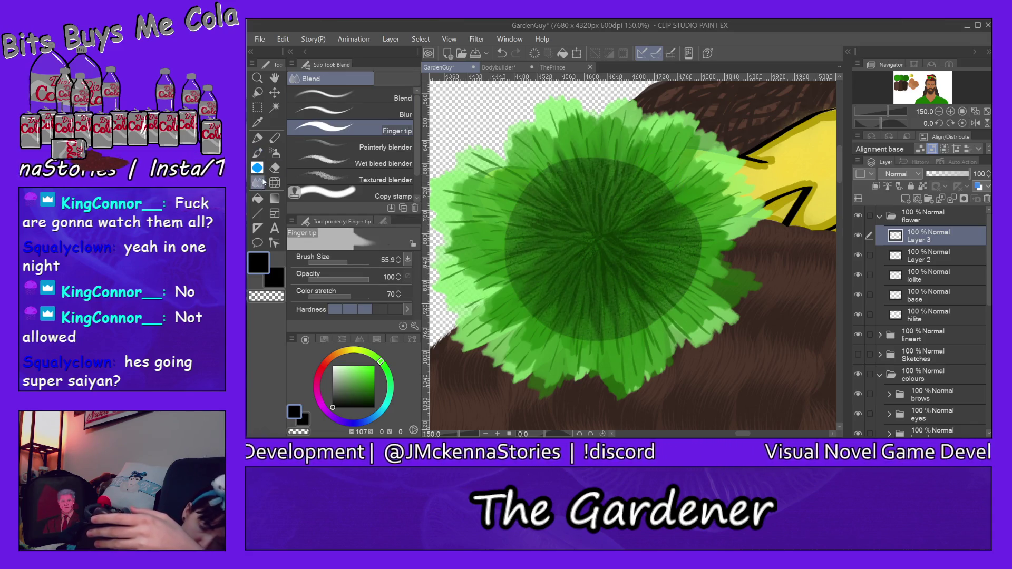
{"action": "mouse_move", "coordinate": [608, 324]}
{"action": "left_mouse_down"}
{"action": "mouse_move", "coordinate": [644, 333]}
{"action": "mouse_move", "coordinate": [713, 285]}
{"action": "mouse_move", "coordinate": [664, 210]}
{"action": "mouse_move", "coordinate": [592, 225]}
{"action": "mouse_move", "coordinate": [604, 238]}
{"action": "mouse_move", "coordinate": [623, 209]}
{"action": "left_mouse_up"}
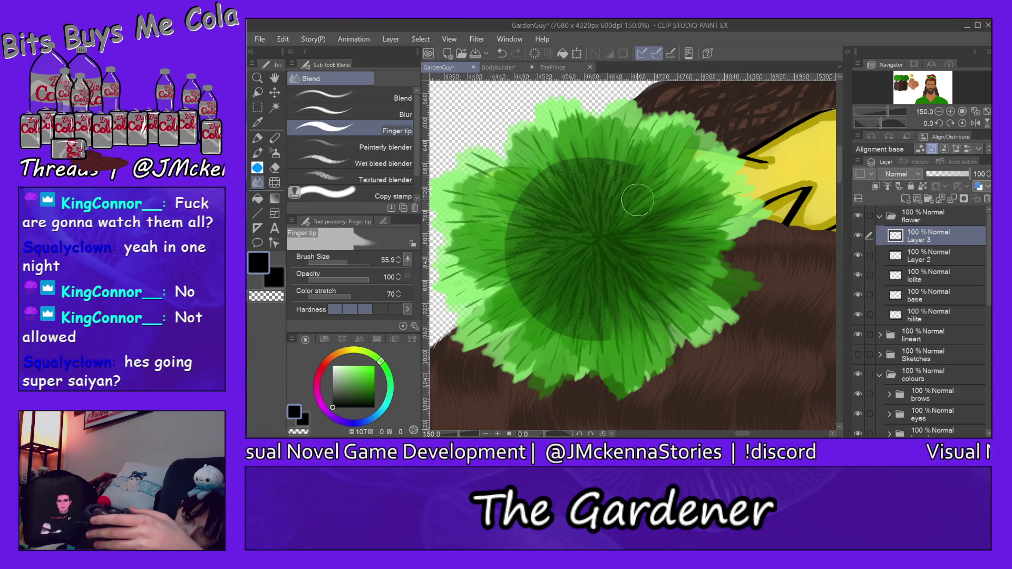
{"action": "left_click_drag", "start_coordinate": [641, 151], "coordinate": [627, 138]}
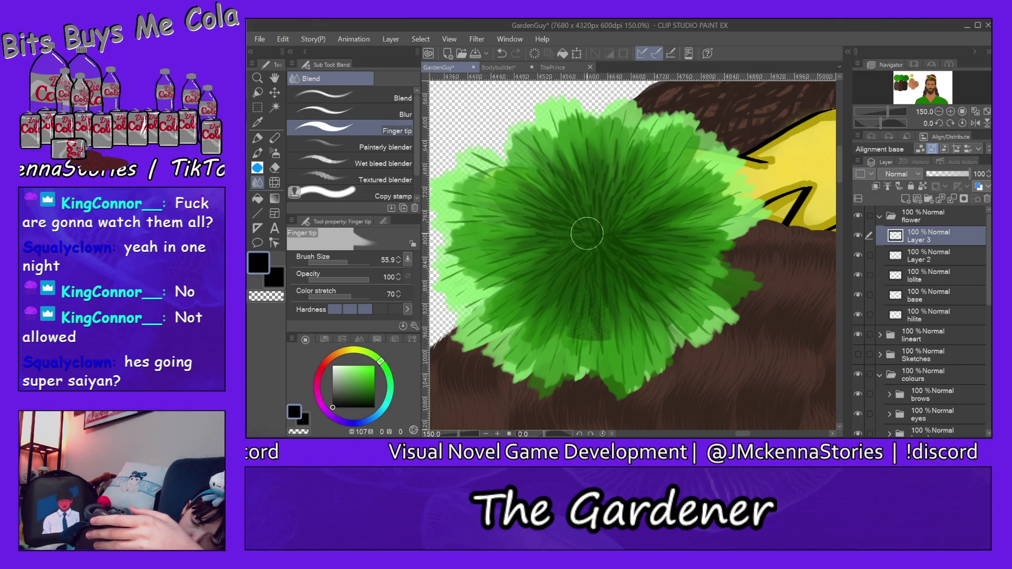
{"action": "left_click_drag", "start_coordinate": [595, 245], "coordinate": [616, 385]}
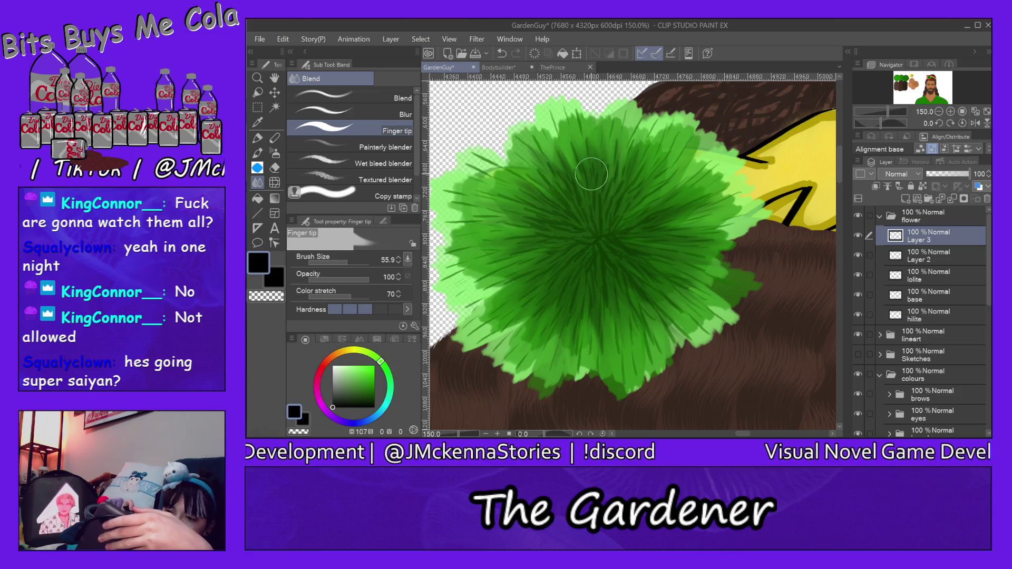
- On the hilite layer, smudge green wisps out from the flower's right edge over the hair
{"action": "left_click", "coordinate": [926, 319]}
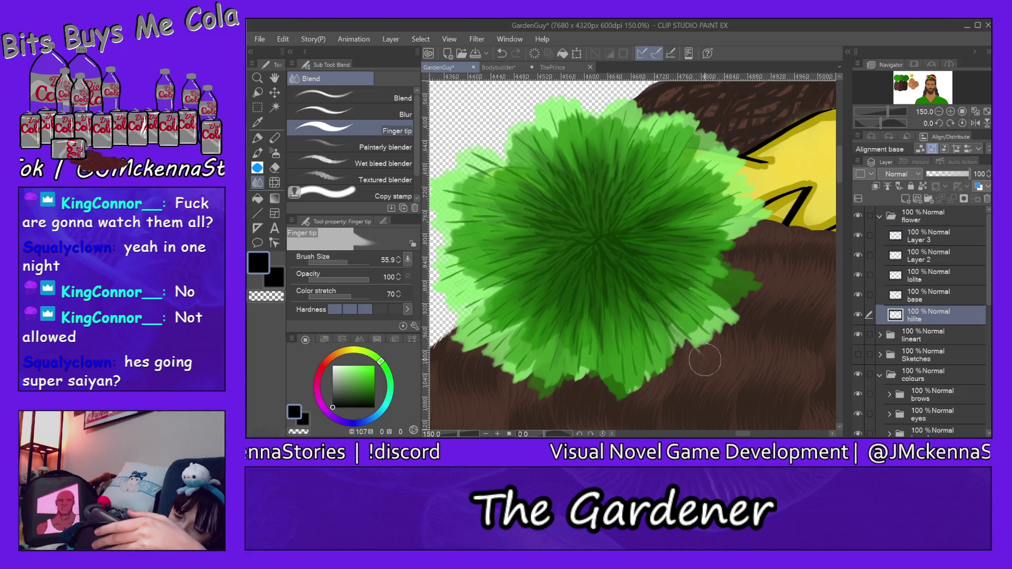
{"action": "left_click_drag", "start_coordinate": [708, 362], "coordinate": [740, 317]}
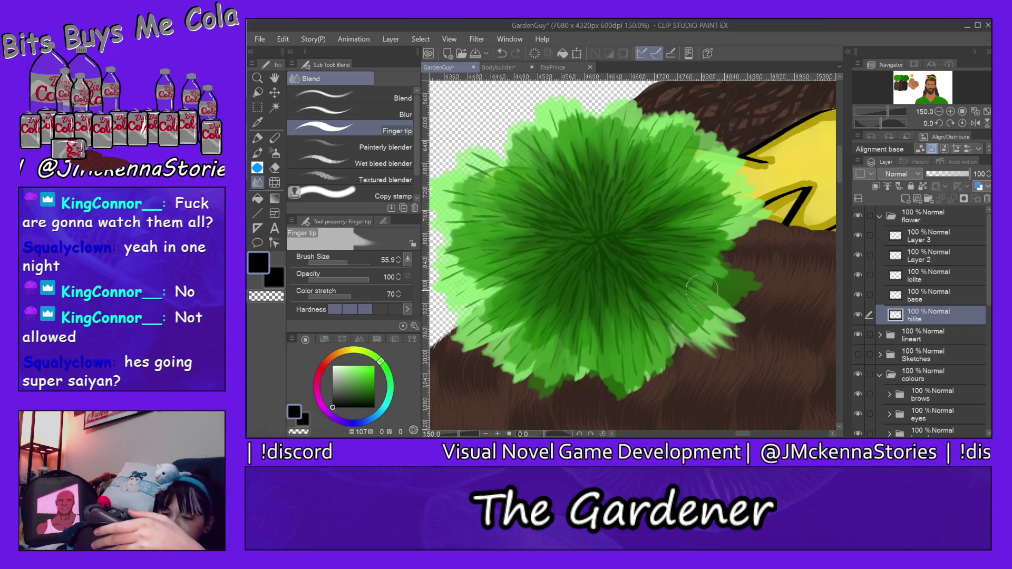
{"action": "mouse_move", "coordinate": [701, 290]}
{"action": "left_mouse_down"}
{"action": "mouse_move", "coordinate": [715, 240]}
{"action": "mouse_move", "coordinate": [785, 243]}
{"action": "mouse_move", "coordinate": [790, 269]}
{"action": "left_mouse_up"}
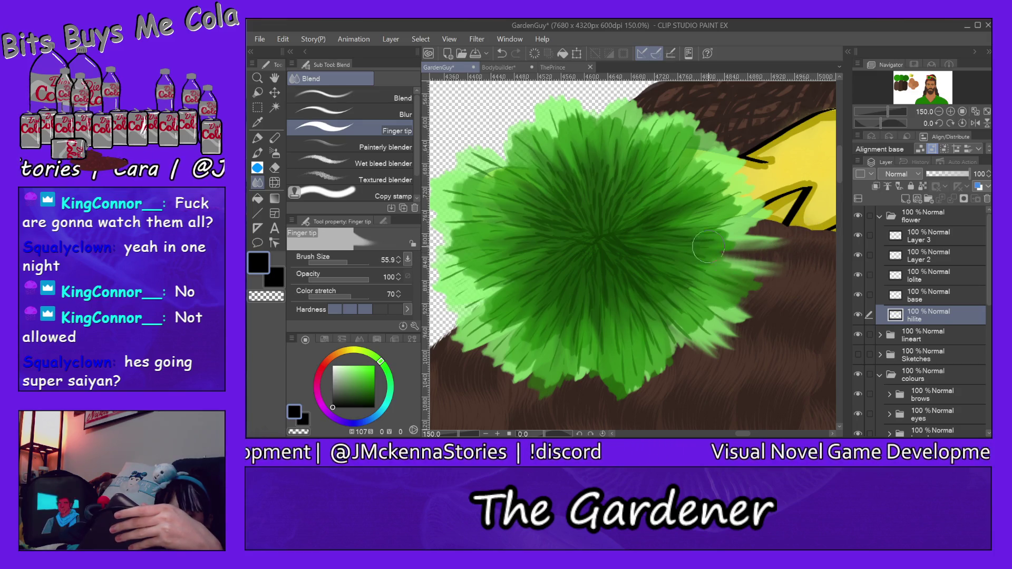
{"action": "mouse_move", "coordinate": [794, 252]}
{"action": "left_mouse_down"}
{"action": "mouse_move", "coordinate": [696, 252]}
{"action": "mouse_move", "coordinate": [779, 258]}
{"action": "left_mouse_up"}
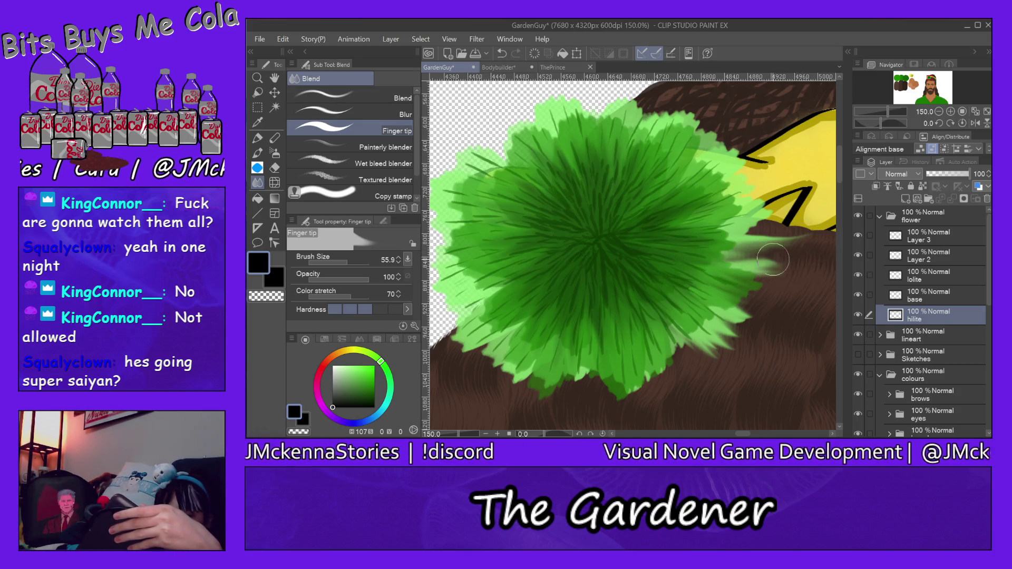
{"action": "mouse_move", "coordinate": [684, 267]}
{"action": "left_mouse_down"}
{"action": "mouse_move", "coordinate": [796, 253]}
{"action": "mouse_move", "coordinate": [636, 254]}
{"action": "mouse_move", "coordinate": [695, 228]}
{"action": "left_mouse_up"}
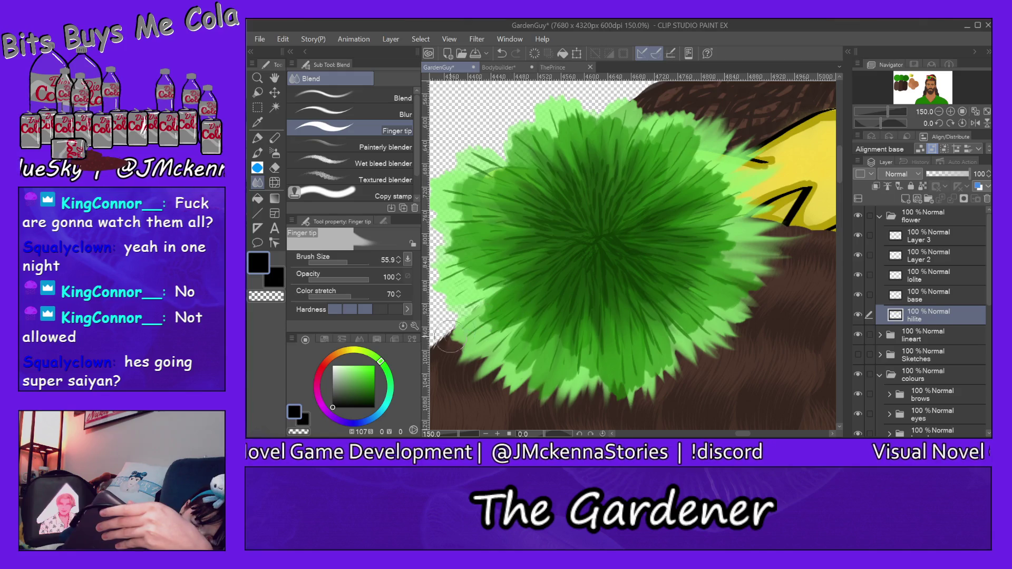
- Pull light-green spikes from the flower's top and upper-left edges into the brown hair
{"action": "left_click_drag", "start_coordinate": [581, 167], "coordinate": [566, 86]}
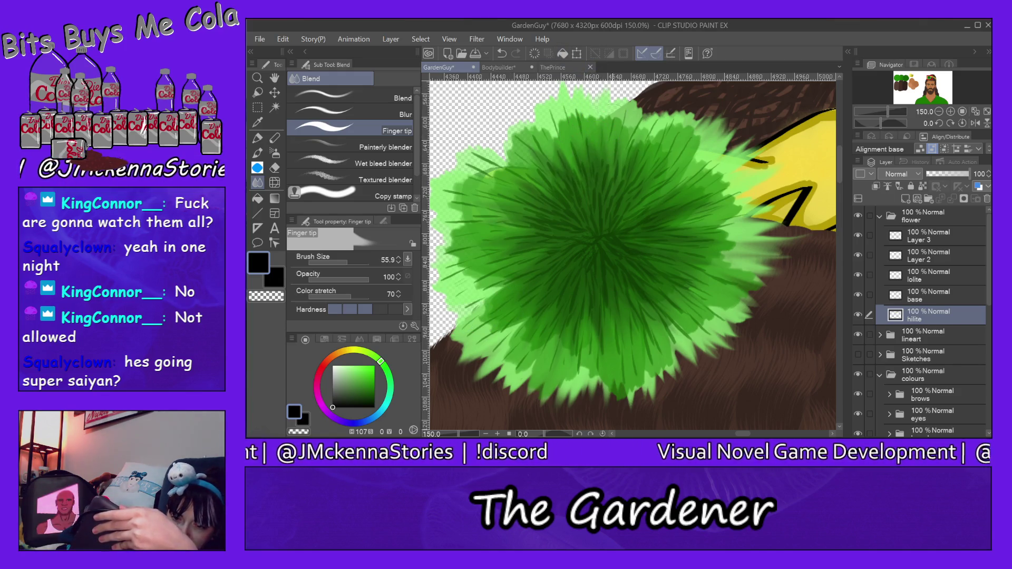
{"action": "left_click_drag", "start_coordinate": [635, 136], "coordinate": [640, 87]}
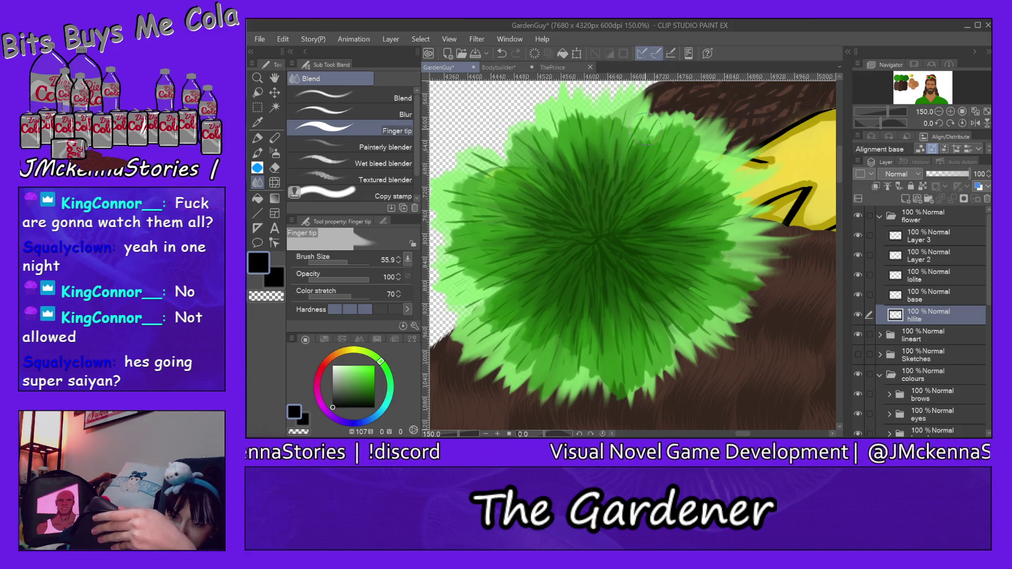
{"action": "left_click_drag", "start_coordinate": [656, 123], "coordinate": [665, 125]}
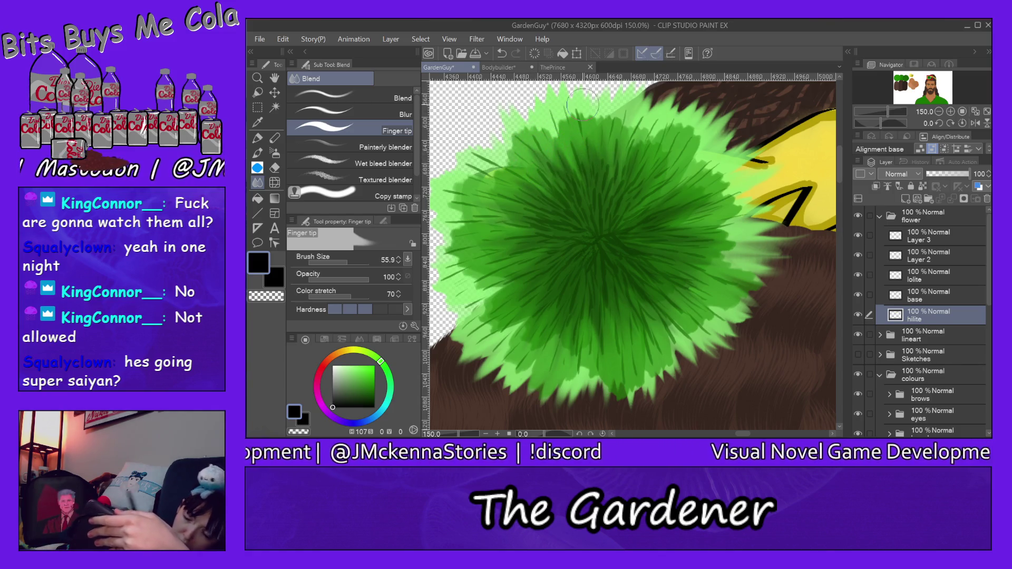
{"action": "left_click_drag", "start_coordinate": [744, 435], "coordinate": [741, 434]}
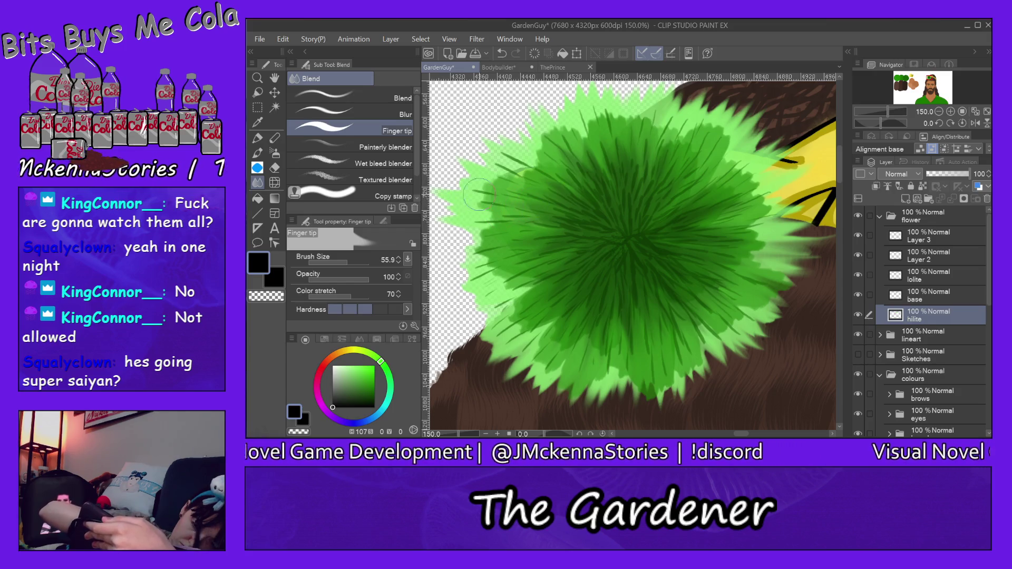
{"action": "left_click_drag", "start_coordinate": [466, 194], "coordinate": [469, 172]}
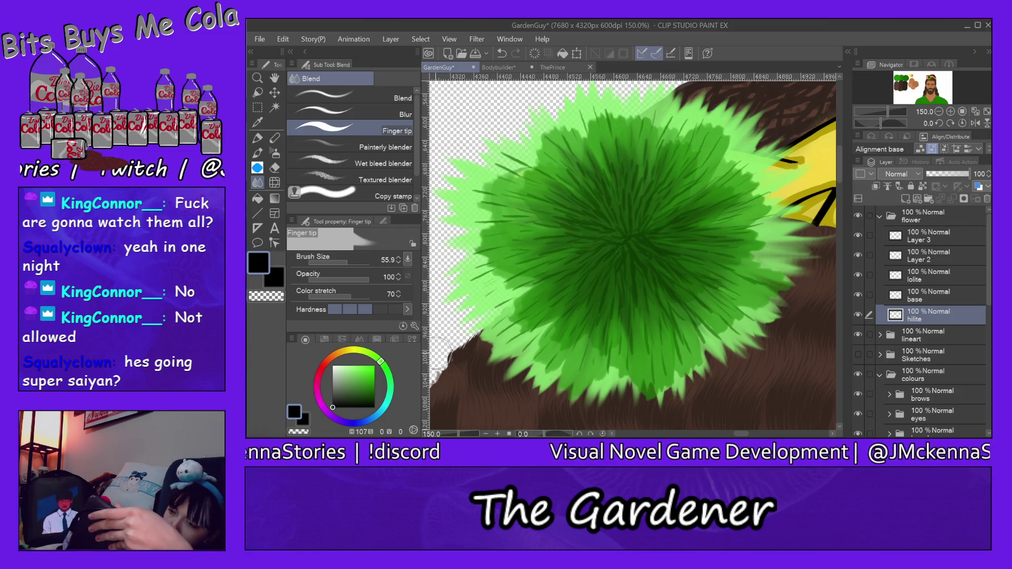
{"action": "left_click", "coordinate": [928, 299]}
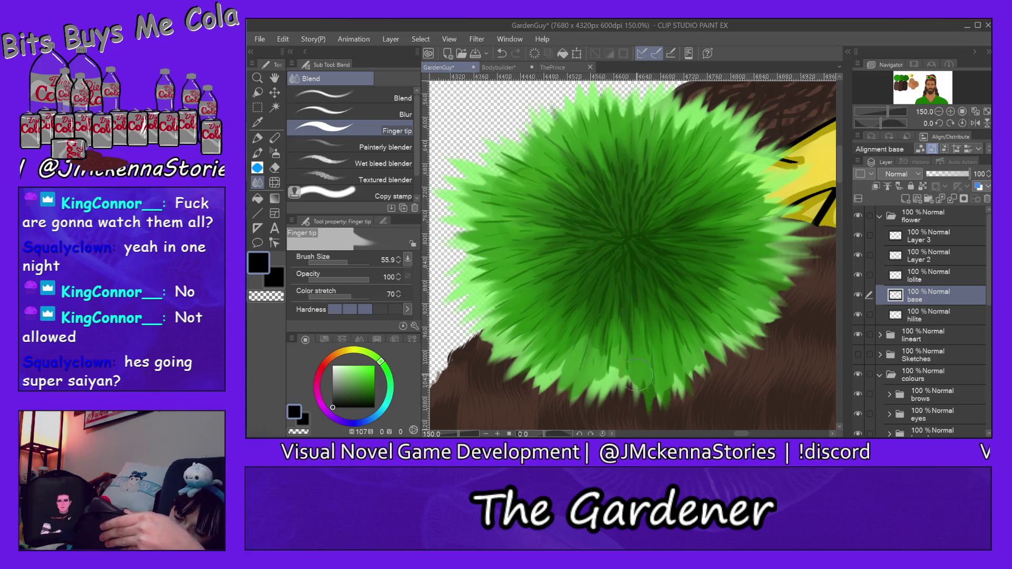
- On the base layer, blend the lower petals into long downward streaks with Finger tip
{"action": "left_click_drag", "start_coordinate": [622, 321], "coordinate": [620, 403]}
{"action": "left_click_drag", "start_coordinate": [635, 278], "coordinate": [610, 374]}
{"action": "left_click_drag", "start_coordinate": [628, 244], "coordinate": [586, 422]}
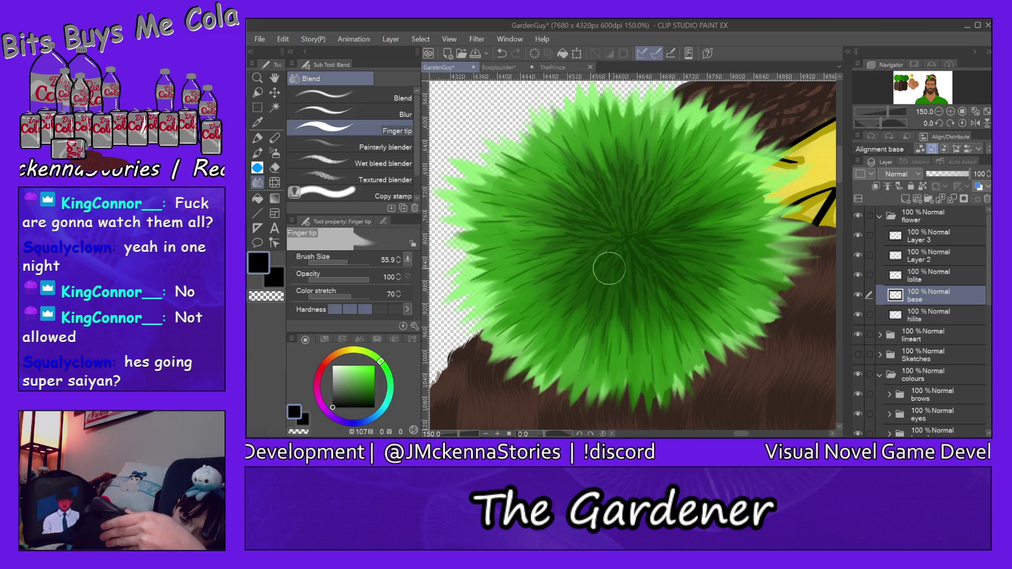
{"action": "left_click_drag", "start_coordinate": [617, 255], "coordinate": [548, 400]}
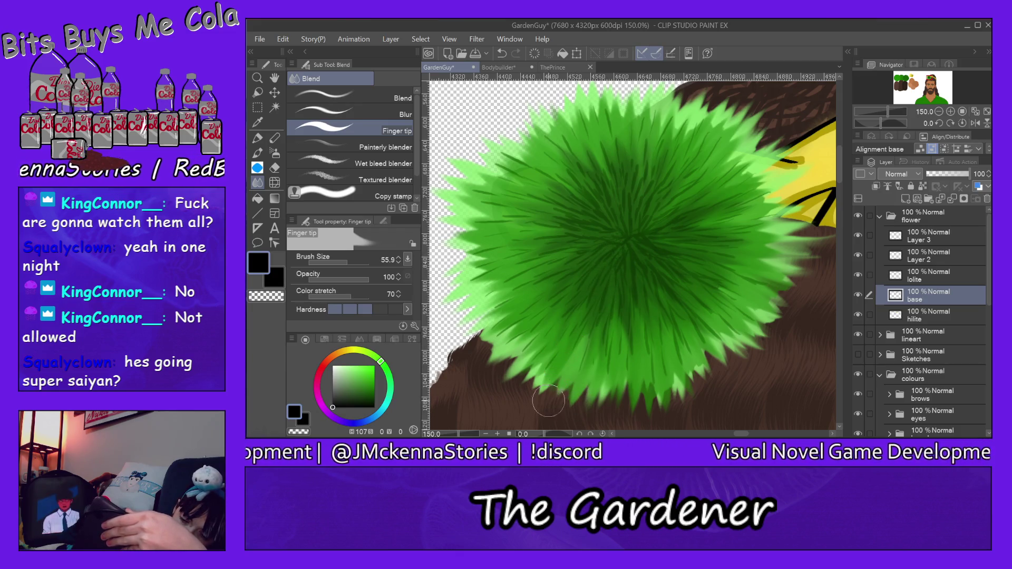
{"action": "left_click", "coordinate": [931, 279]}
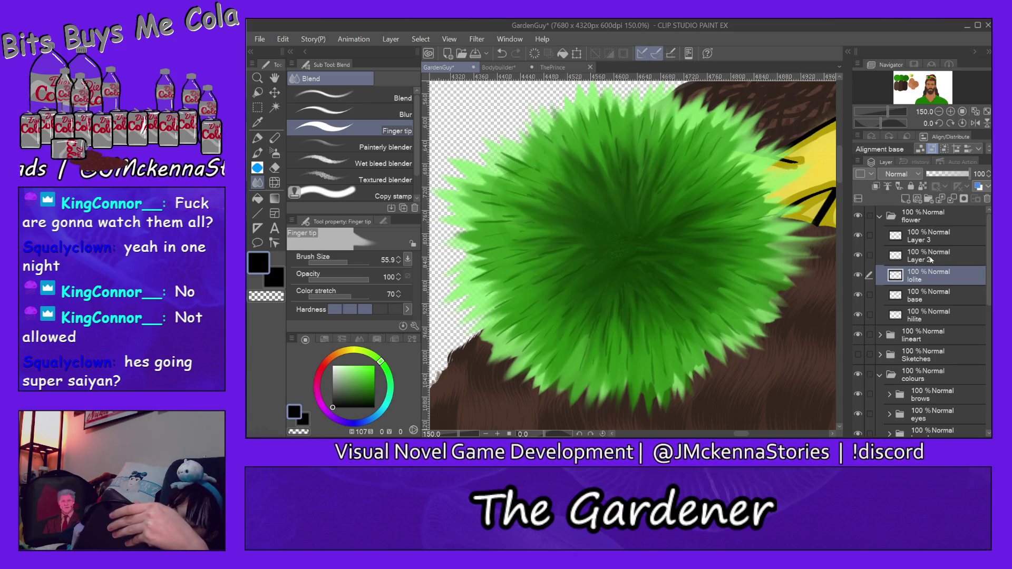
- Add Layer 4 above lolite, eyedrop the flower's dark green, and pick the Thick paint brush set
{"action": "left_click", "coordinate": [905, 199]}
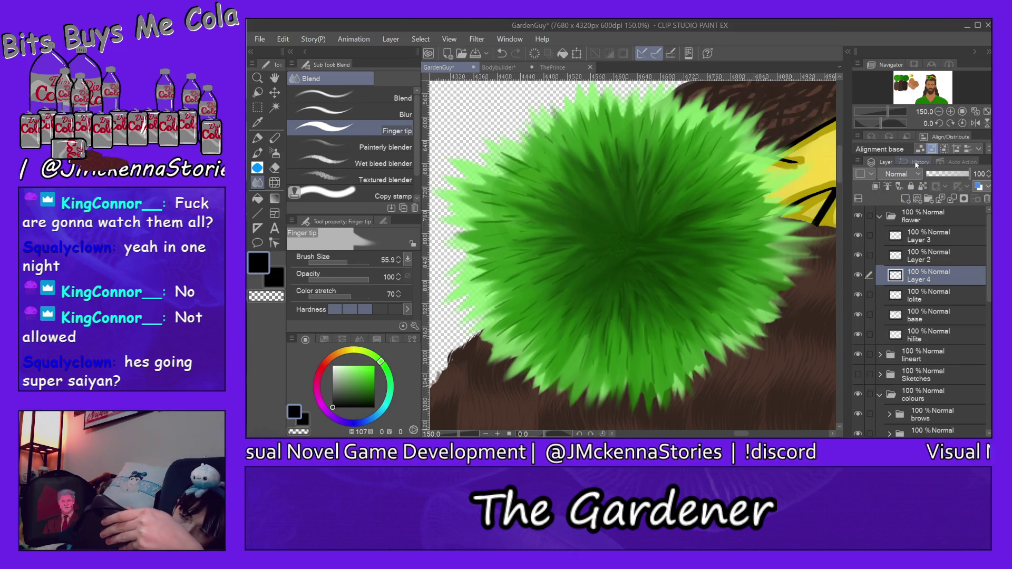
{"action": "left_click_drag", "start_coordinate": [907, 101], "coordinate": [883, 102]}
{"action": "left_click", "coordinate": [800, 150], "text": "alt"}
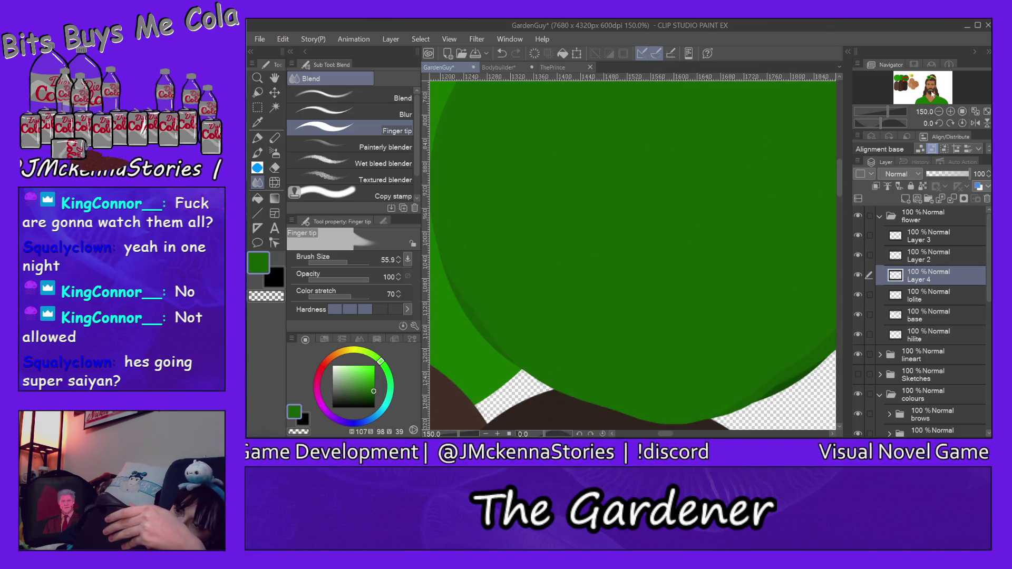
{"action": "left_click", "coordinate": [930, 79]}
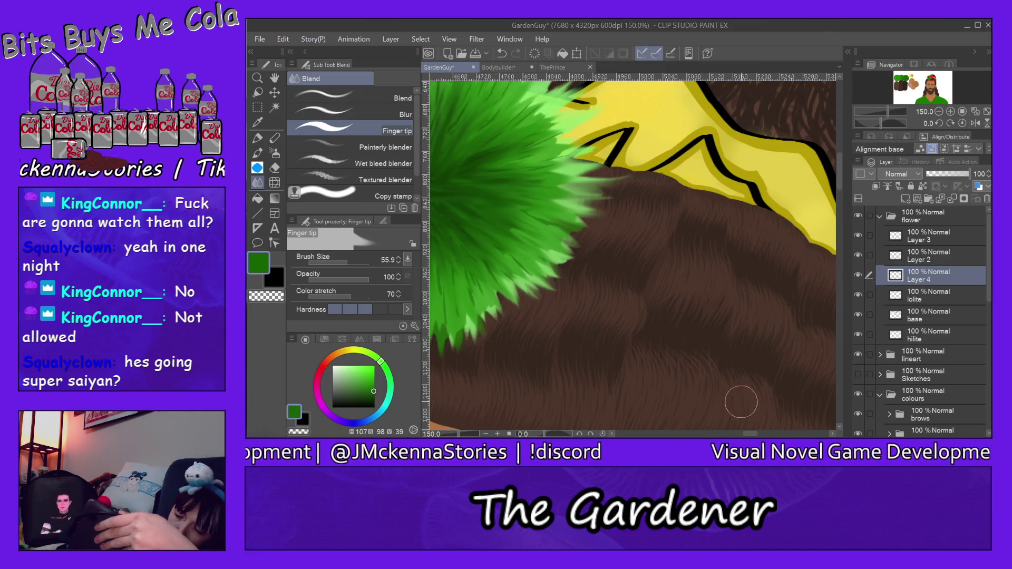
{"action": "left_click_drag", "start_coordinate": [751, 433], "coordinate": [744, 434]}
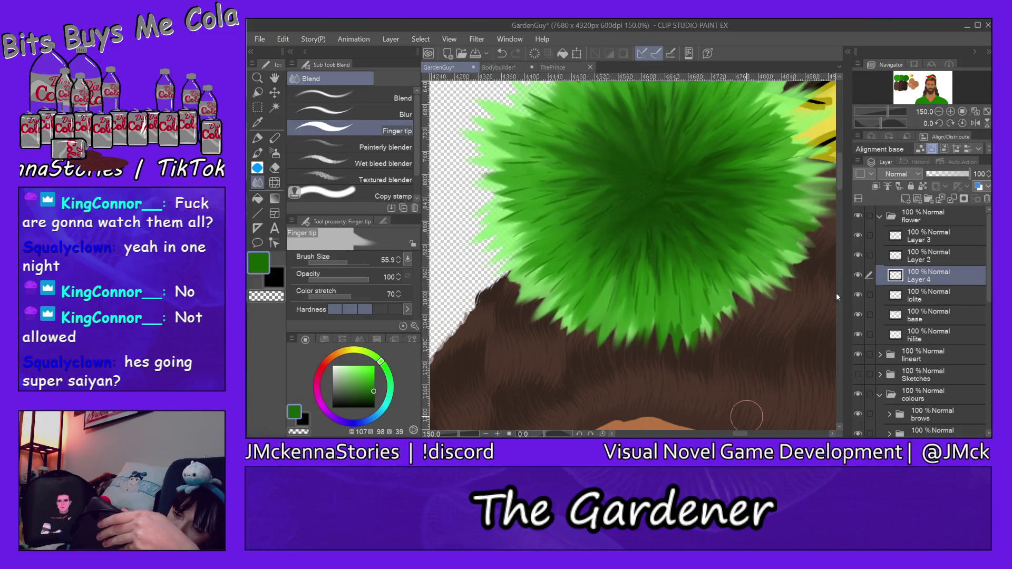
{"action": "left_click_drag", "start_coordinate": [840, 185], "coordinate": [840, 174]}
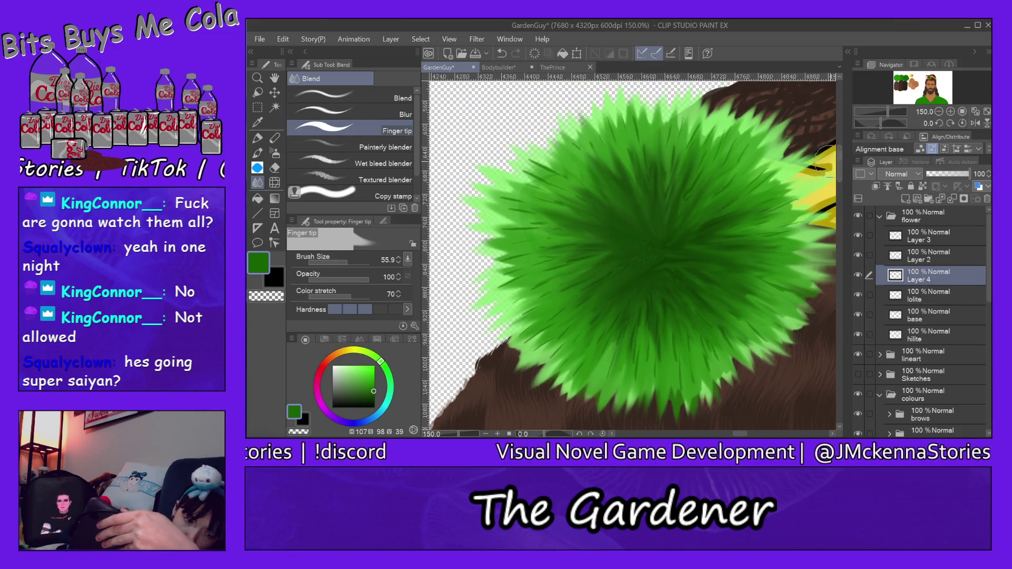
{"action": "left_click", "coordinate": [257, 153]}
{"action": "left_click", "coordinate": [363, 78]}
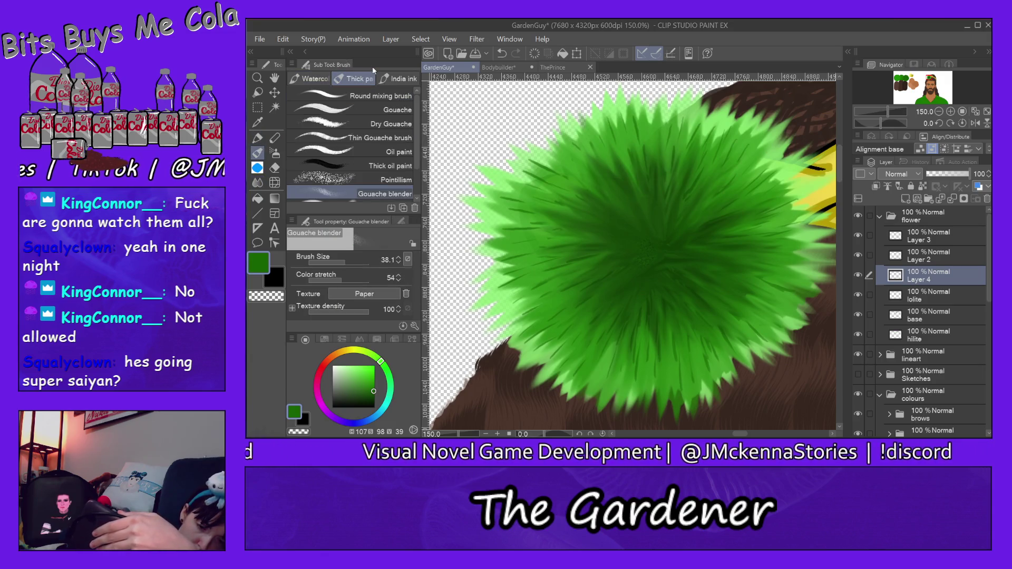
- Paint a thin darker green stroke on the flower with the Gouache brush at size 11, then fit the canvas
{"action": "left_click", "coordinate": [400, 107]}
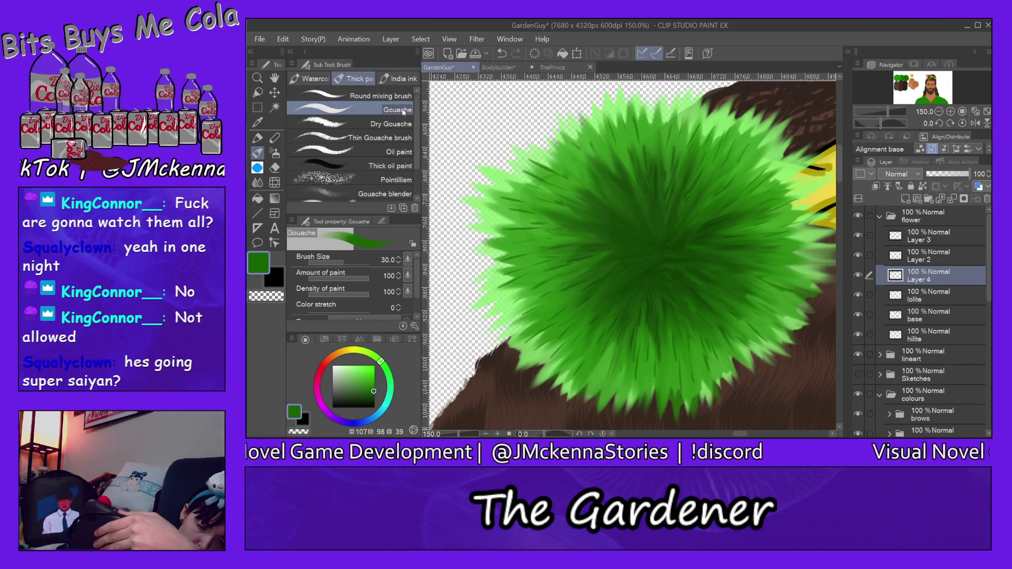
{"action": "left_click", "coordinate": [401, 121]}
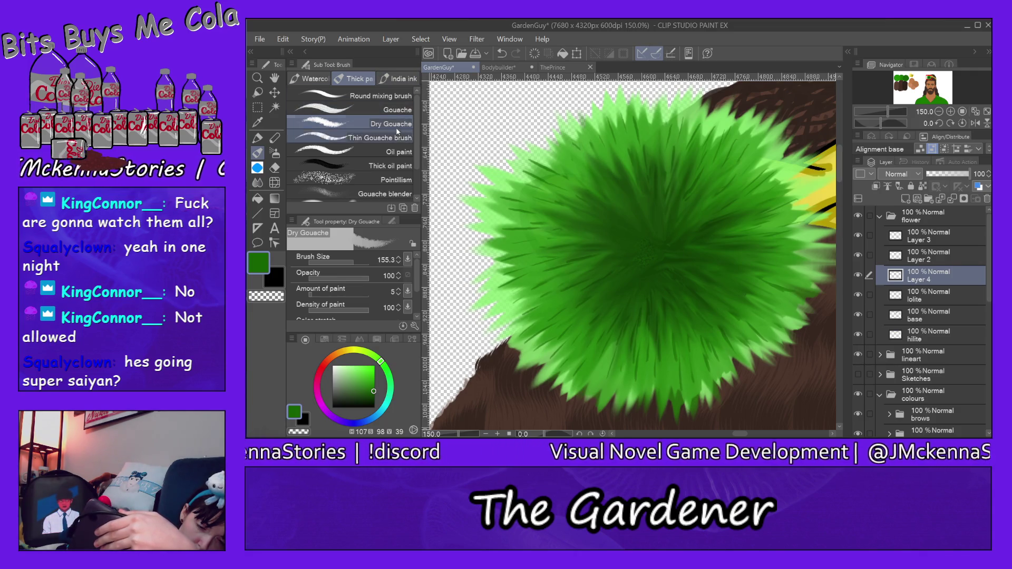
{"action": "left_click", "coordinate": [397, 109]}
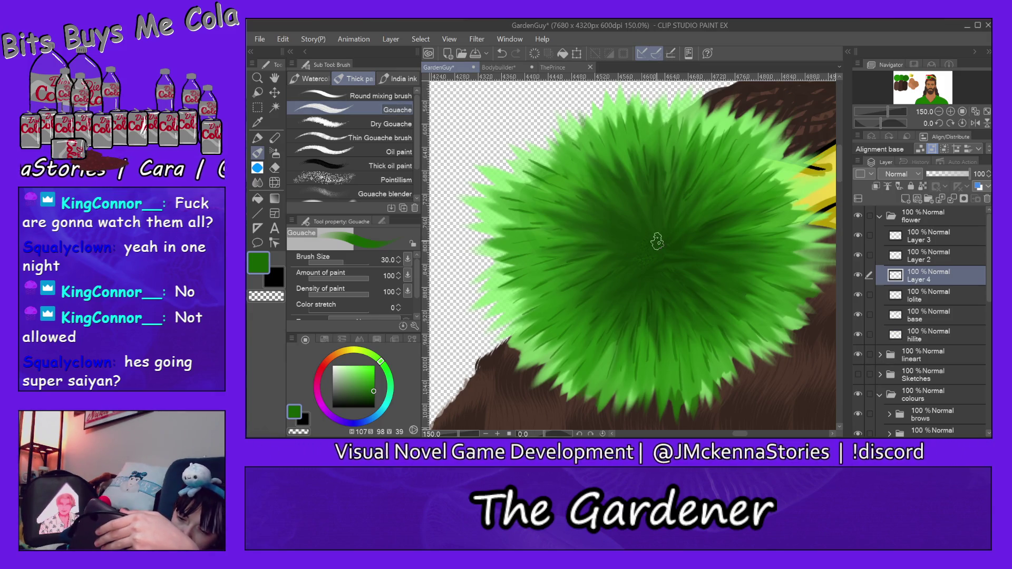
{"action": "left_click", "coordinate": [334, 265]}
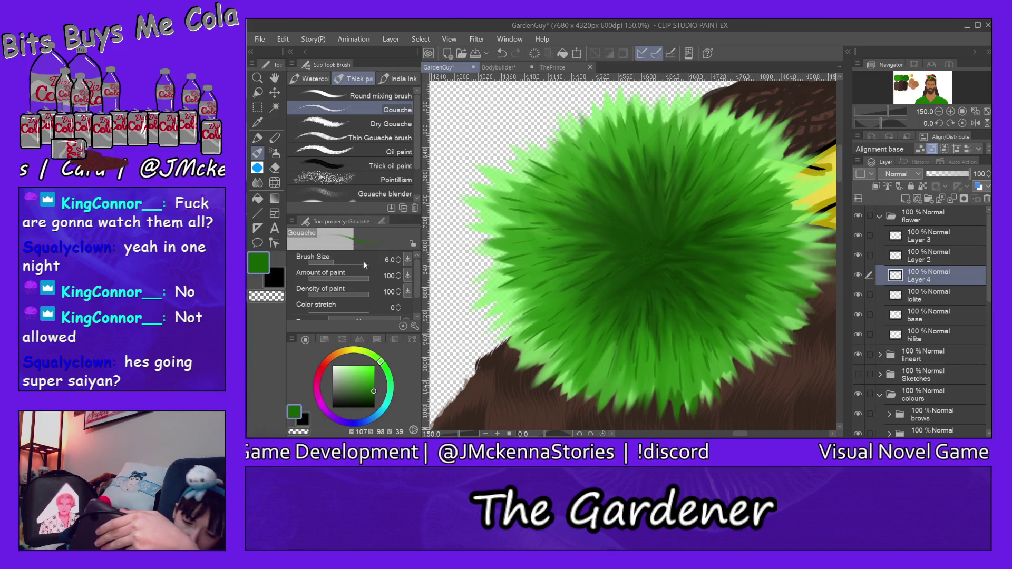
{"action": "left_click", "coordinate": [337, 263]}
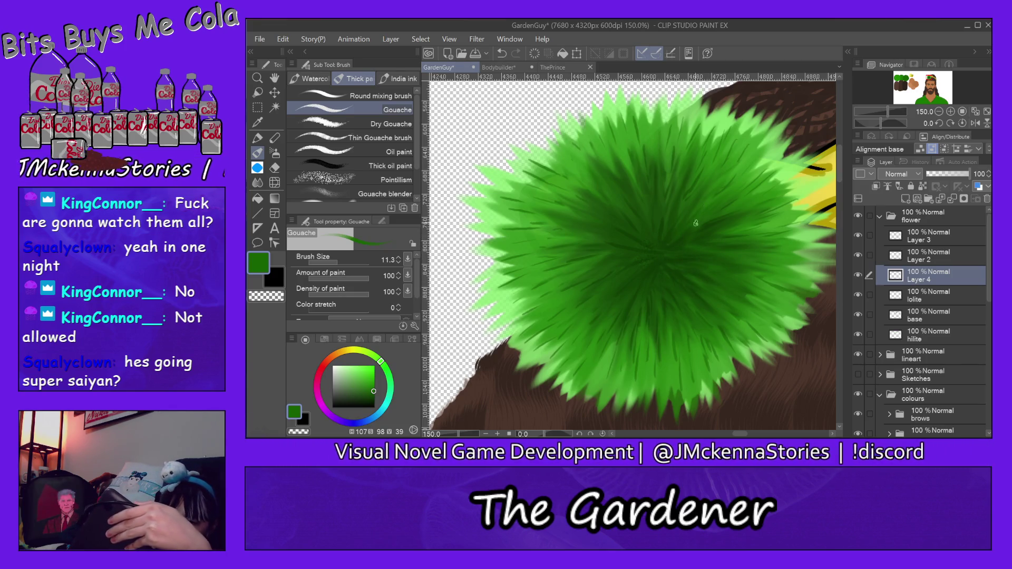
{"action": "left_click_drag", "start_coordinate": [665, 233], "coordinate": [672, 181]}
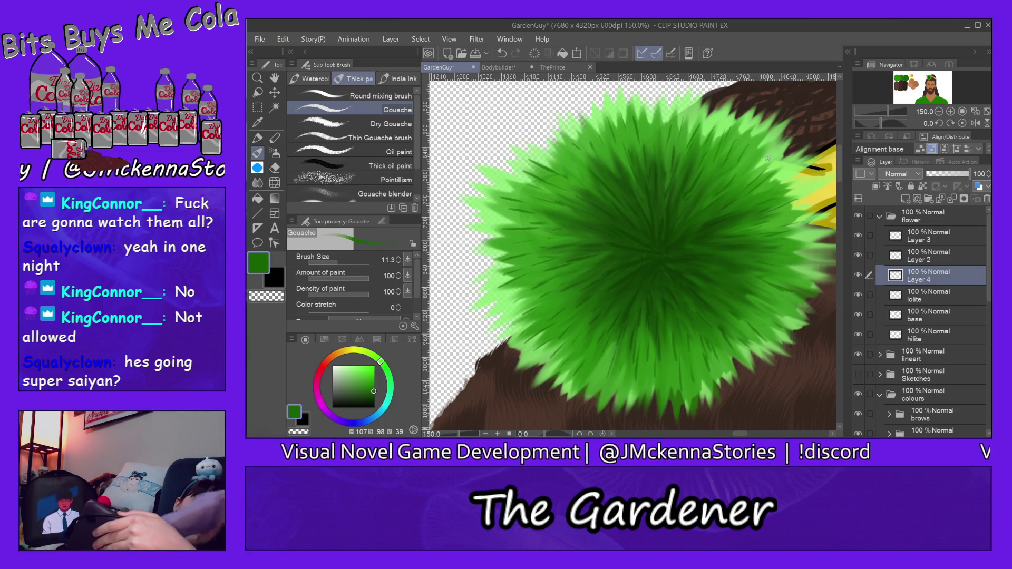
{"action": "key", "text": "ctrl+0"}
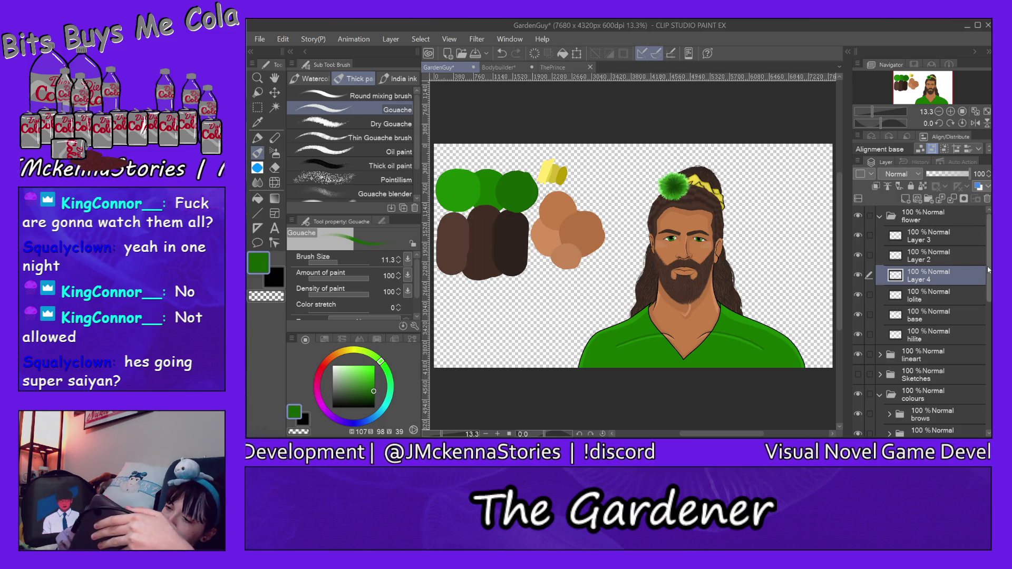
- Collapse the flower folder and pick the Operation tool's Object sub tool
{"action": "left_click", "coordinate": [878, 217]}
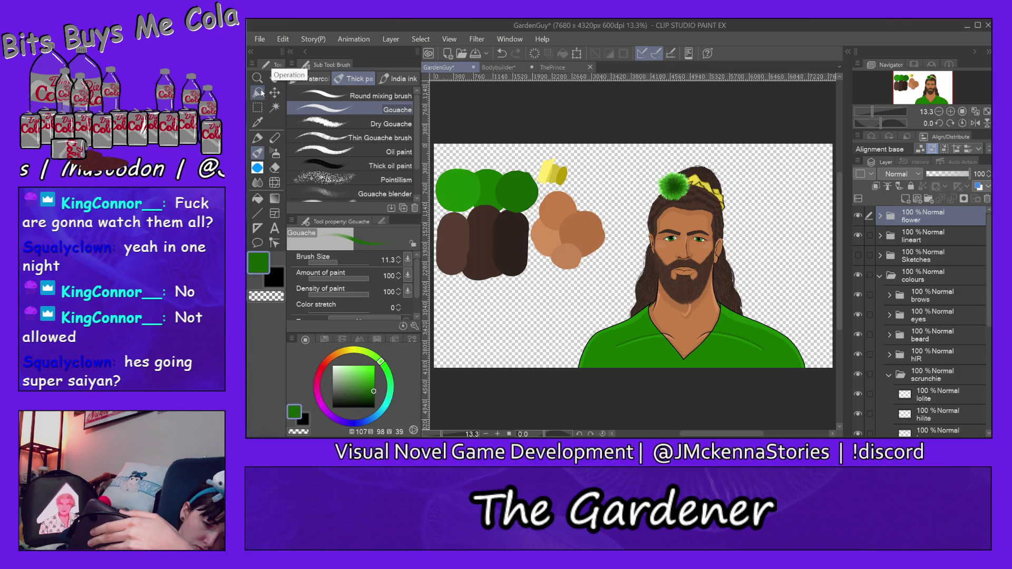
{"action": "left_click", "coordinate": [257, 107]}
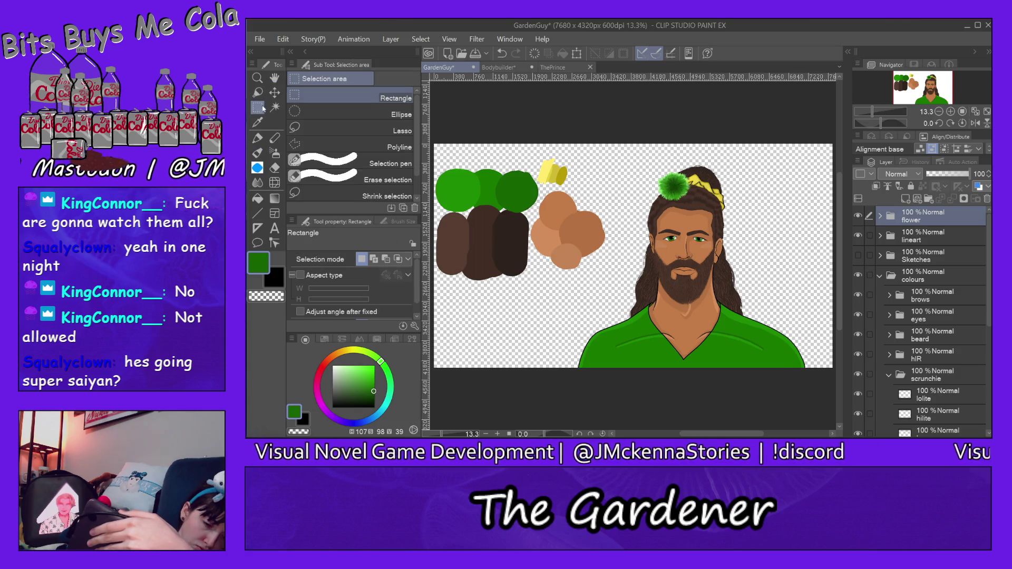
{"action": "left_click", "coordinate": [276, 78]}
{"action": "left_click", "coordinate": [257, 77]}
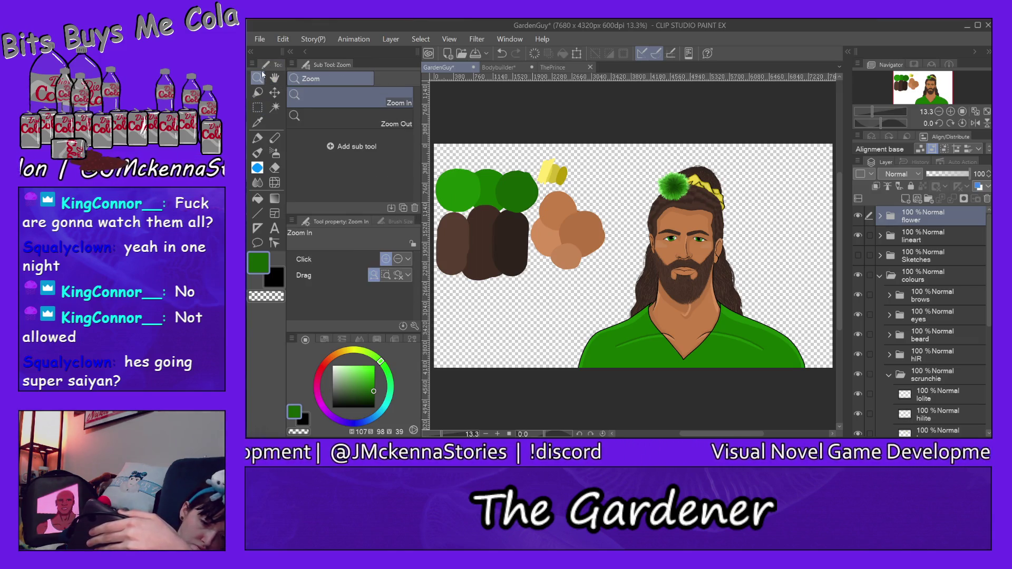
{"action": "left_click", "coordinate": [257, 92]}
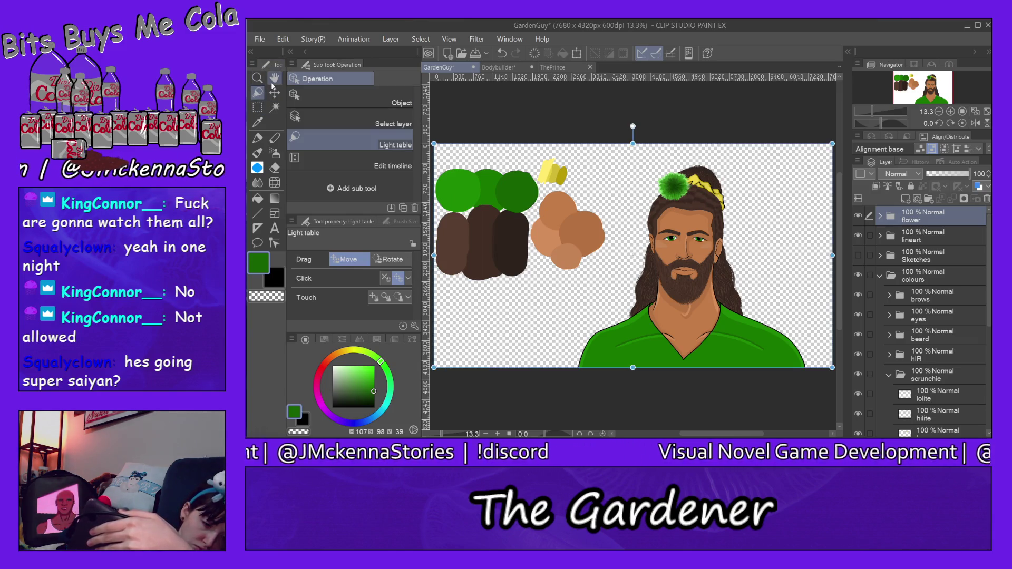
{"action": "left_click", "coordinate": [402, 100]}
- Drag the green flower to a new spot on the left of the hair bun
{"action": "left_click_drag", "start_coordinate": [675, 188], "coordinate": [722, 193]}
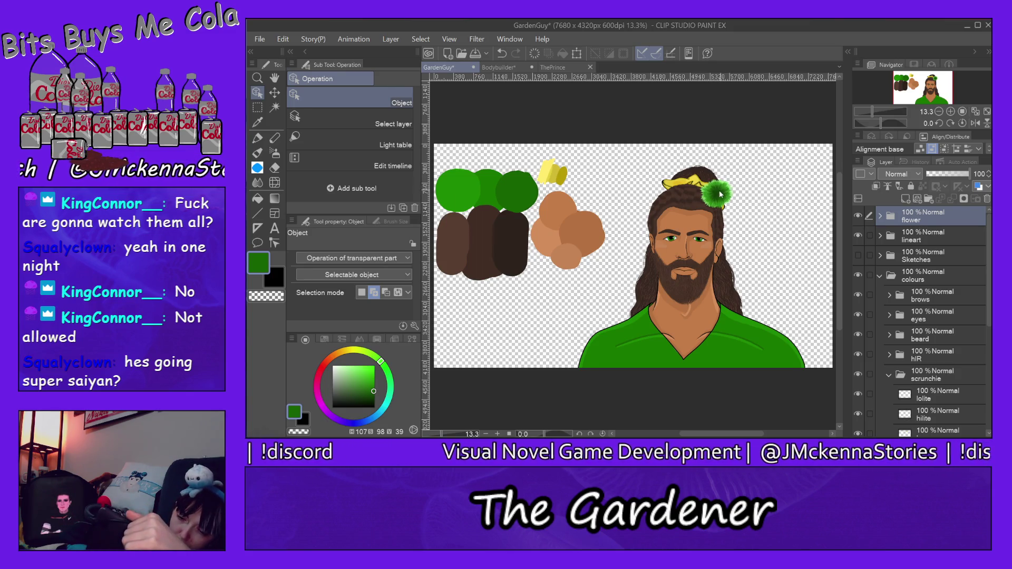
{"action": "left_click_drag", "start_coordinate": [722, 193], "coordinate": [673, 186]}
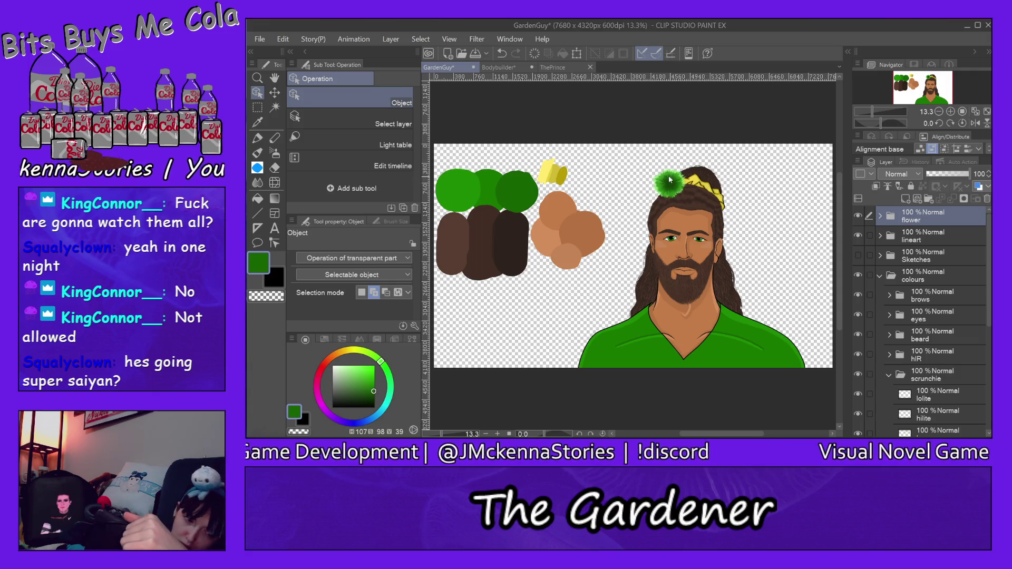
{"action": "left_click", "coordinate": [258, 108]}
- Select the green flower and scale it down toward the golden hair band
{"action": "left_click_drag", "start_coordinate": [640, 163], "coordinate": [702, 211]}
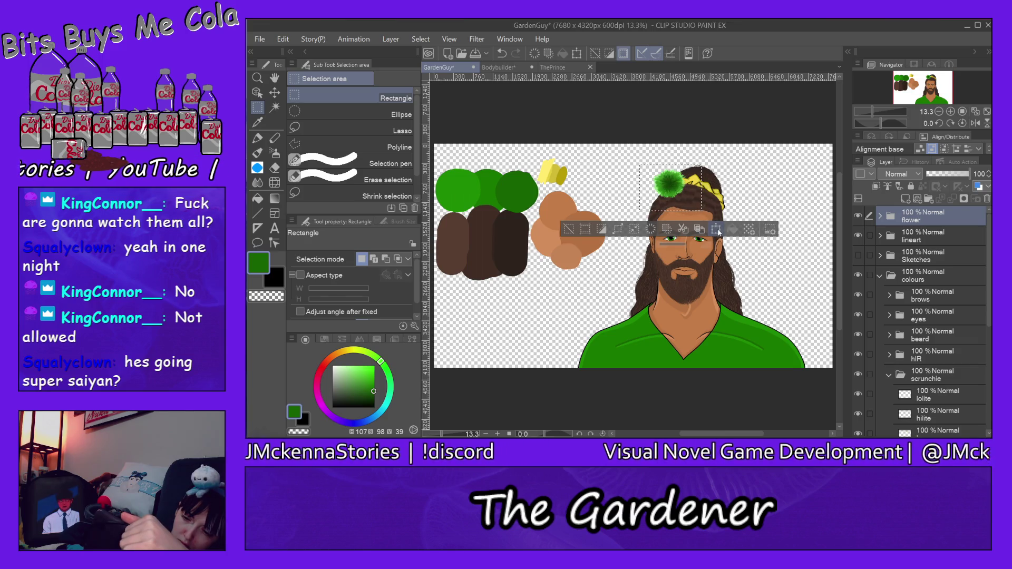
{"action": "left_click", "coordinate": [716, 228]}
{"action": "left_click_drag", "start_coordinate": [701, 164], "coordinate": [691, 177]}
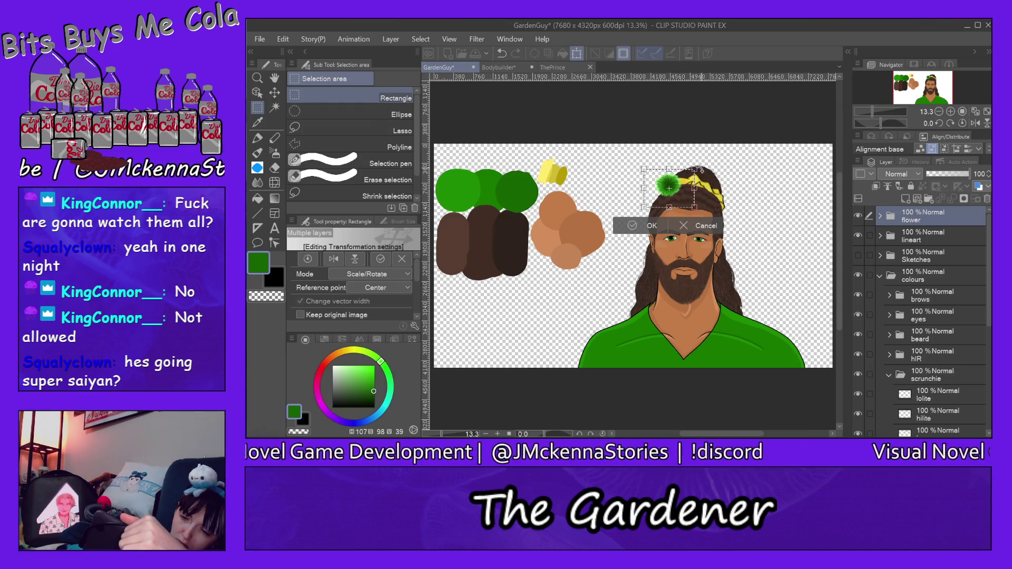
{"action": "left_click_drag", "start_coordinate": [695, 169], "coordinate": [692, 180]}
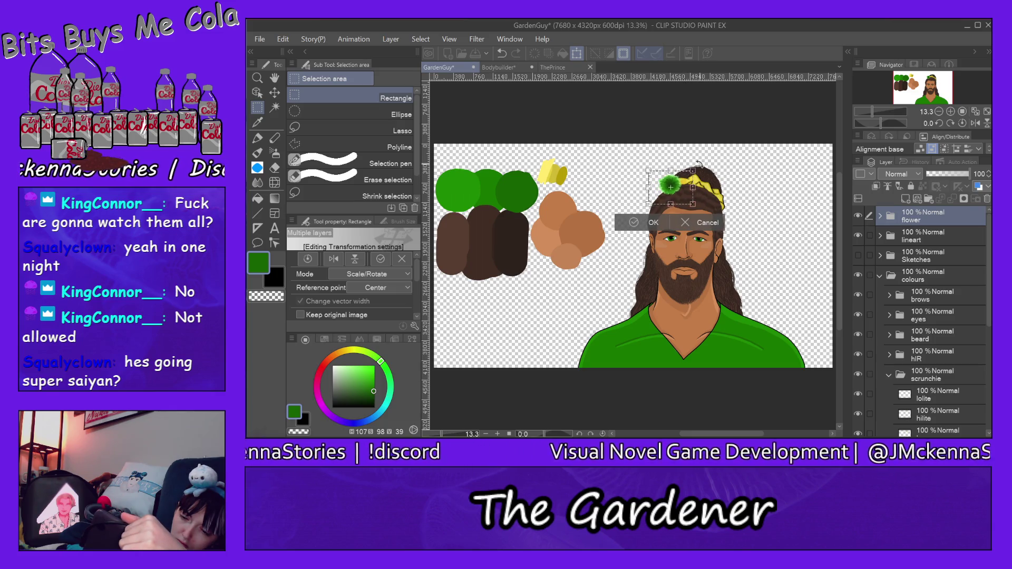
{"action": "left_click", "coordinate": [640, 222]}
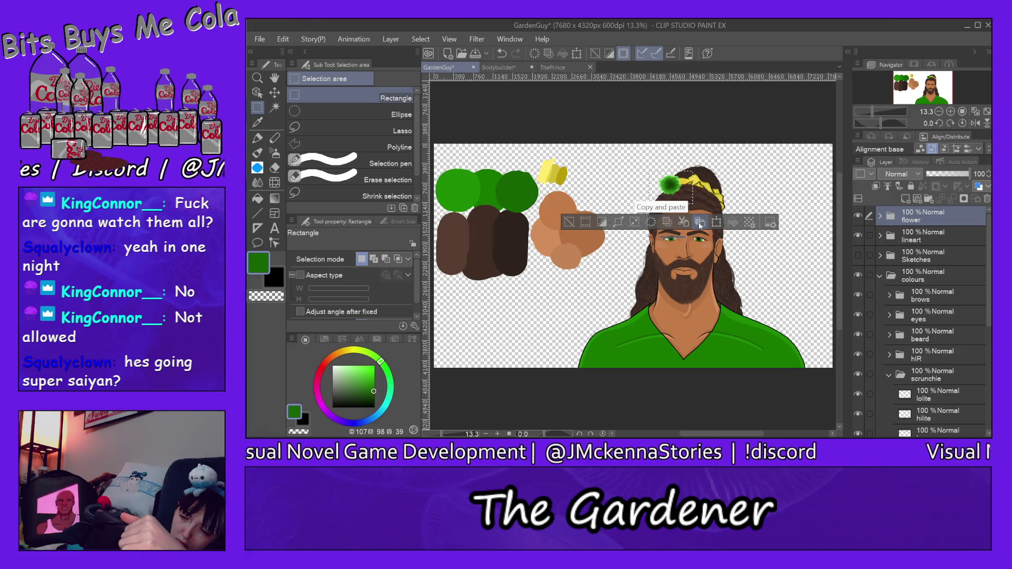
- Copy and paste the selected flower onto a flower Copy layer, then start Scale/Rotate on it
{"action": "left_click", "coordinate": [699, 222]}
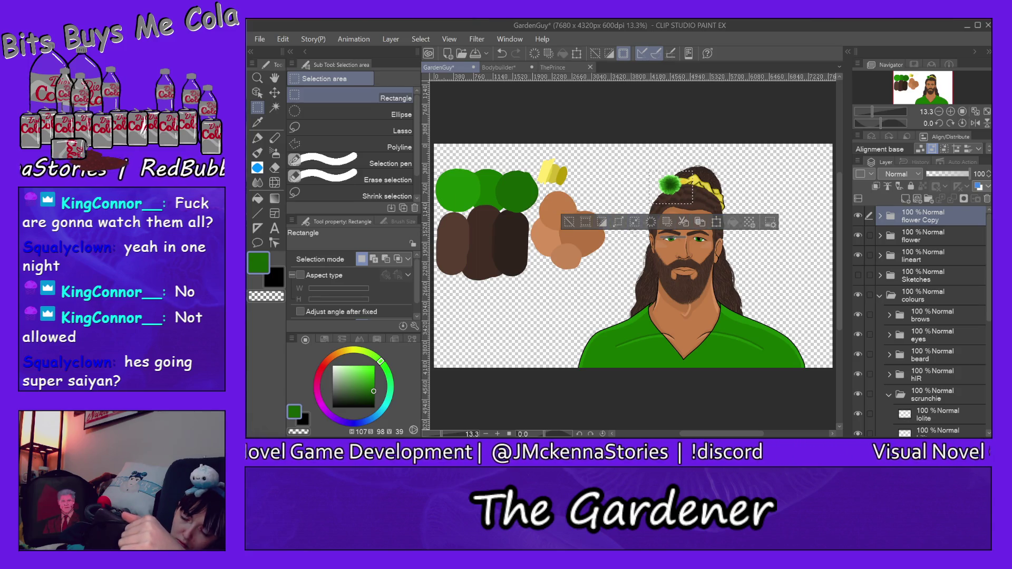
{"action": "left_click", "coordinate": [716, 222]}
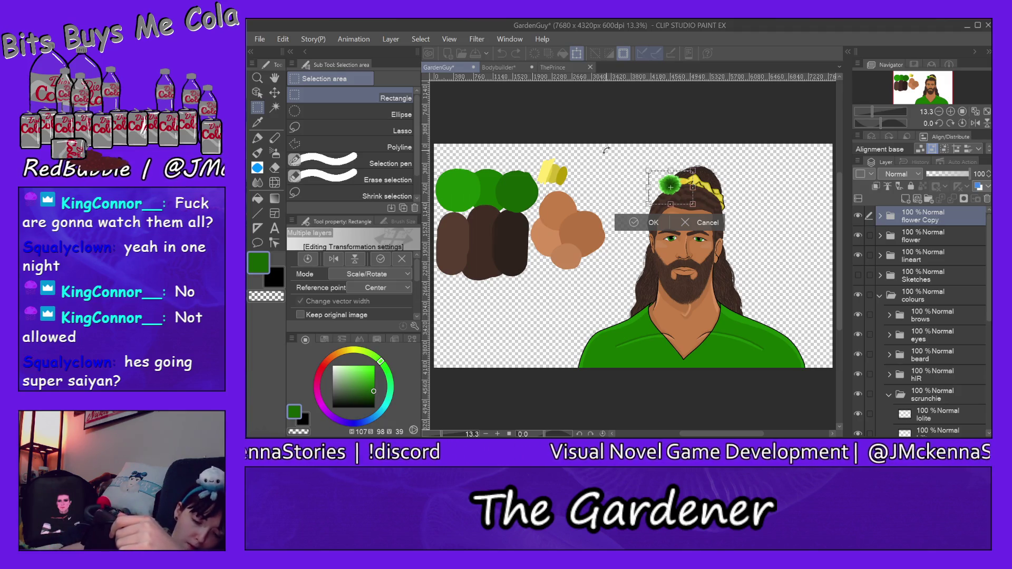
- Flip the flower copy horizontally, place it beside the original, and drag flower Copy into the flower folder
{"action": "scroll", "coordinate": [345, 299], "scroll_direction": "down", "scroll_amount": 1}
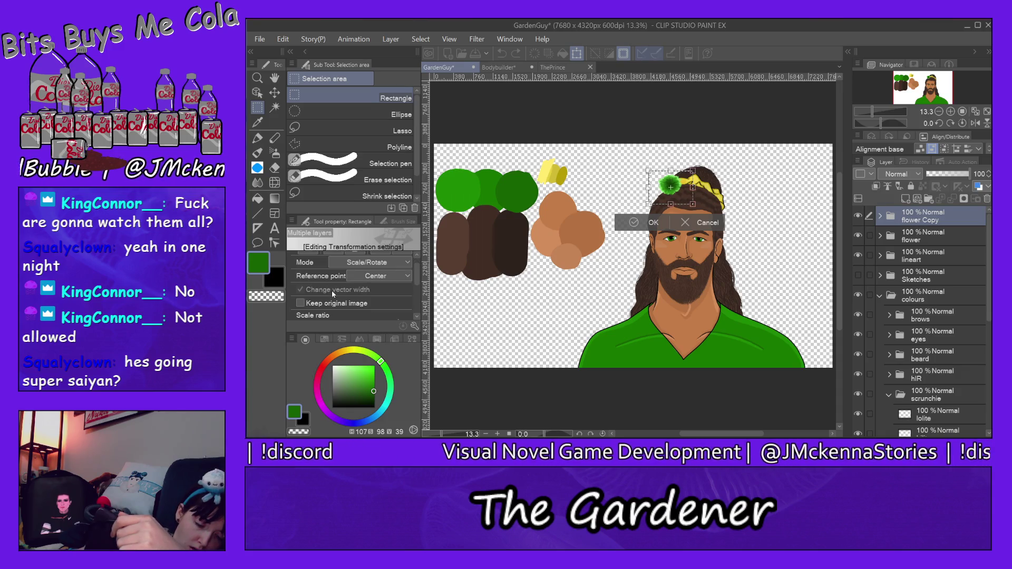
{"action": "scroll", "coordinate": [331, 291], "scroll_direction": "down", "scroll_amount": 1}
{"action": "scroll", "coordinate": [331, 291], "scroll_direction": "down", "scroll_amount": 2}
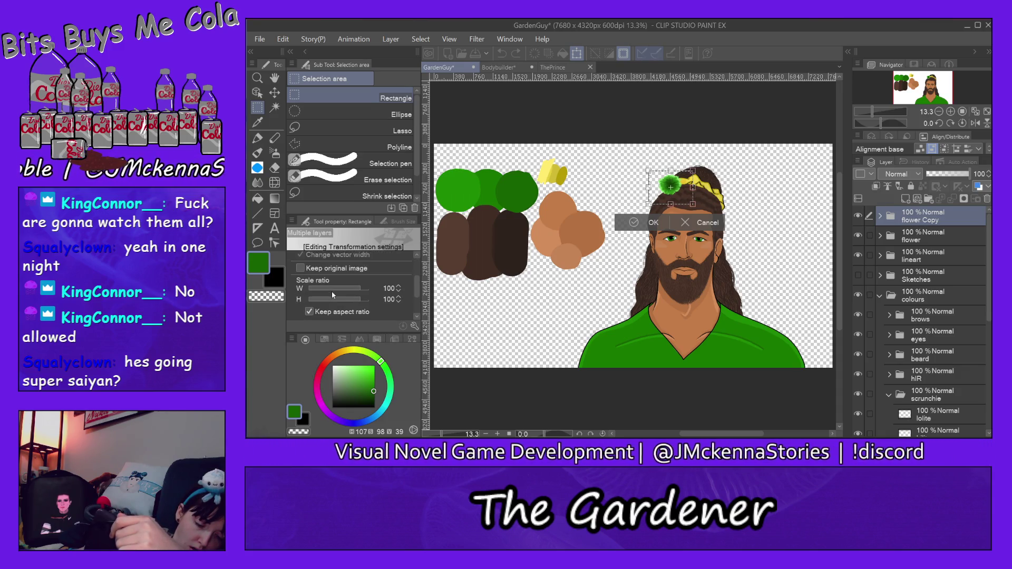
{"action": "scroll", "coordinate": [352, 277], "scroll_direction": "up", "scroll_amount": 2}
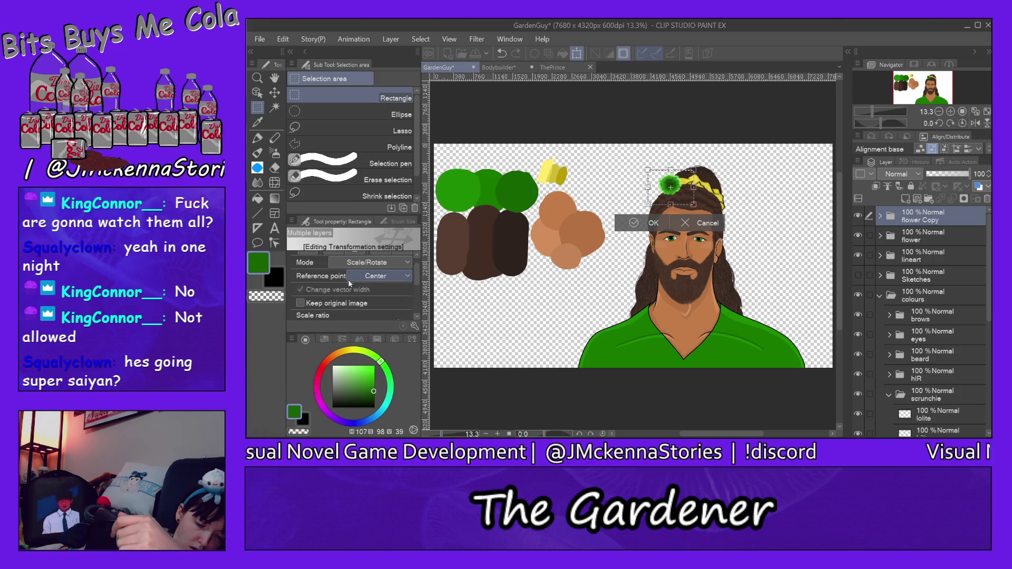
{"action": "scroll", "coordinate": [346, 280], "scroll_direction": "up", "scroll_amount": 2}
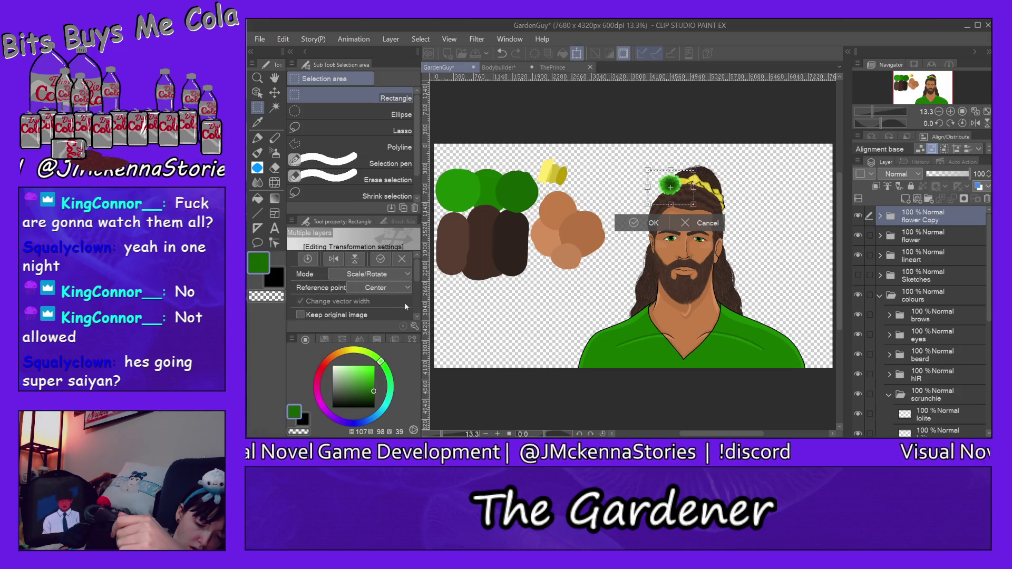
{"action": "left_click", "coordinate": [340, 262]}
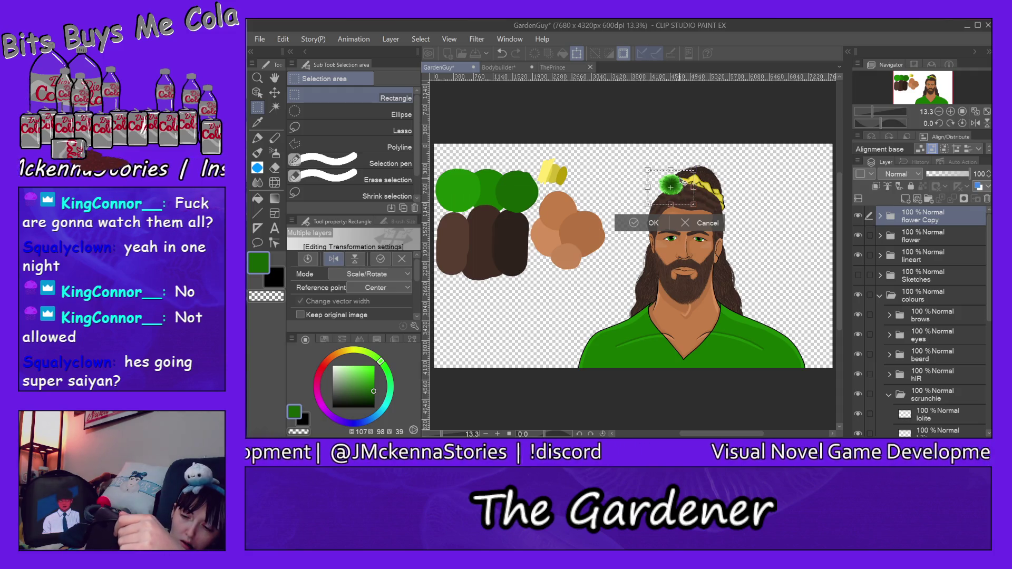
{"action": "left_click_drag", "start_coordinate": [669, 187], "coordinate": [660, 191]}
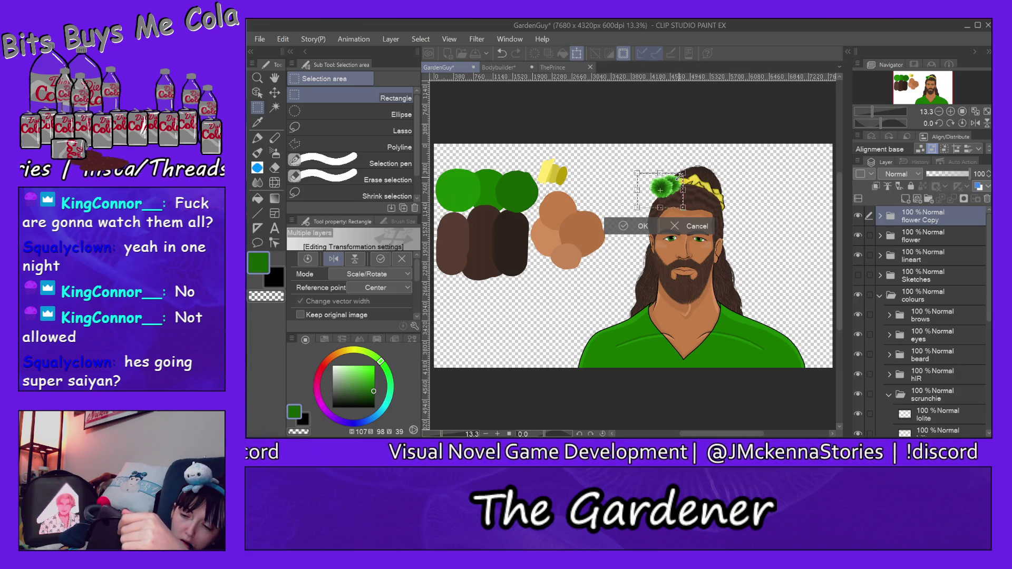
{"action": "left_click_drag", "start_coordinate": [660, 190], "coordinate": [659, 188]}
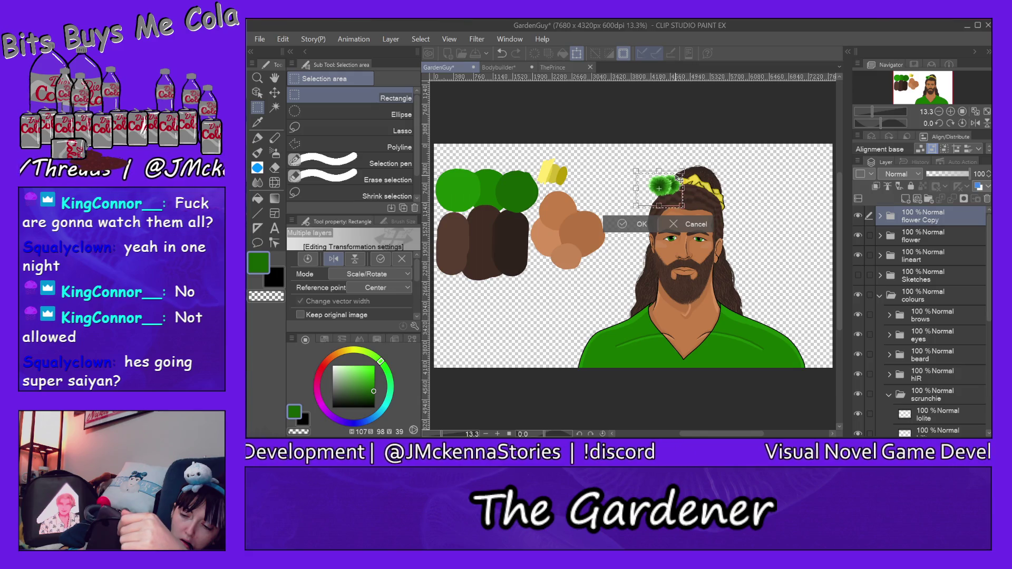
{"action": "left_click", "coordinate": [627, 227]}
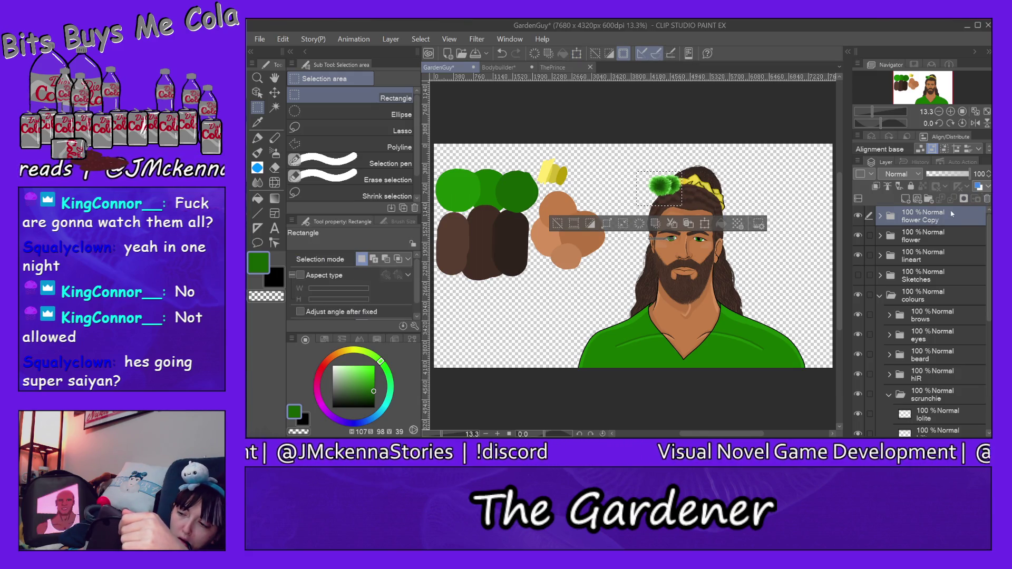
{"action": "left_click_drag", "start_coordinate": [928, 217], "coordinate": [942, 243]}
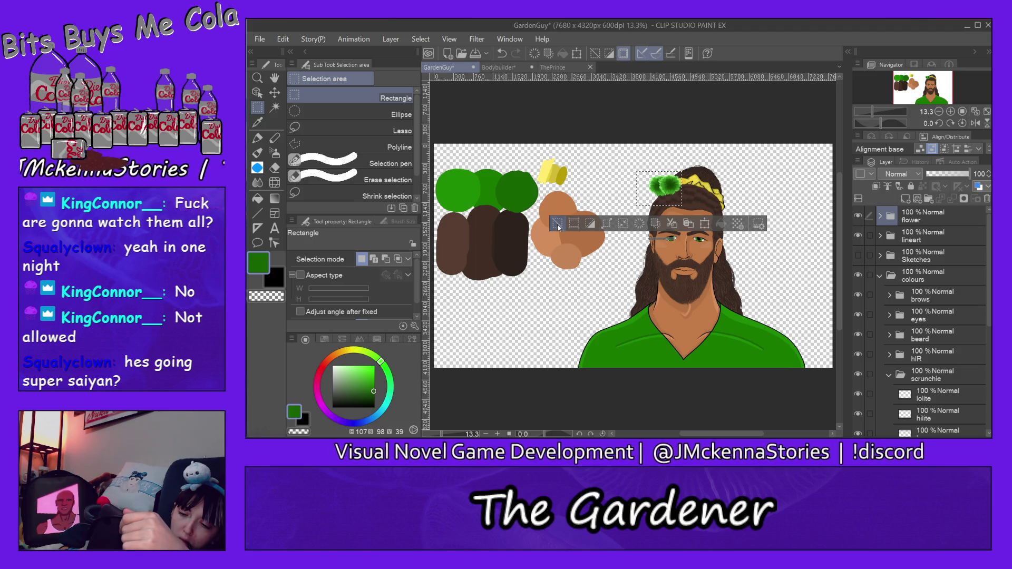
- Move the selected flower pair slightly left and down, deselect, and expand the flower folder
{"action": "left_click", "coordinate": [801, 165]}
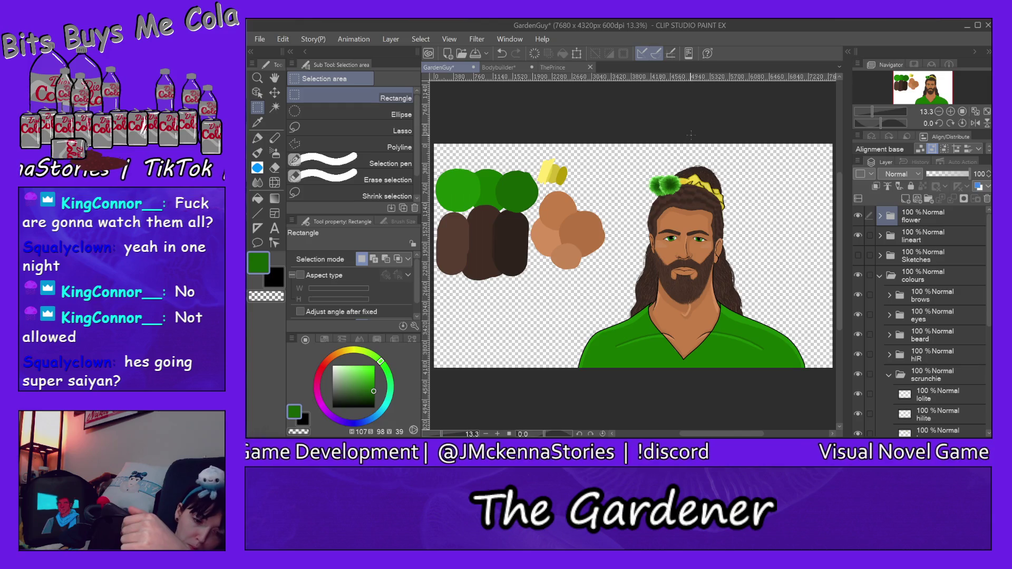
{"action": "left_click_drag", "start_coordinate": [675, 195], "coordinate": [692, 202]}
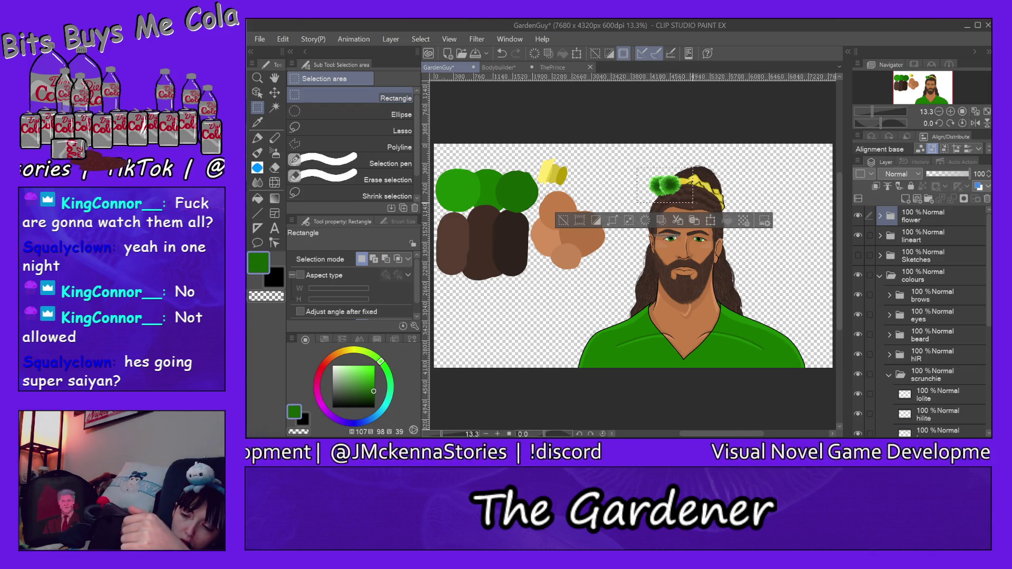
{"action": "left_click", "coordinate": [710, 220]}
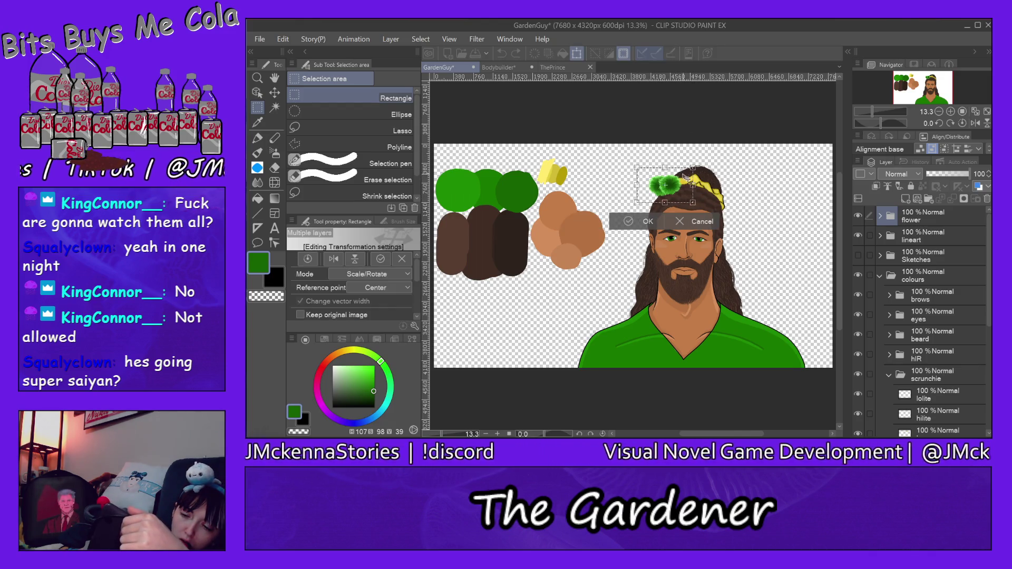
{"action": "left_click_drag", "start_coordinate": [686, 178], "coordinate": [685, 179]}
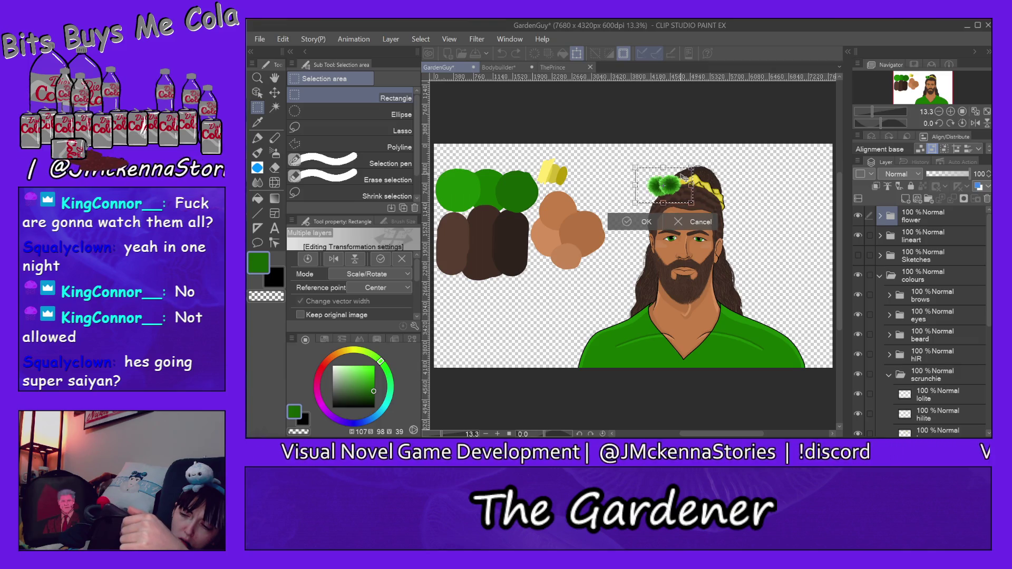
{"action": "left_click", "coordinate": [621, 225]}
{"action": "left_click", "coordinate": [566, 223]}
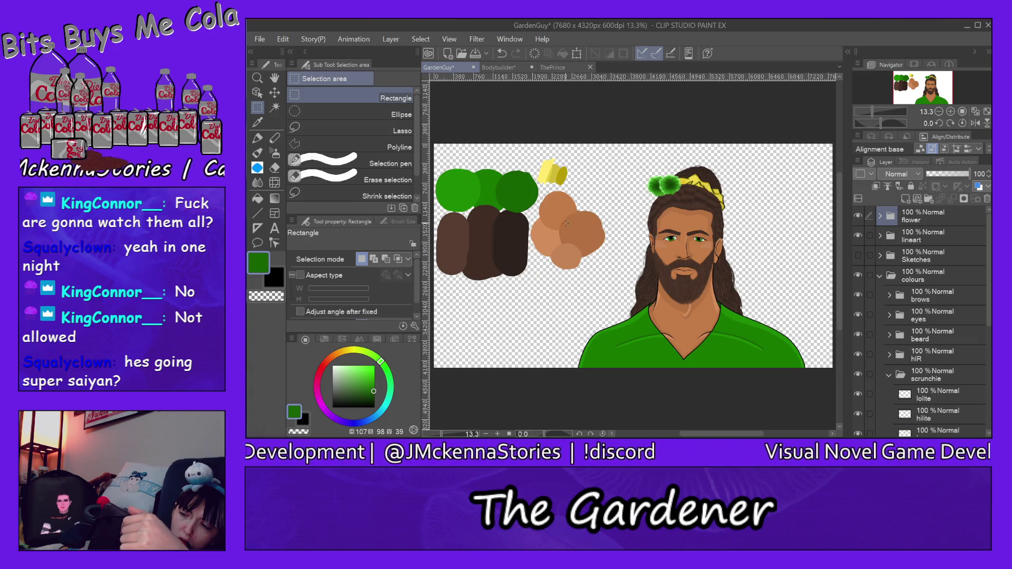
{"action": "left_click", "coordinate": [880, 216]}
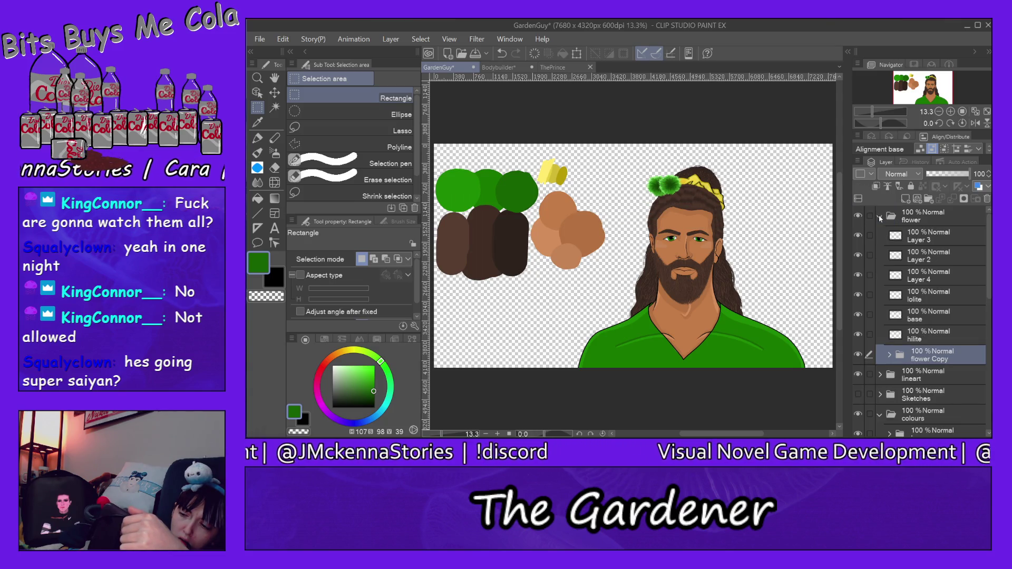
- Move the selected flower pair slightly right on the bun, then clear the selection
{"action": "left_click", "coordinate": [879, 216]}
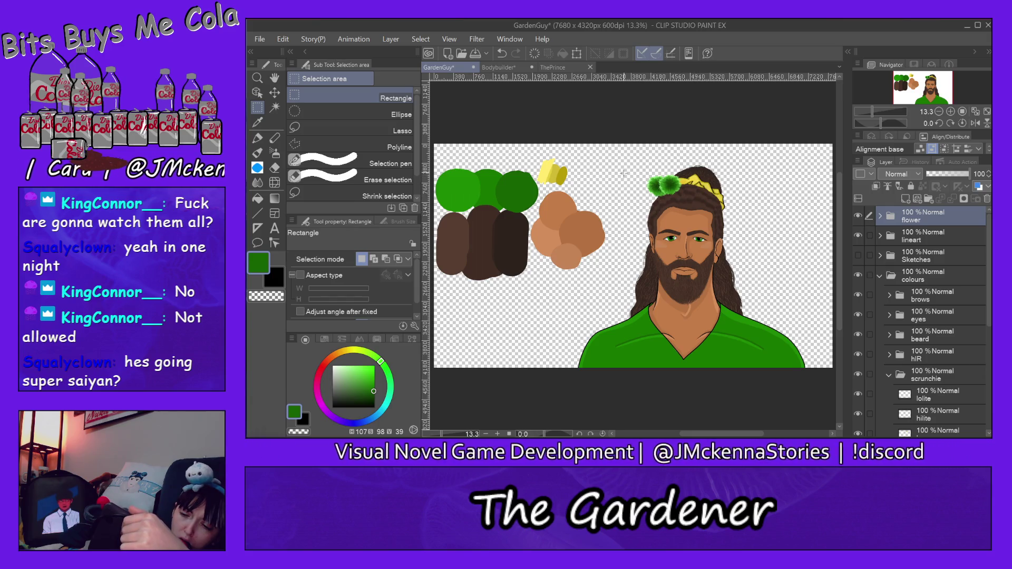
{"action": "left_click_drag", "start_coordinate": [636, 169], "coordinate": [695, 203]}
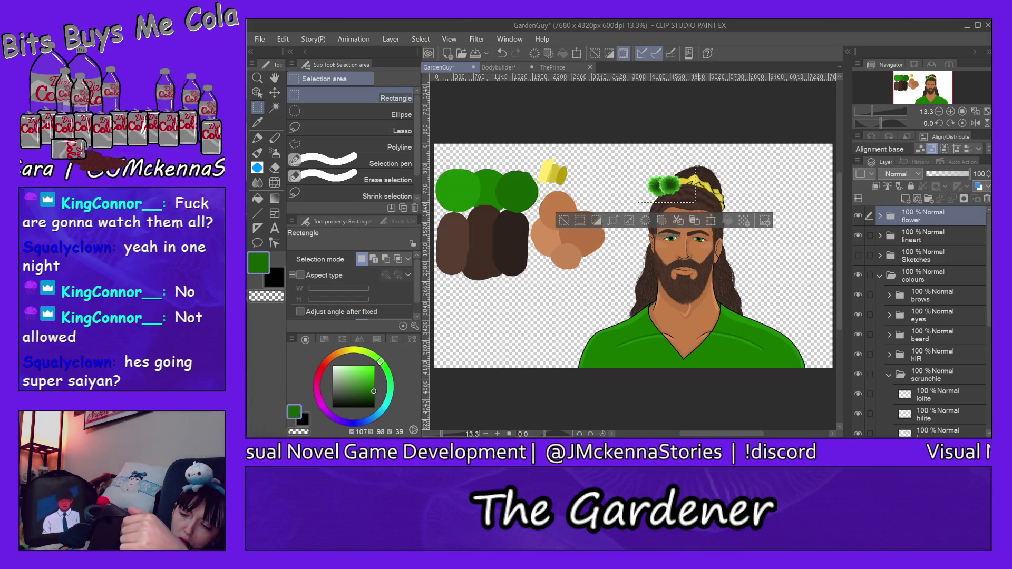
{"action": "left_click", "coordinate": [712, 220]}
{"action": "left_click_drag", "start_coordinate": [688, 177], "coordinate": [692, 176]}
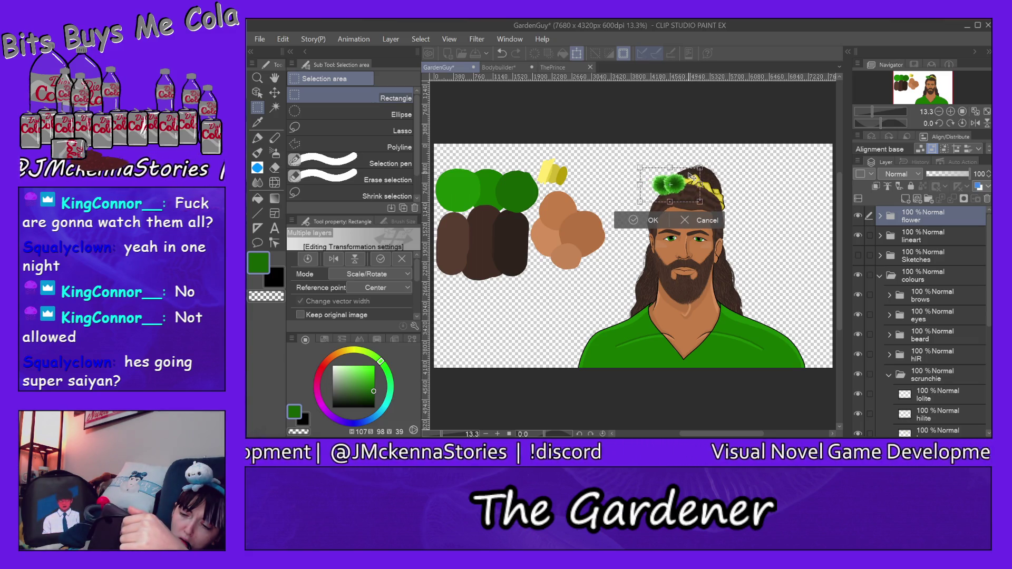
{"action": "left_click", "coordinate": [650, 221]}
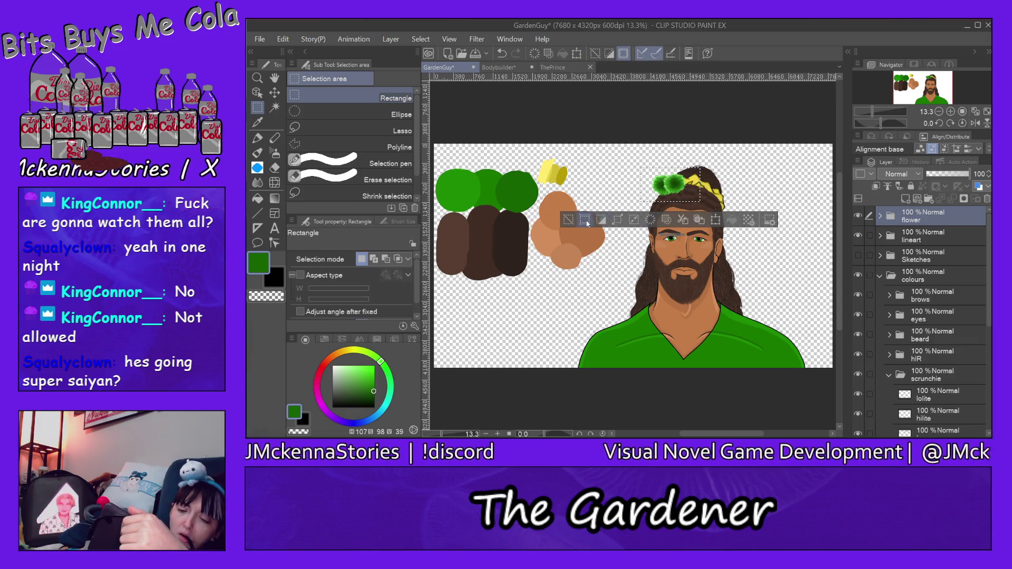
{"action": "left_click", "coordinate": [567, 221]}
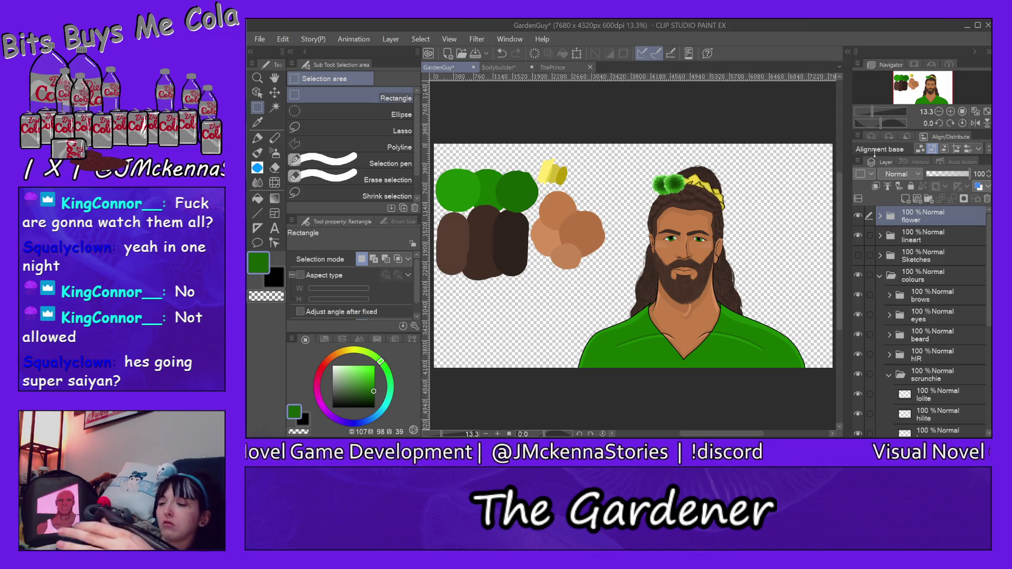
{"action": "left_click", "coordinate": [879, 278]}
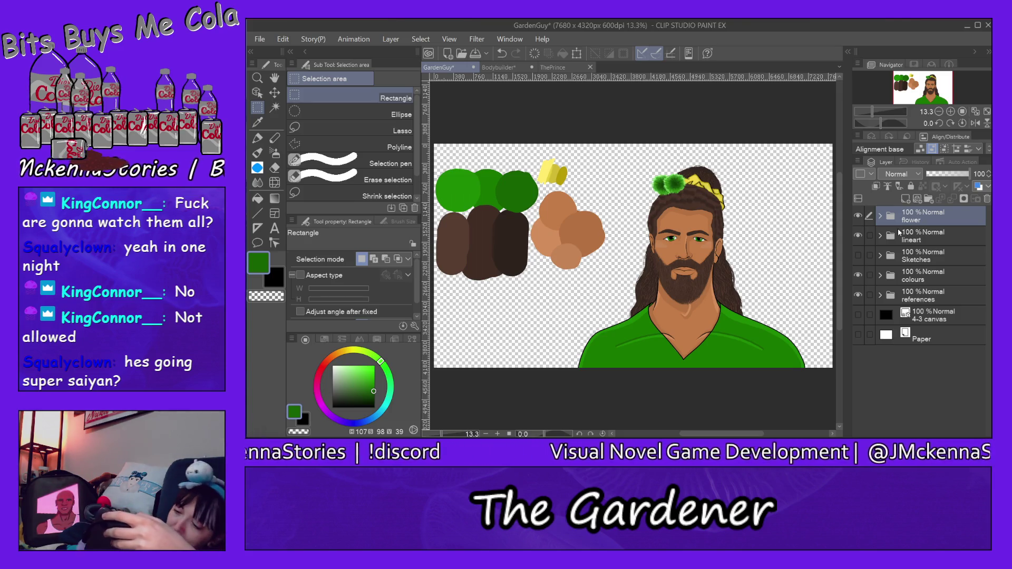
- Hide the references layer and make the black 4-3 canvas layer visible
{"action": "left_click", "coordinate": [860, 296]}
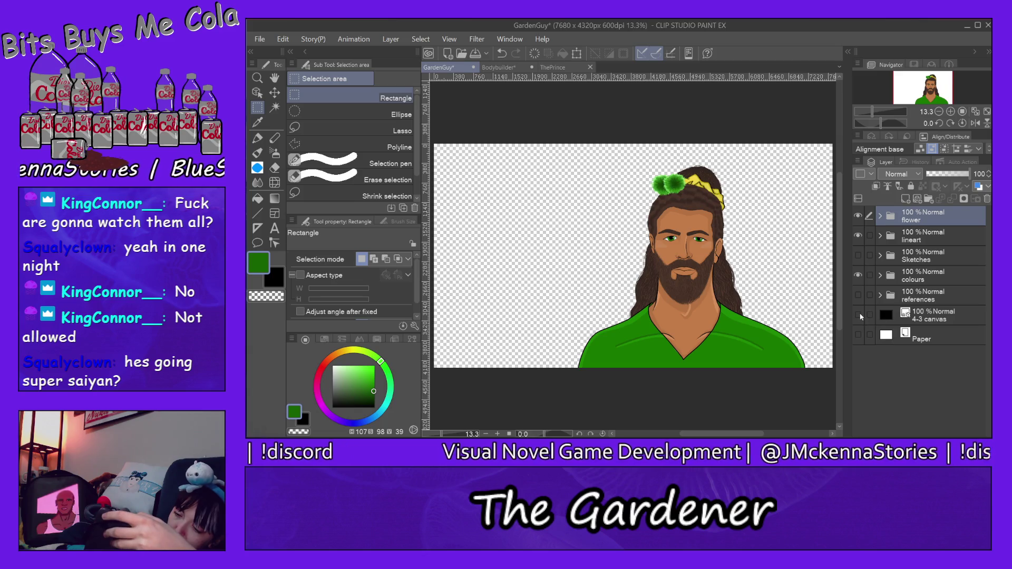
{"action": "left_click", "coordinate": [858, 314]}
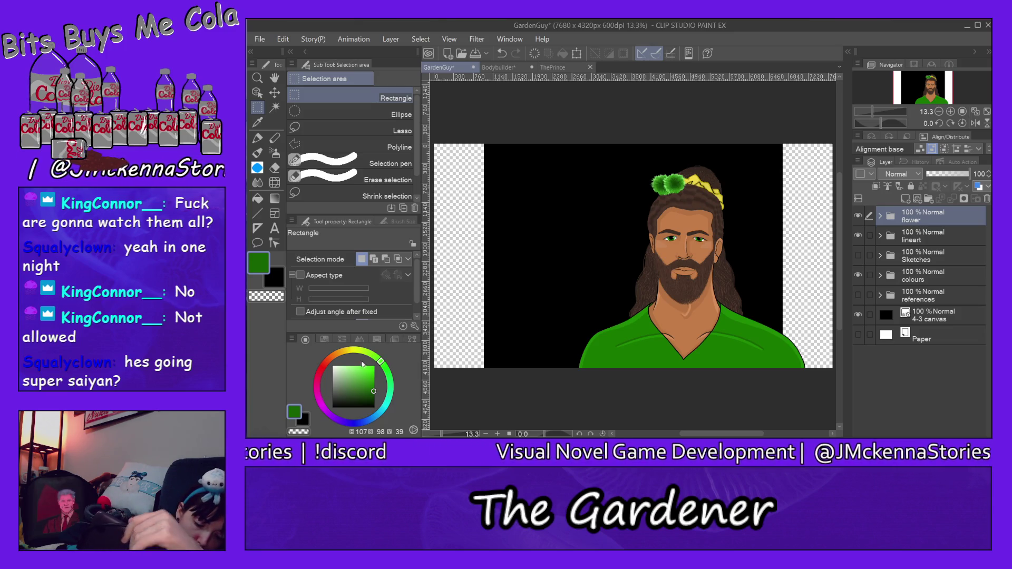
- Adjust the drawing colour to a slightly softer, less saturated green
{"action": "left_click", "coordinate": [364, 388]}
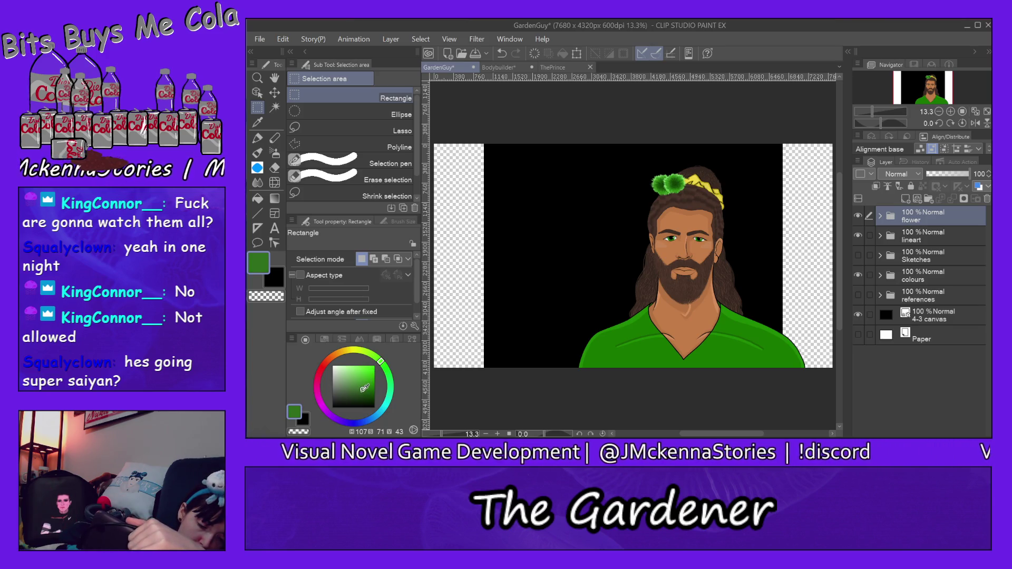
{"action": "left_click", "coordinate": [358, 386]}
{"action": "left_click", "coordinate": [361, 390]}
{"action": "left_click", "coordinate": [361, 385]}
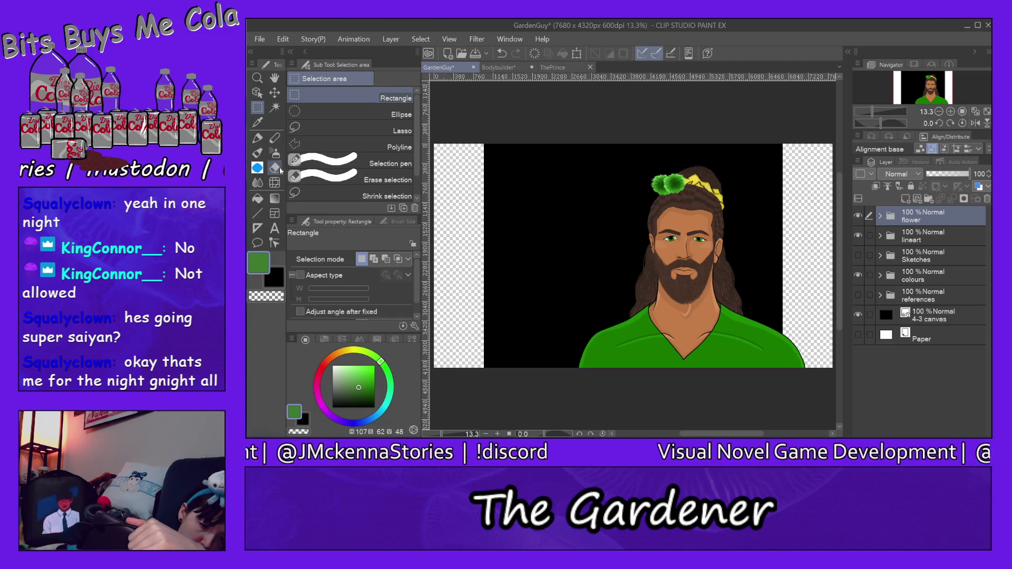
- Select the Figure tool's Ellipse sub tool
{"action": "left_click", "coordinate": [257, 213]}
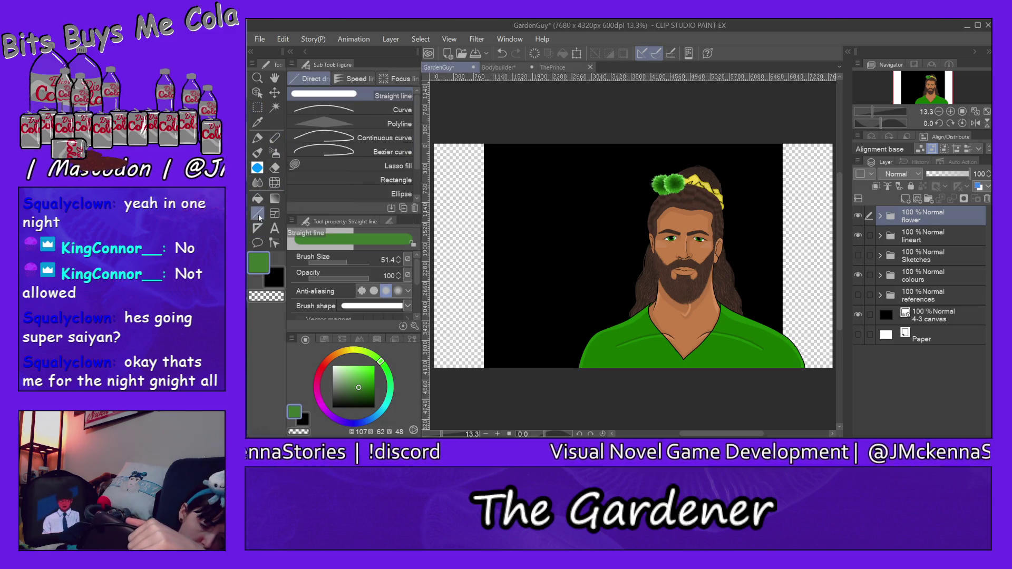
{"action": "left_click", "coordinate": [401, 195]}
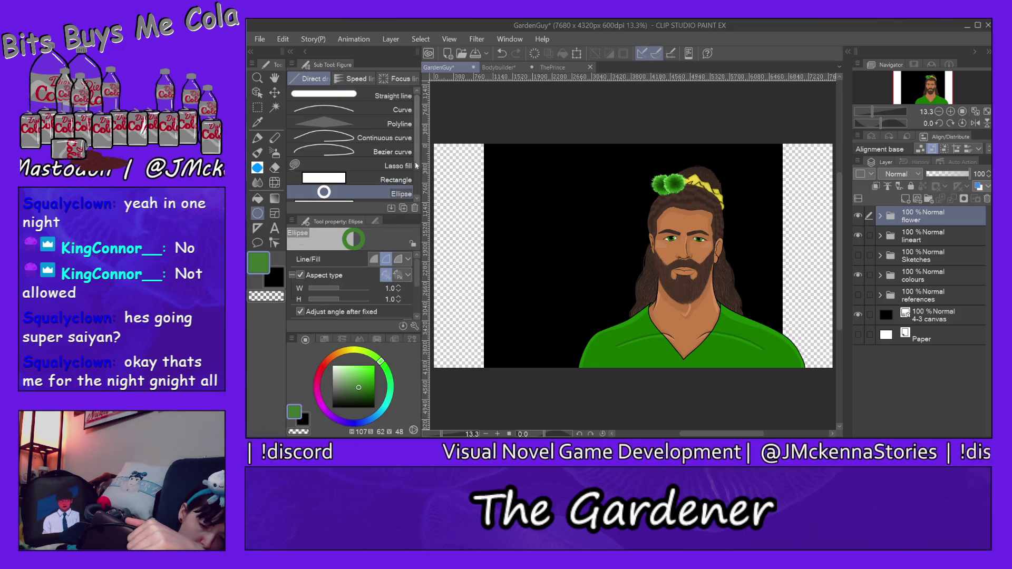
{"action": "left_click_drag", "start_coordinate": [414, 162], "coordinate": [419, 199]}
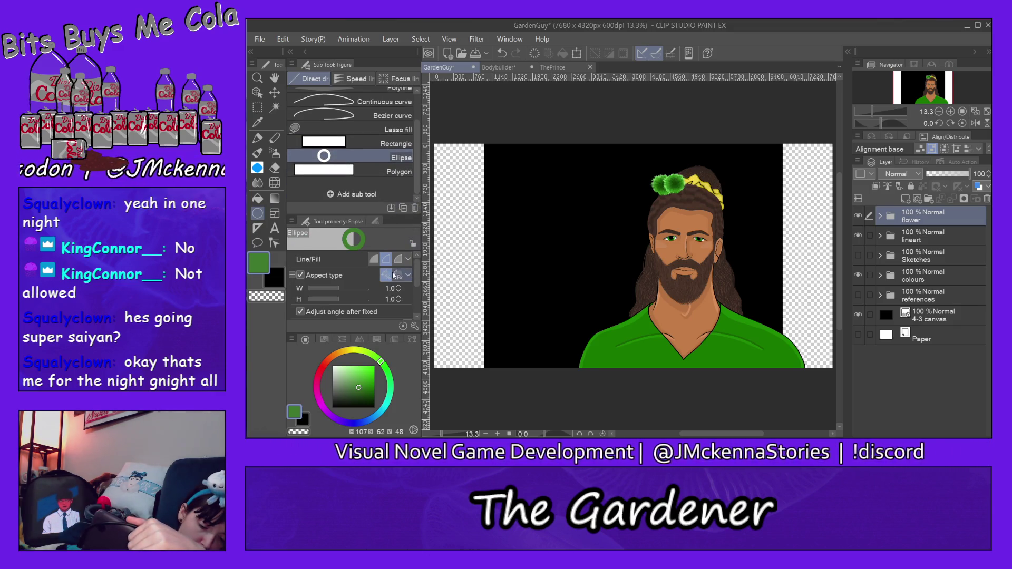
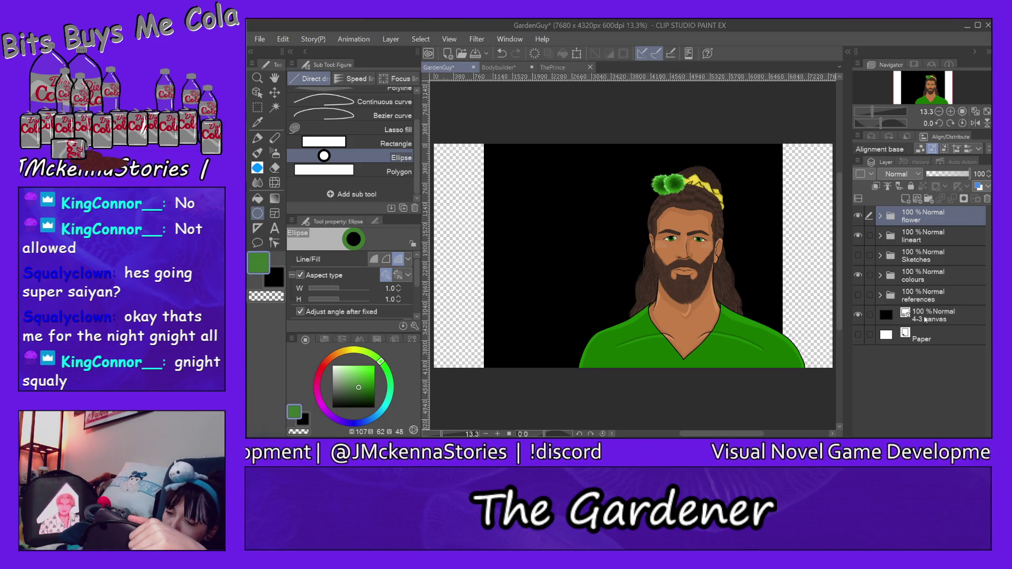
- Add a new layer above the 4-3 canvas and fill a green circle behind the character's head
{"action": "left_click", "coordinate": [925, 319]}
{"action": "left_click", "coordinate": [905, 198]}
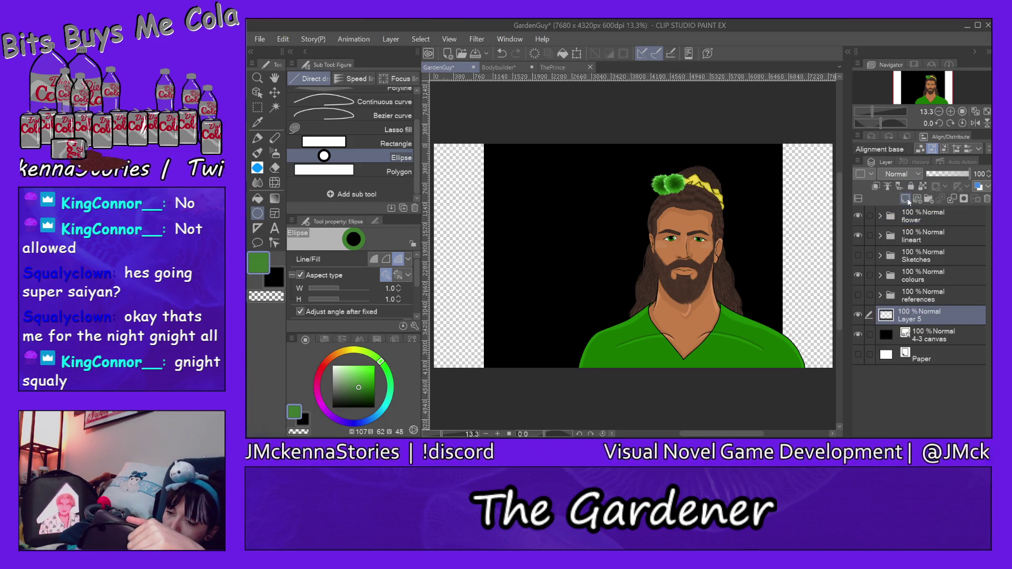
{"action": "left_click_drag", "start_coordinate": [528, 188], "coordinate": [712, 354]}
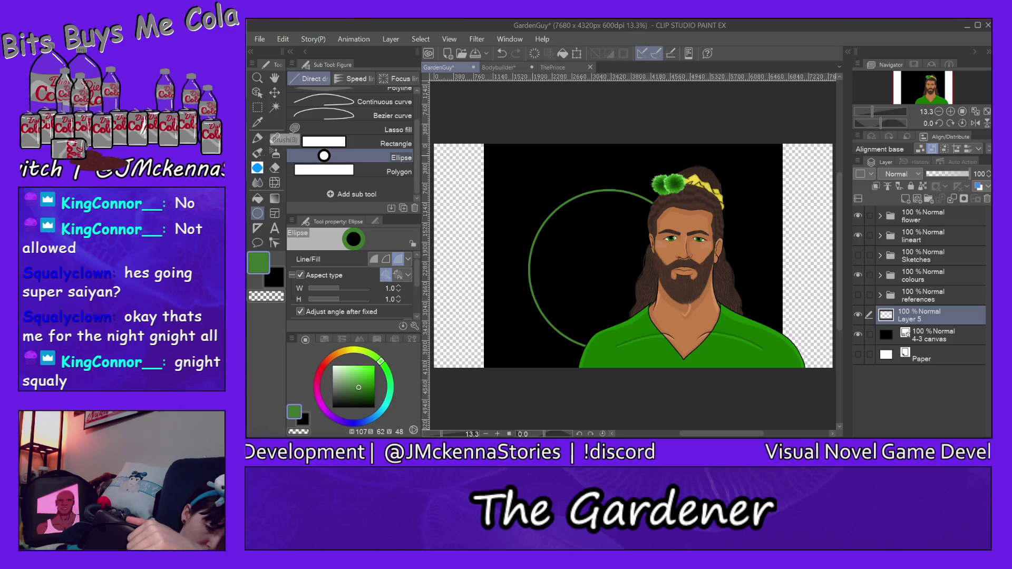
{"action": "left_click", "coordinate": [258, 198]}
{"action": "left_click", "coordinate": [608, 245]}
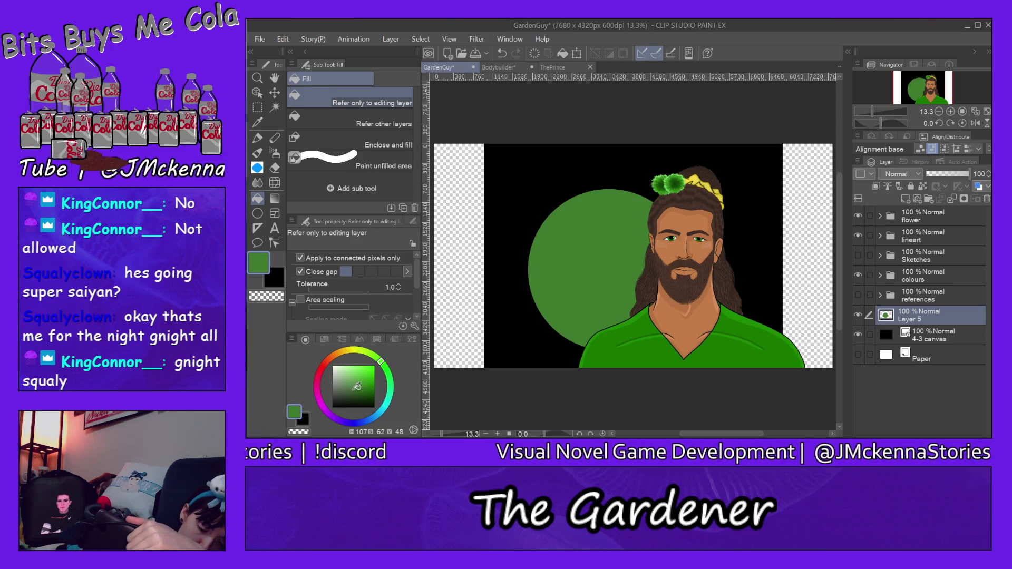
{"action": "left_click", "coordinate": [377, 393]}
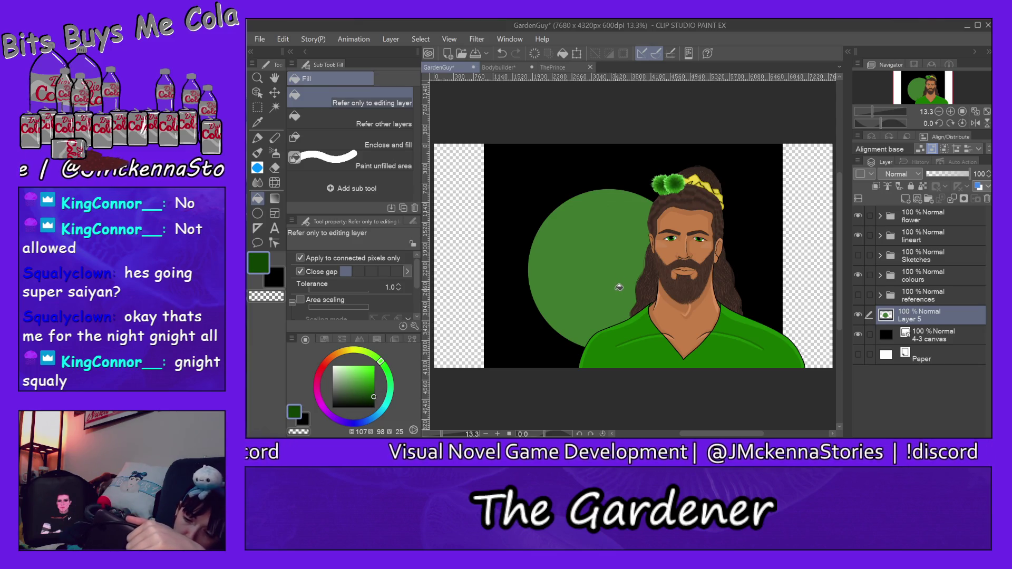
- Refill the circle with brighter, muted and saturated greens, finally settling on a dark green
{"action": "left_click", "coordinate": [619, 287]}
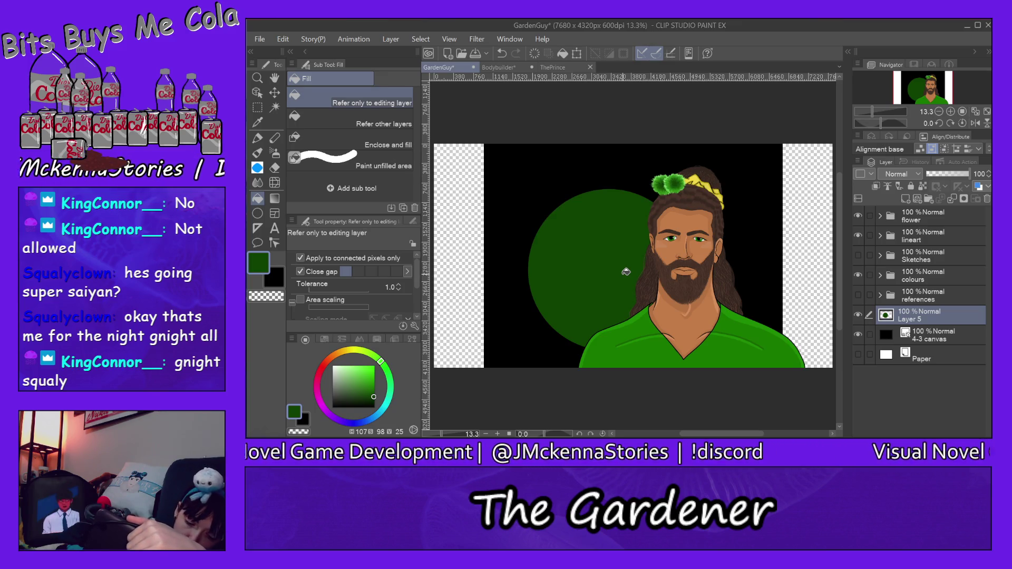
{"action": "left_click", "coordinate": [375, 389]}
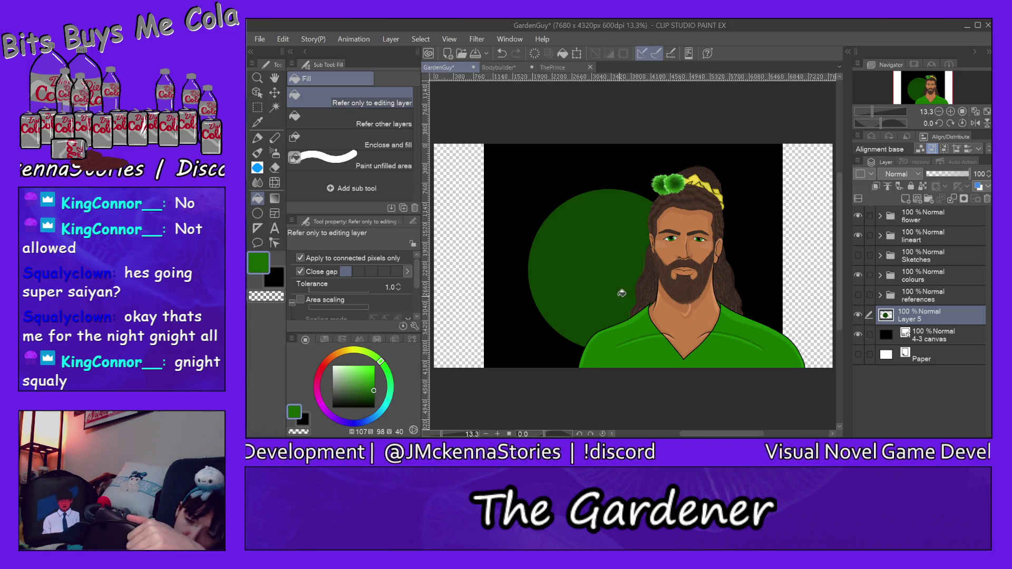
{"action": "left_click", "coordinate": [621, 285]}
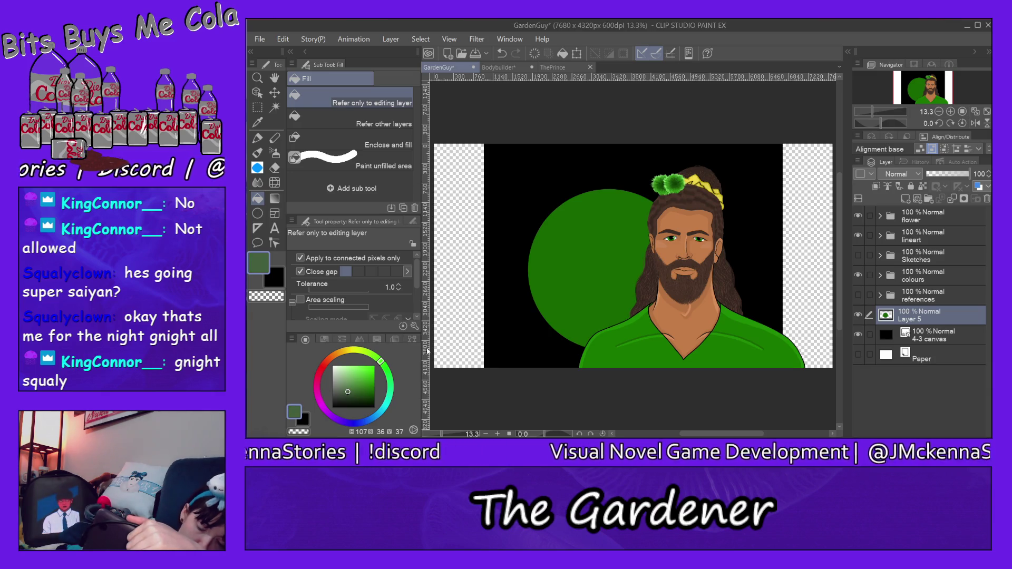
{"action": "left_click", "coordinate": [583, 309]}
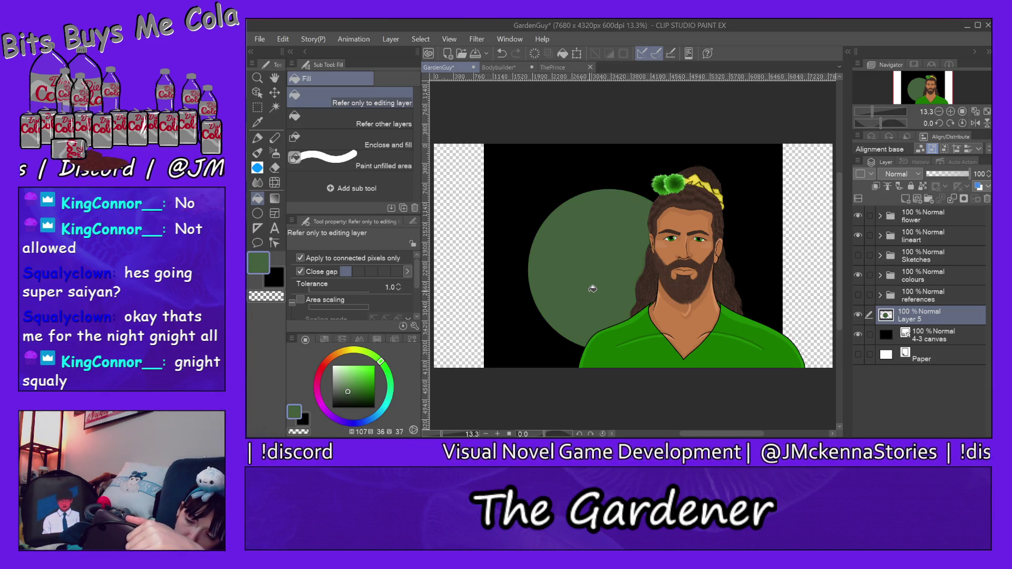
{"action": "left_click", "coordinate": [367, 390]}
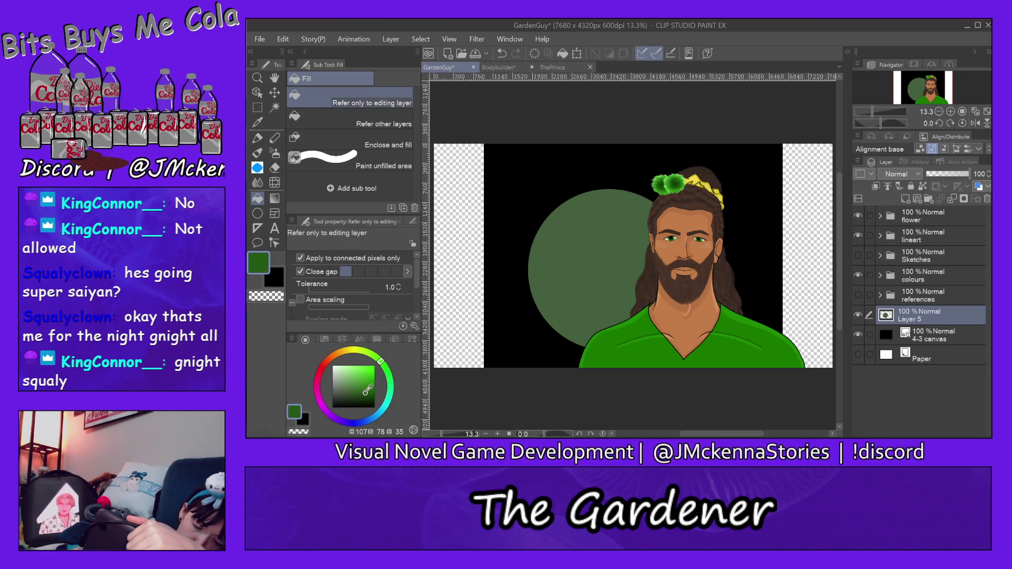
{"action": "left_click", "coordinate": [559, 297]}
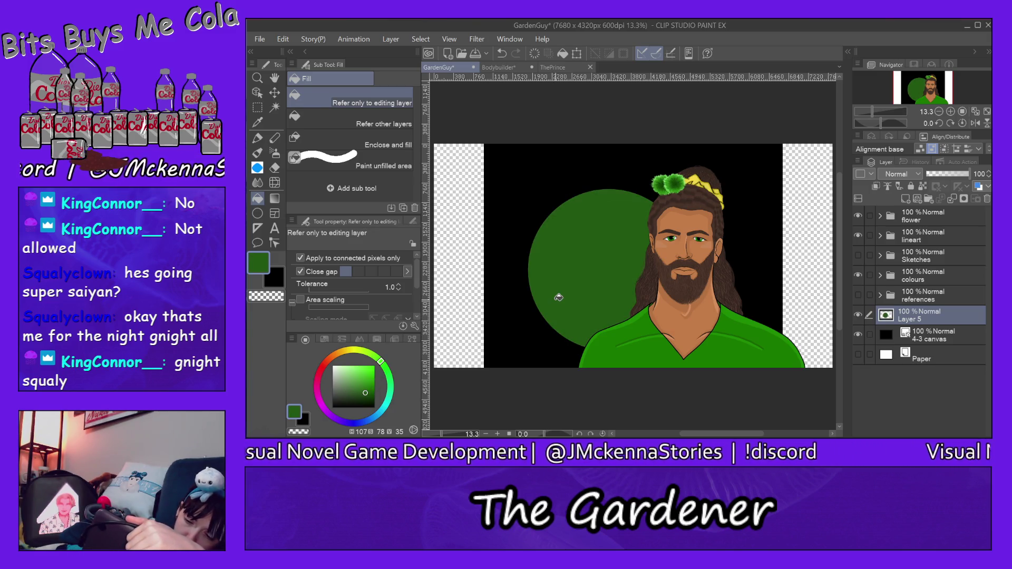
{"action": "left_click", "coordinate": [374, 397]}
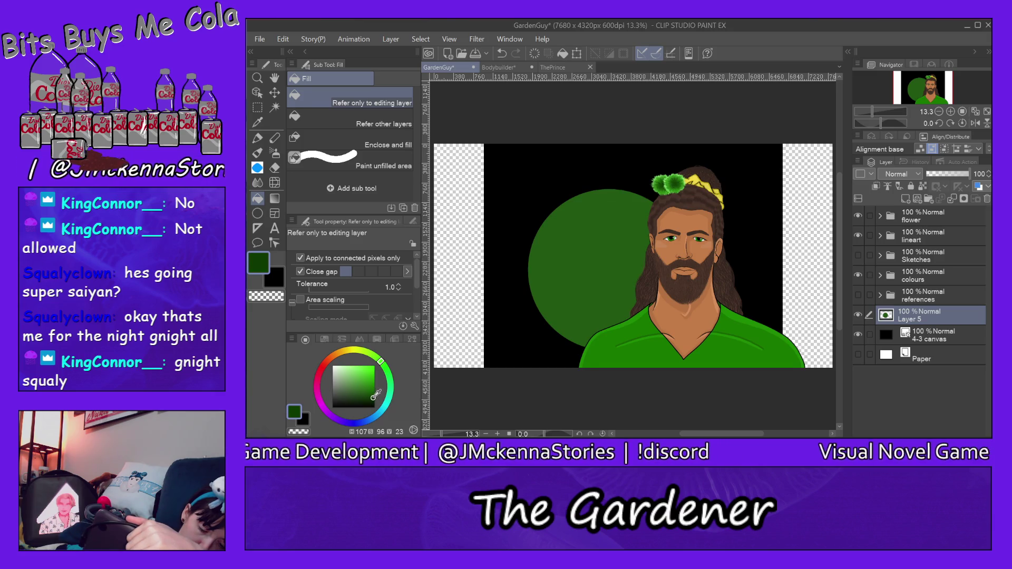
{"action": "left_click", "coordinate": [564, 297]}
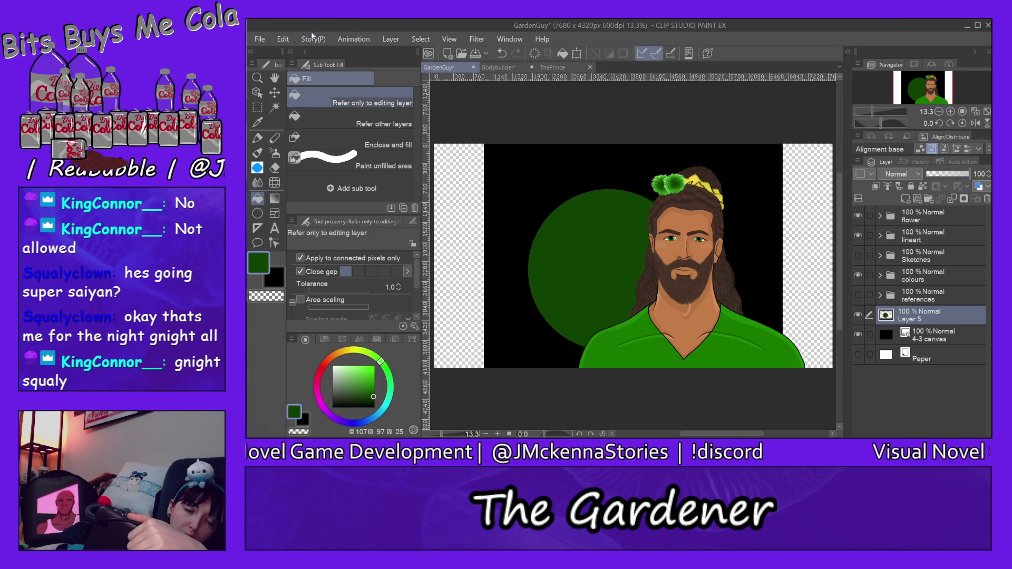
{"action": "left_click", "coordinate": [260, 42]}
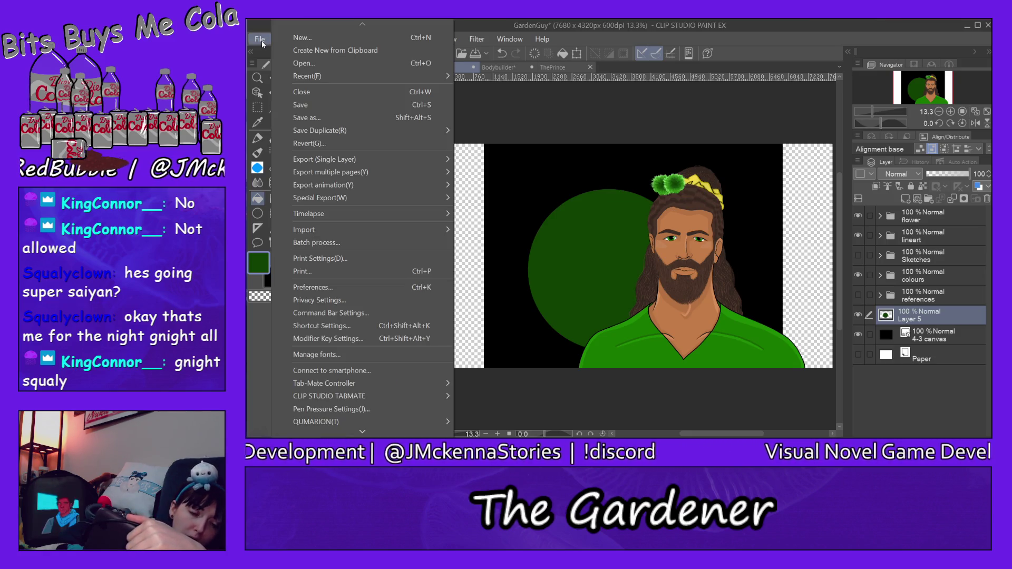
- Save the document and export it with the black background as GardenGuy.png in Character Sketches
{"action": "left_click", "coordinate": [298, 105]}
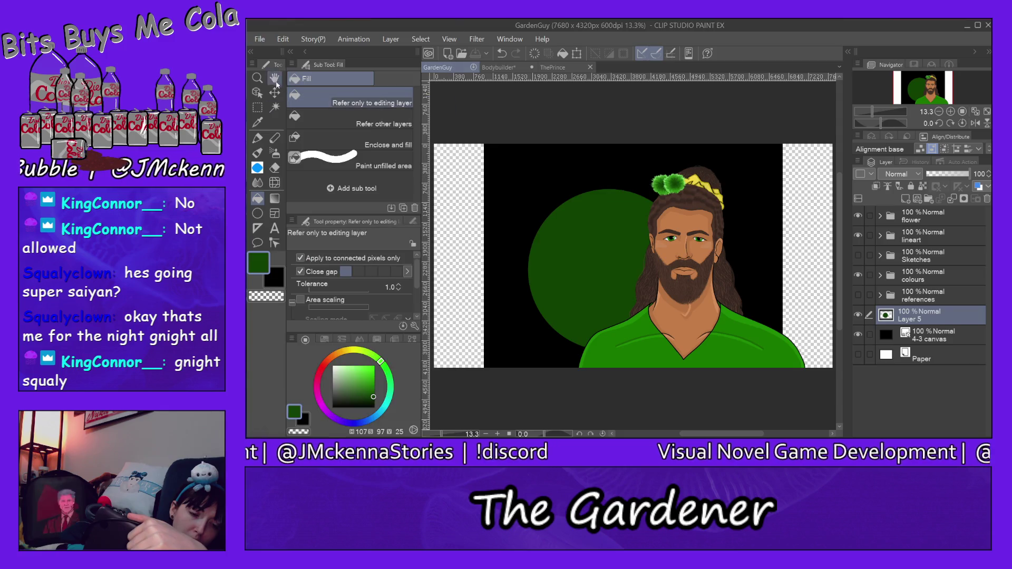
{"action": "left_click", "coordinate": [261, 39]}
{"action": "mouse_move", "coordinate": [324, 159]}
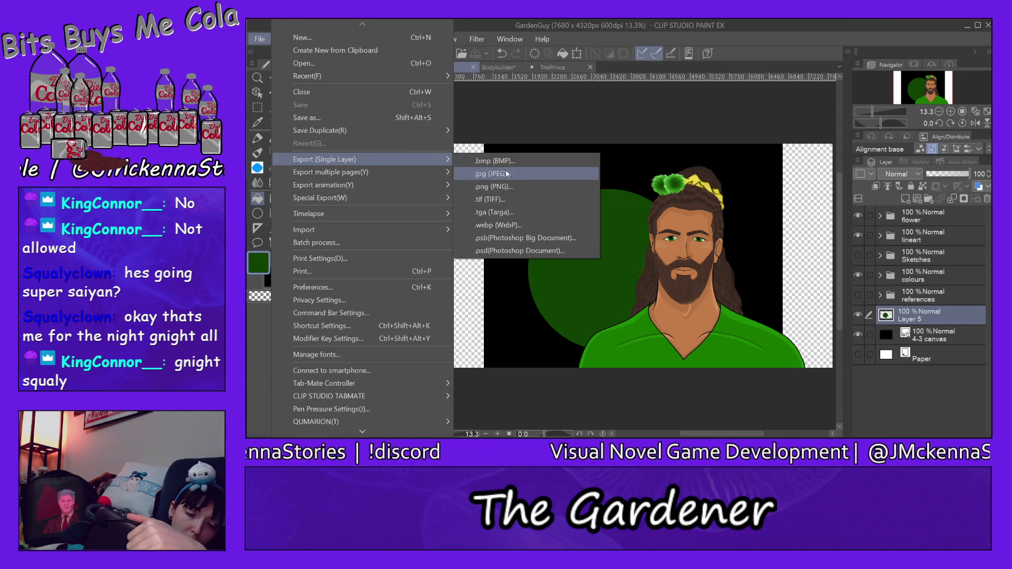
{"action": "left_click", "coordinate": [499, 187]}
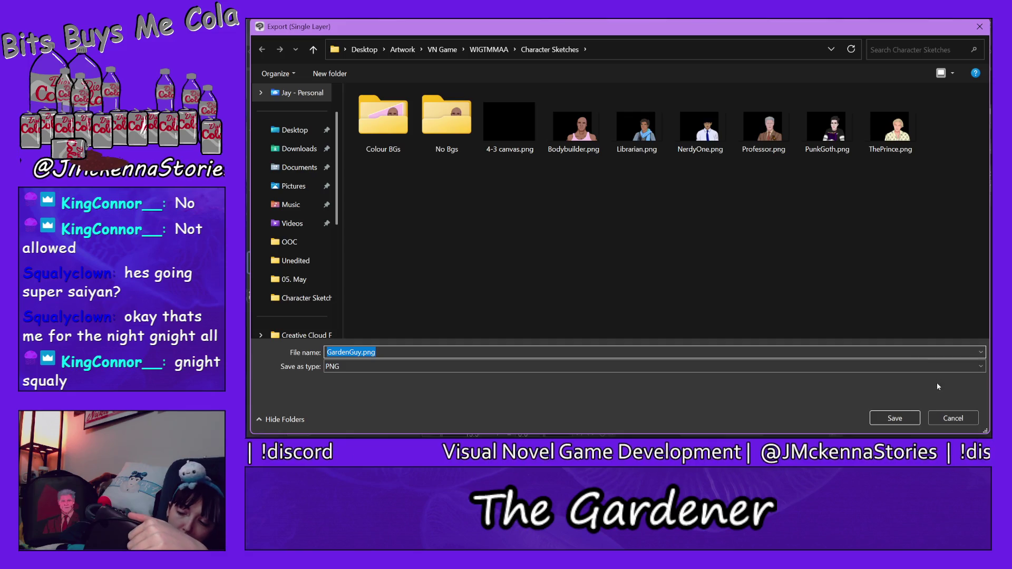
{"action": "left_click", "coordinate": [895, 418]}
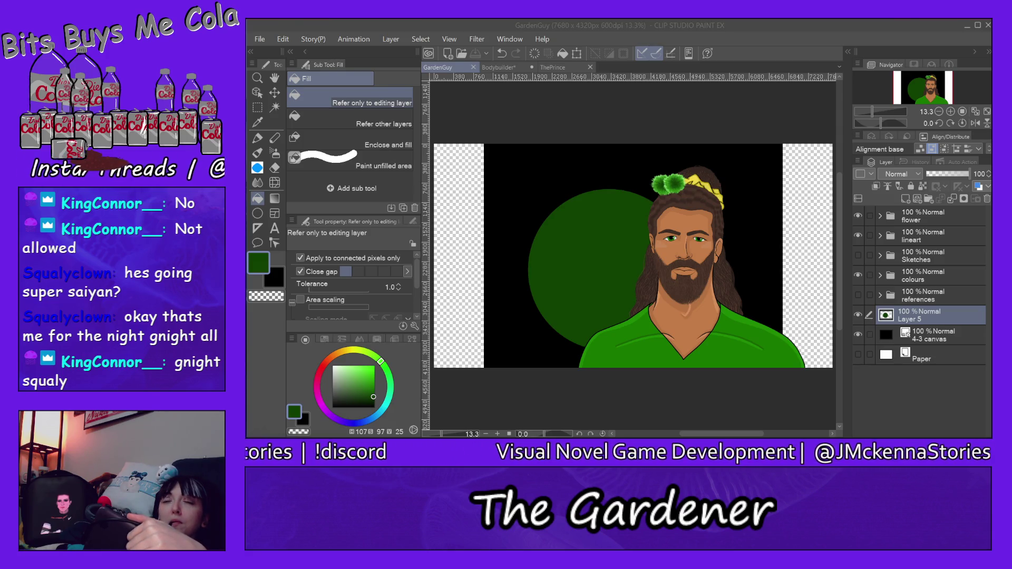
- Hide the black 4-3 canvas layer and export the circle-background PNG into Colour BGs
{"action": "left_click", "coordinate": [845, 213]}
{"action": "left_click", "coordinate": [858, 334]}
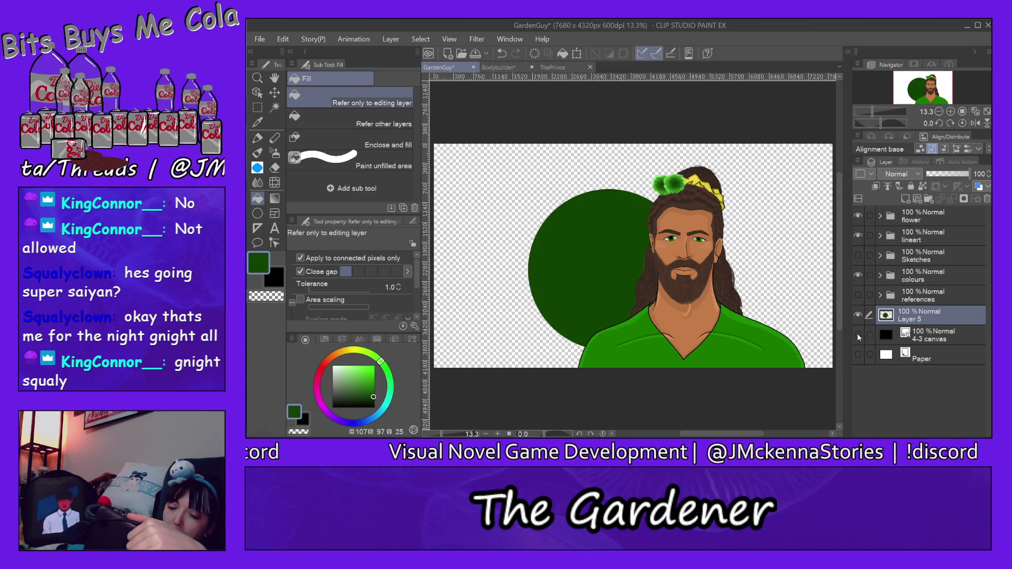
{"action": "left_click", "coordinate": [260, 39]}
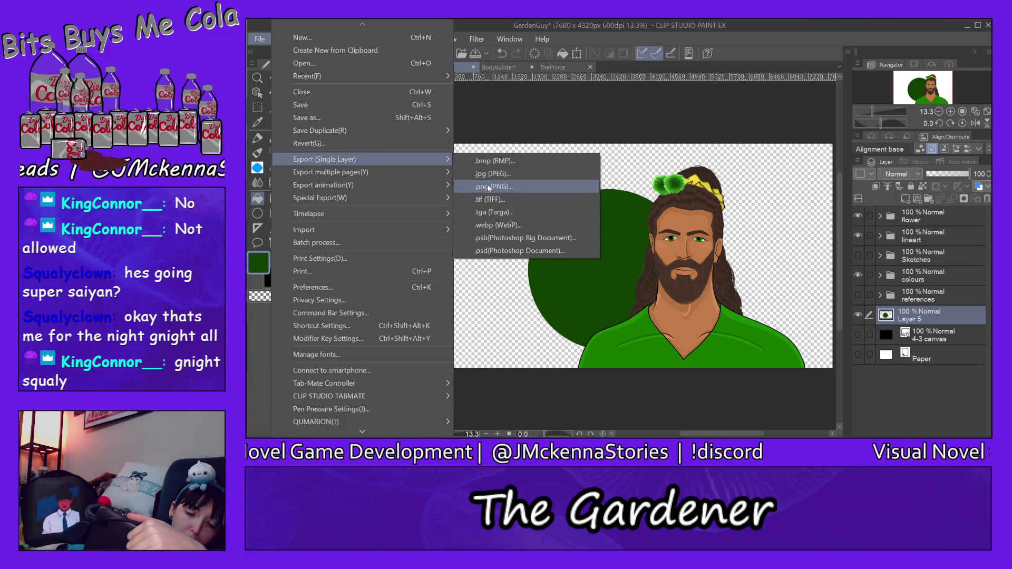
{"action": "mouse_move", "coordinate": [332, 159]}
{"action": "left_click", "coordinate": [488, 184]}
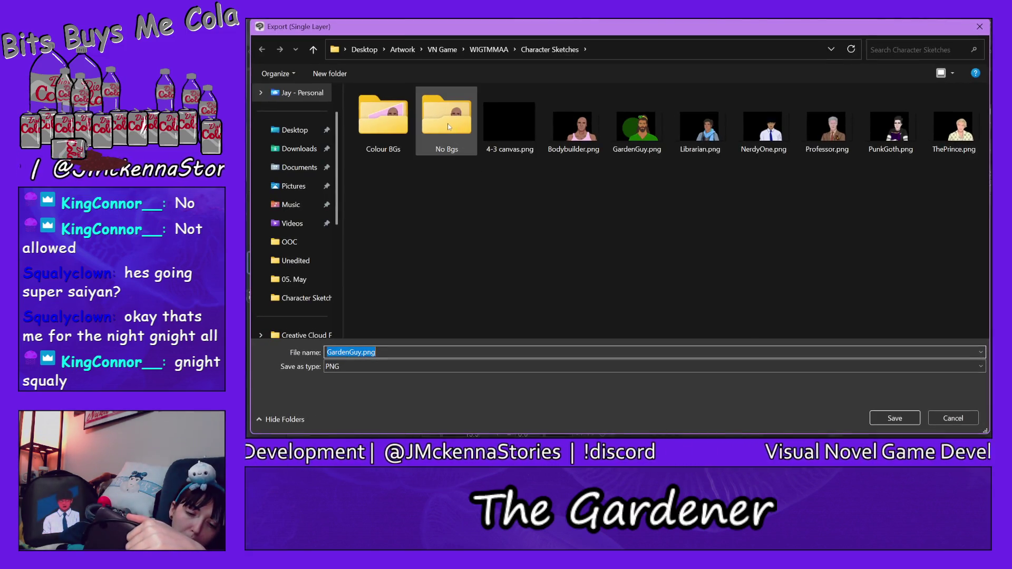
{"action": "double_click", "coordinate": [383, 119]}
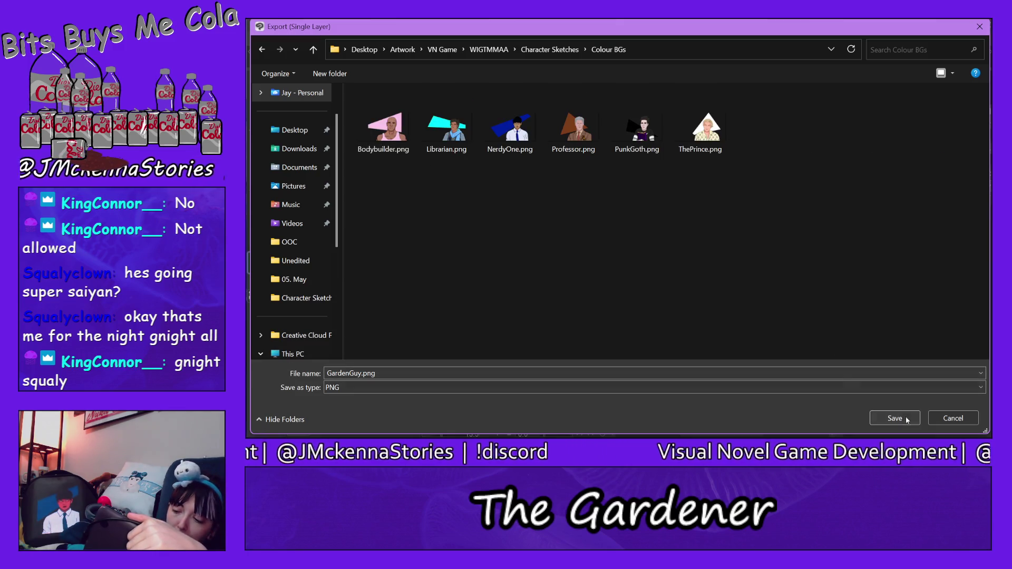
{"action": "left_click", "coordinate": [895, 418]}
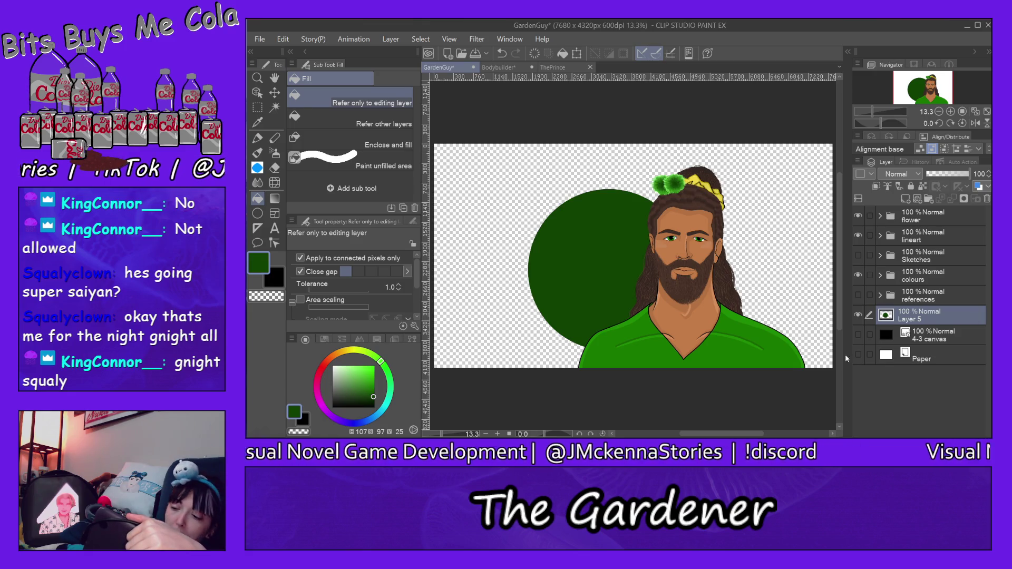
- Hide the green circle layer and export the transparent-background PNG into No Bgs
{"action": "left_click", "coordinate": [858, 315]}
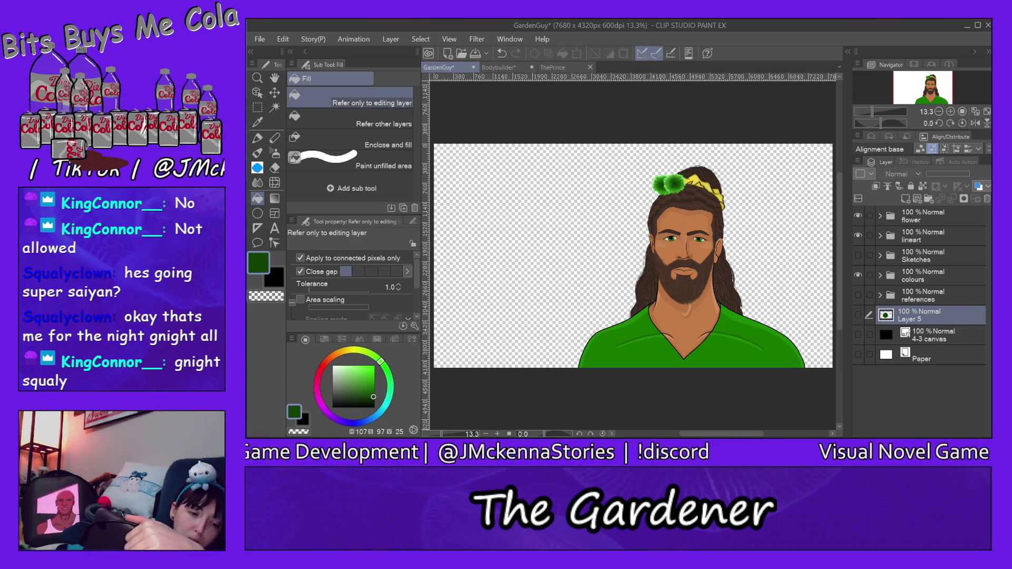
{"action": "left_click", "coordinate": [259, 39]}
{"action": "mouse_move", "coordinate": [324, 159]}
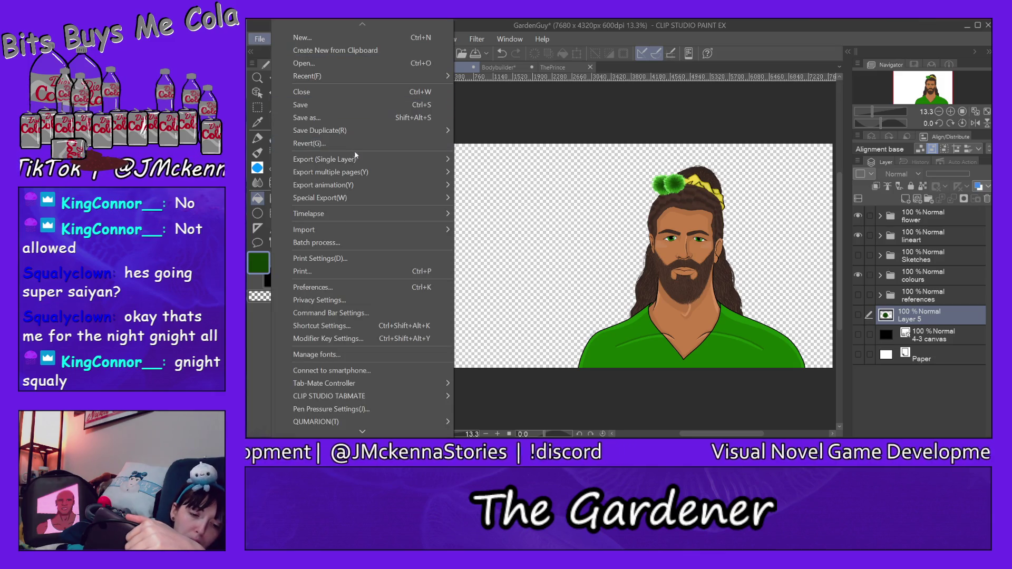
{"action": "left_click", "coordinate": [495, 190]}
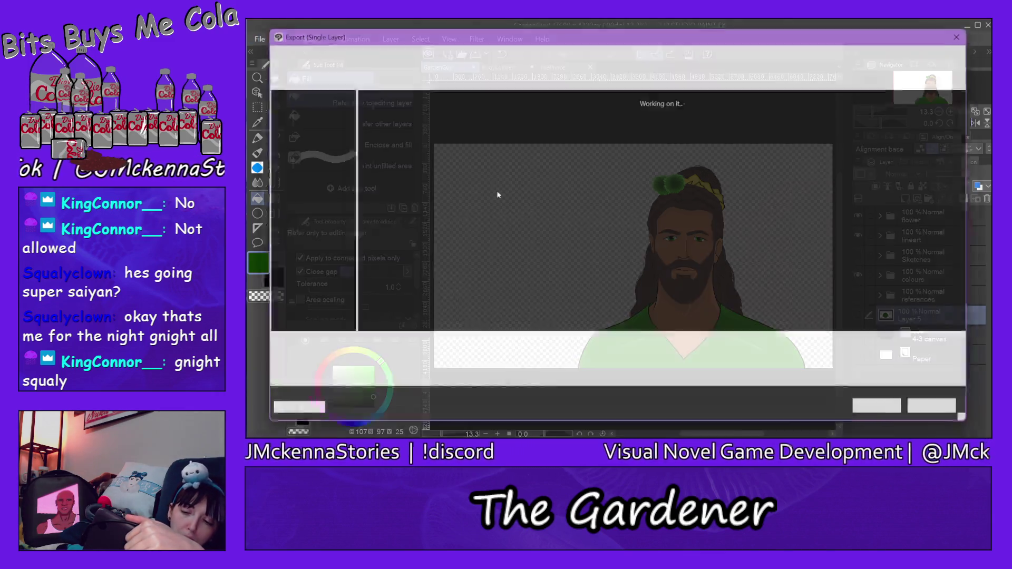
{"action": "double_click", "coordinate": [466, 125]}
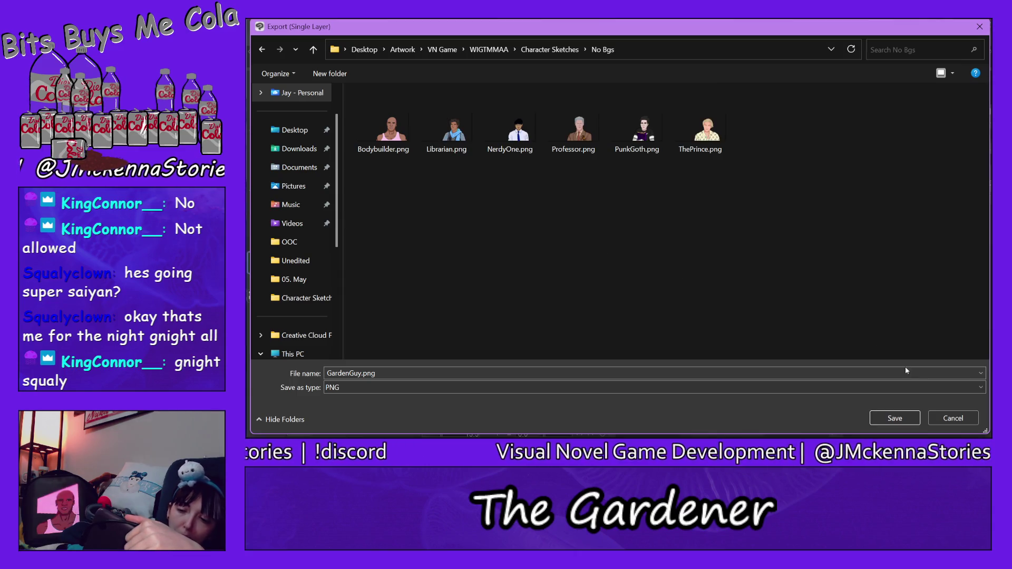
{"action": "left_click", "coordinate": [889, 419]}
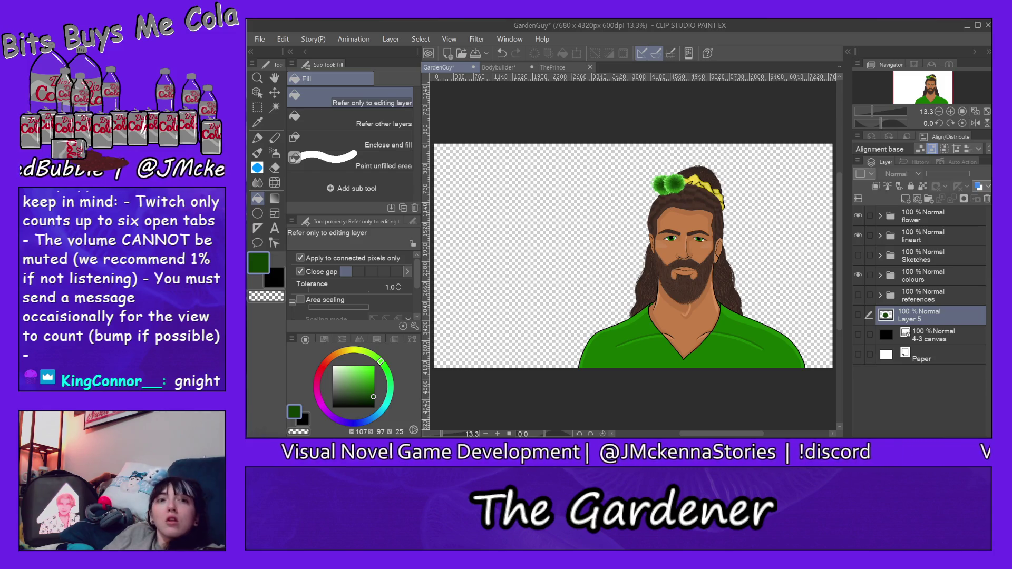
{"action": "key", "text": "alt+Tab"}
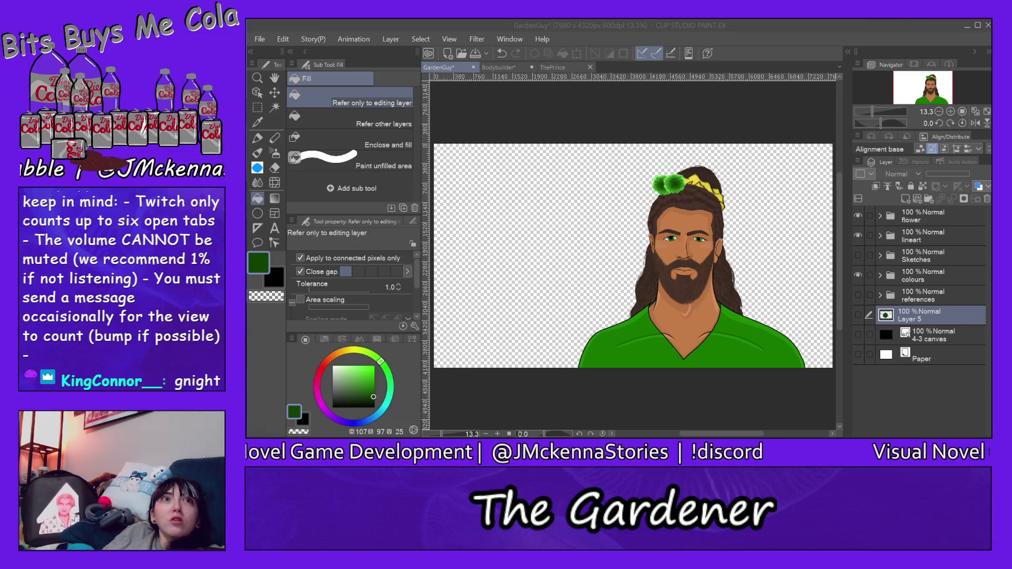